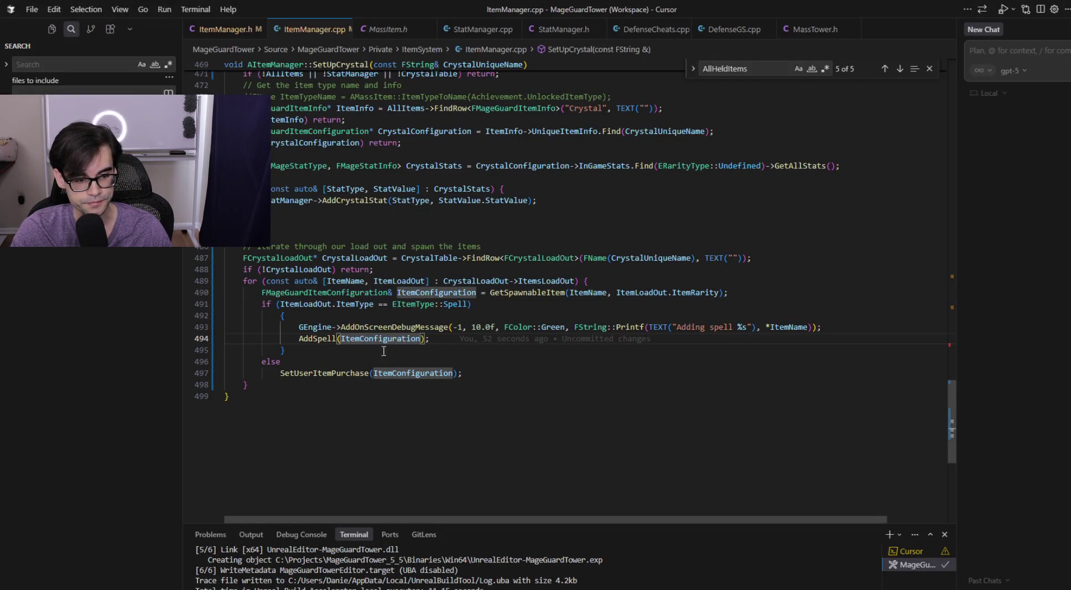
- Jump from the AddSpell call to its definition and unfold the max-spells check on line 90
{"action": "left_click", "coordinate": [323, 343]}
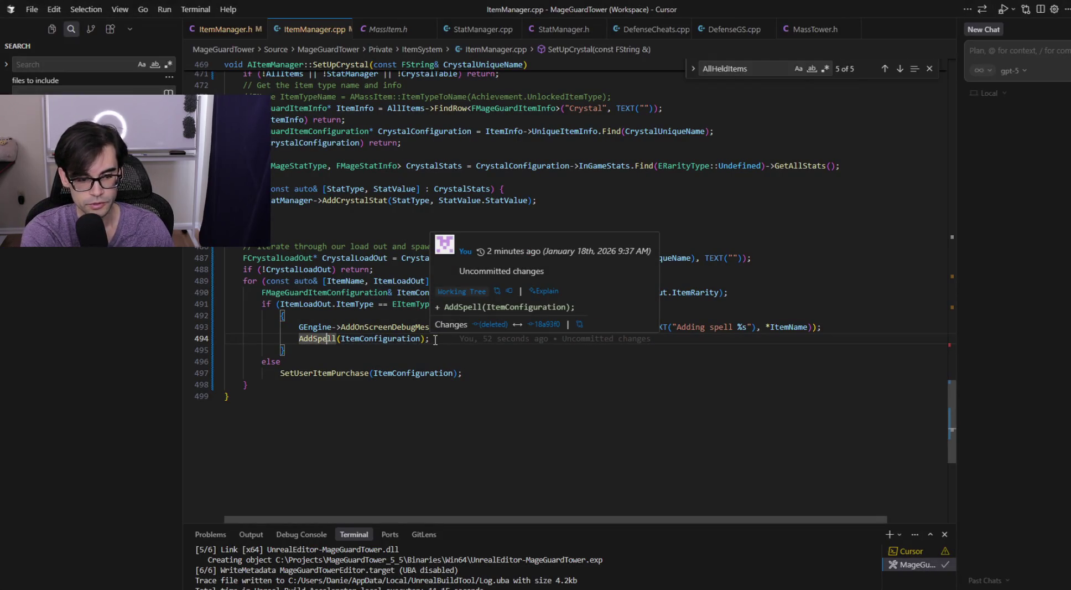
{"action": "key", "text": "F12"}
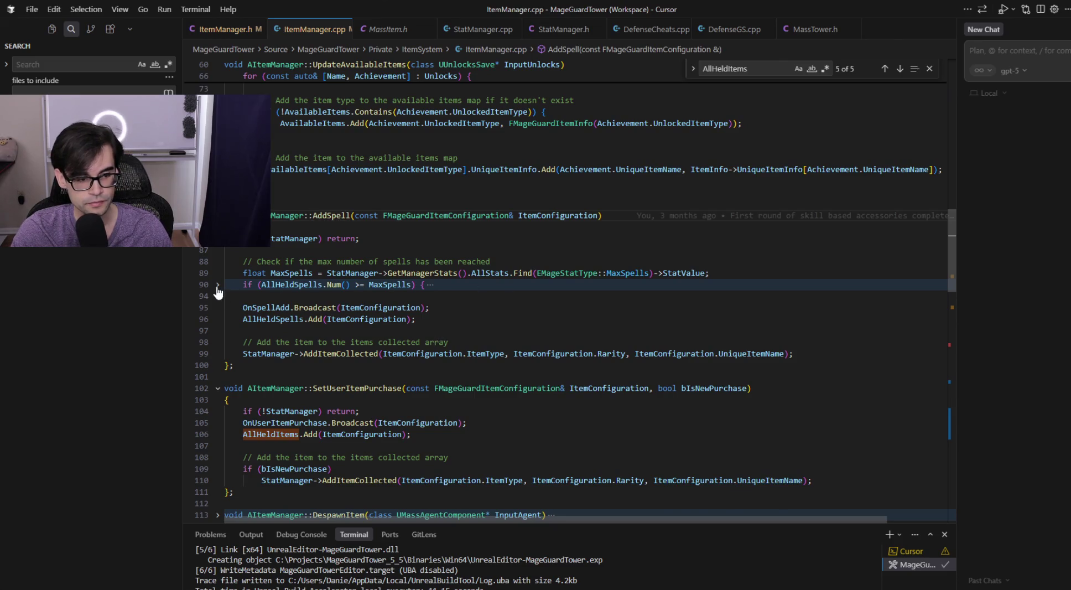
{"action": "left_click", "coordinate": [217, 284]}
{"action": "left_click", "coordinate": [308, 297]}
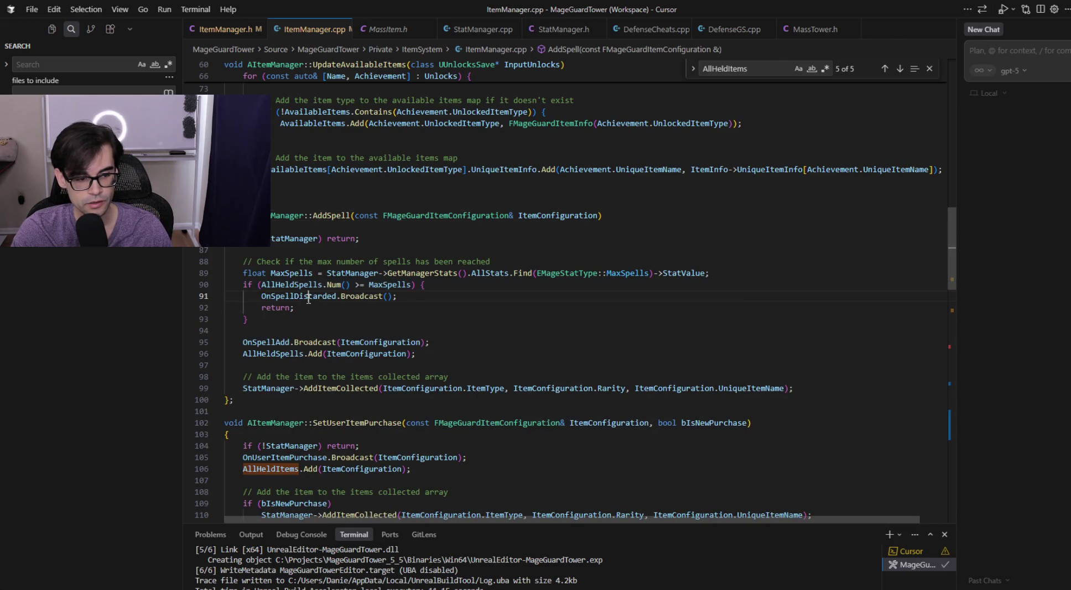
{"action": "mouse_move", "coordinate": [420, 297]}
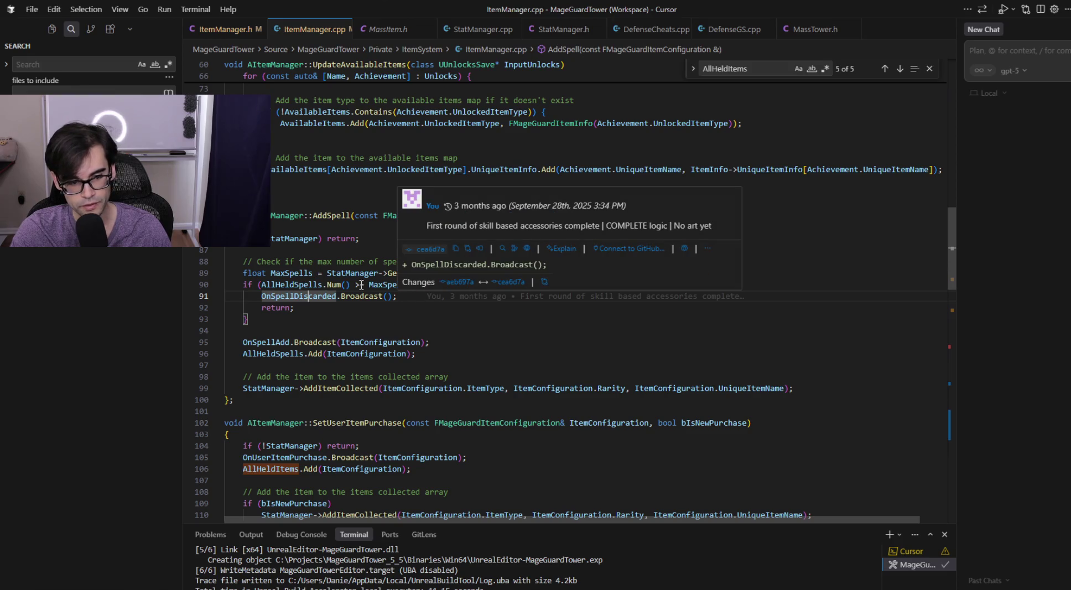
{"action": "key", "text": "Up"}
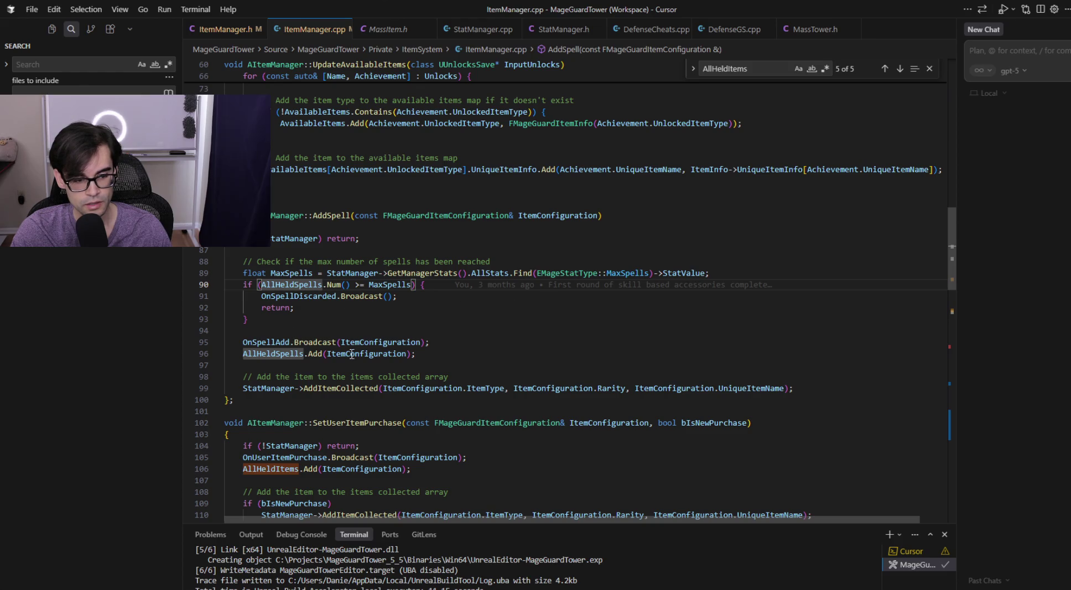
- Insert blank lines after the AllHeldSpells.Add call on line 96
{"action": "left_click", "coordinate": [347, 356]}
{"action": "left_click", "coordinate": [287, 387]}
{"action": "left_click", "coordinate": [336, 388]}
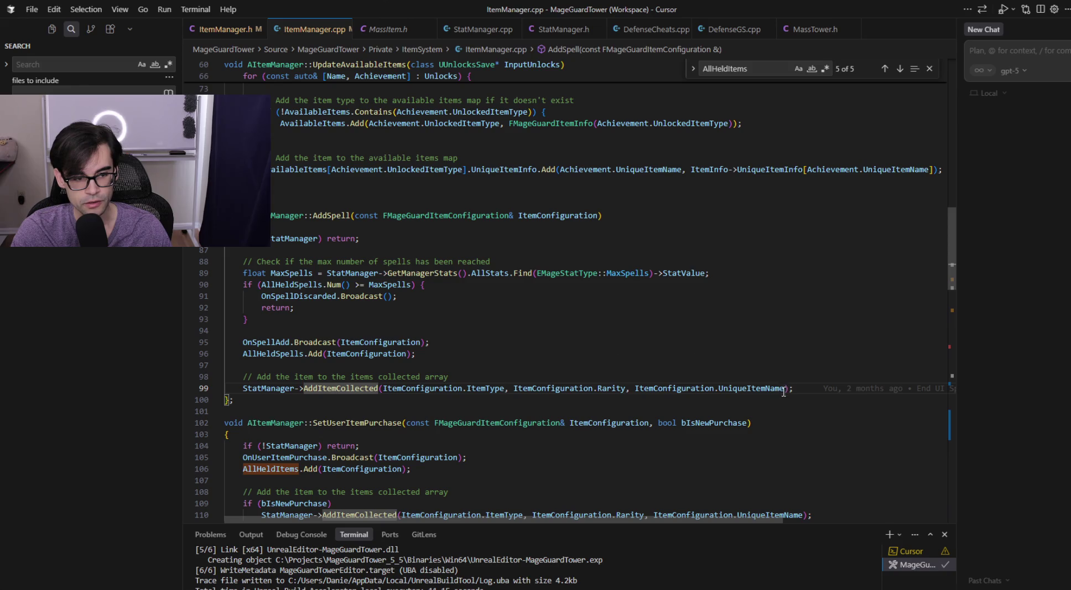
{"action": "mouse_move", "coordinate": [806, 389]}
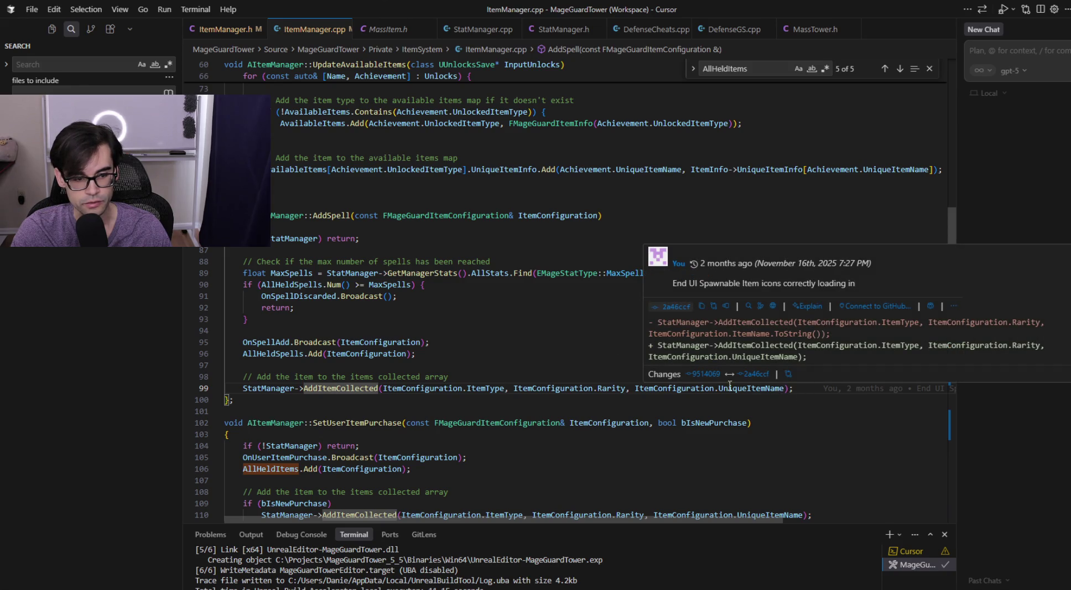
{"action": "left_click", "coordinate": [355, 353]}
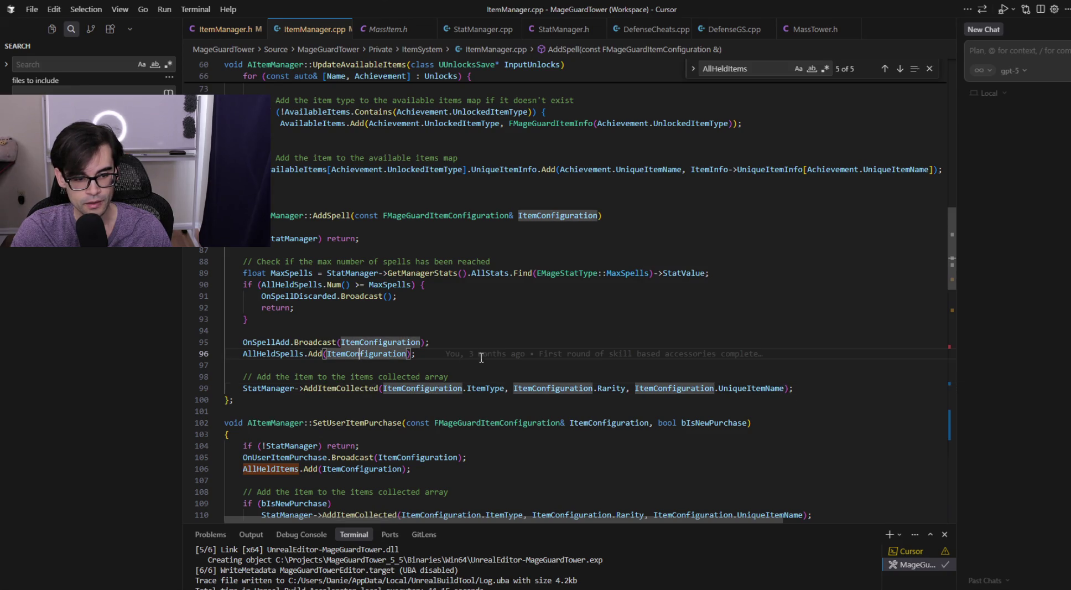
{"action": "left_click", "coordinate": [781, 354]}
{"action": "key", "text": "Return"}
{"action": "key", "text": "Return"}
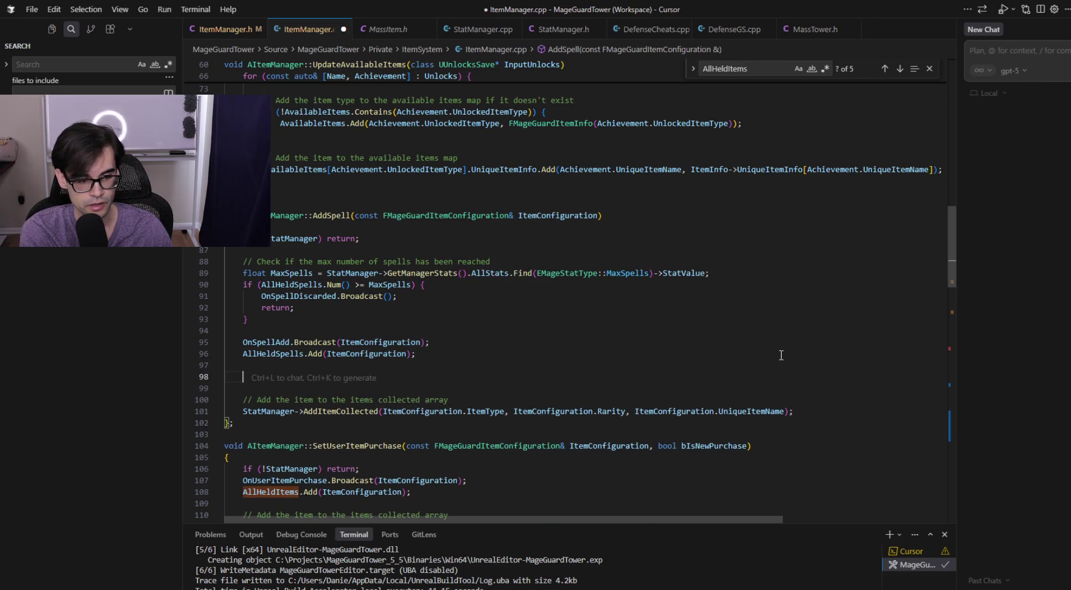
- Accept the 'Added spell %s' on-screen debug message in Orange, save ItemManager.cpp, and return to Unreal
{"action": "key", "text": "Tab"}
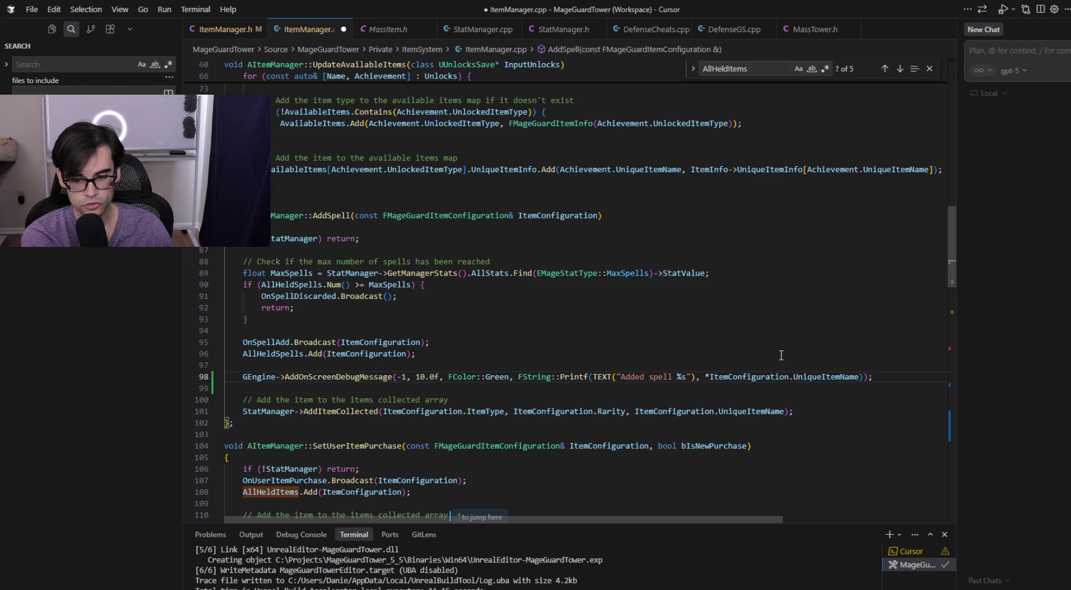
{"action": "key", "text": "ctrl+s"}
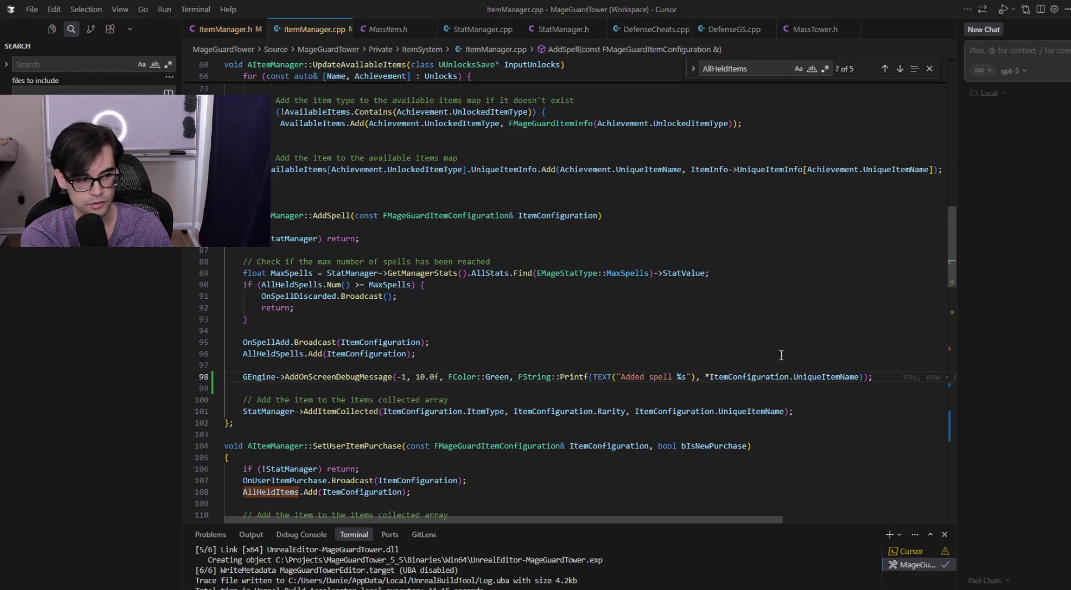
{"action": "key", "text": "alt+Tab"}
{"action": "key", "text": "alt+Tab"}
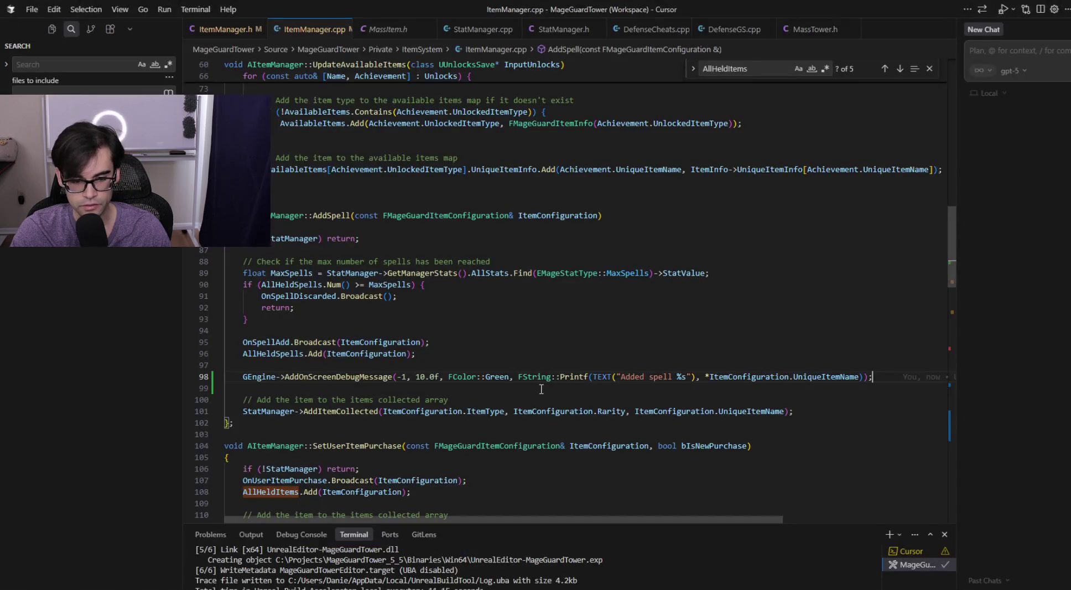
{"action": "type", "text": "Or"}
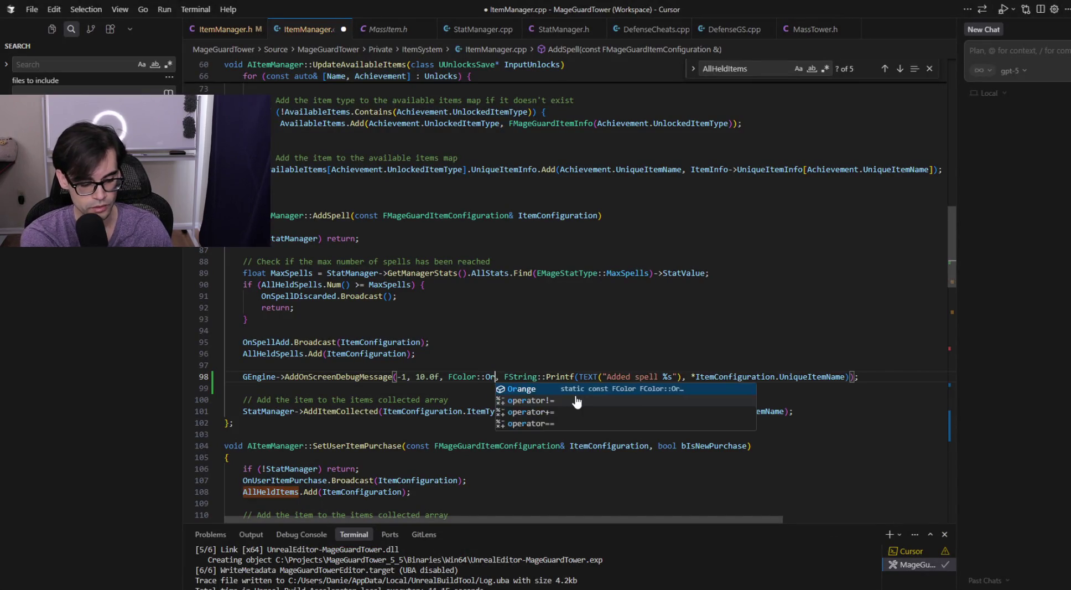
{"action": "key", "text": "Tab"}
{"action": "key", "text": "alt+Tab"}
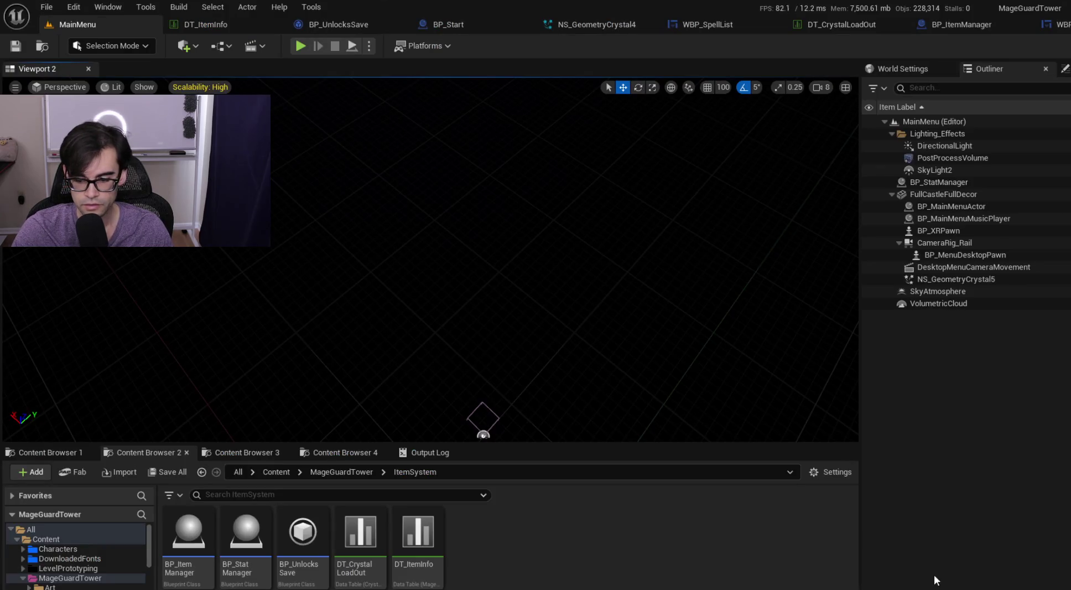
- Live-compile with Ctrl+Alt+F11, play from the crystal menu into the Defense level, stop, and switch to Cursor
{"action": "key", "text": "ctrl+alt+F11"}
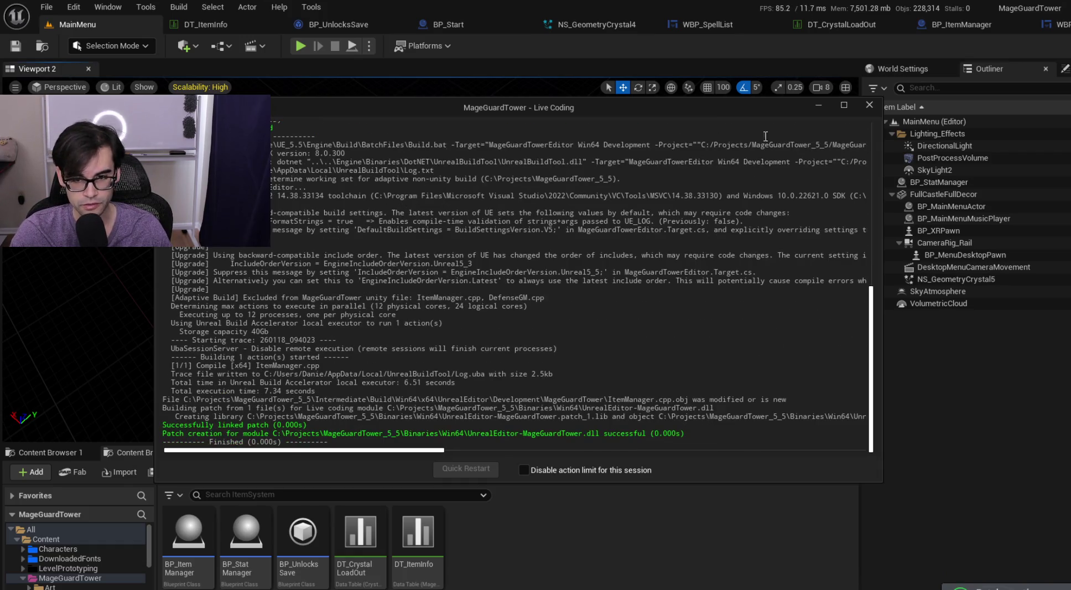
{"action": "left_click", "coordinate": [872, 105]}
{"action": "left_click", "coordinate": [301, 47]}
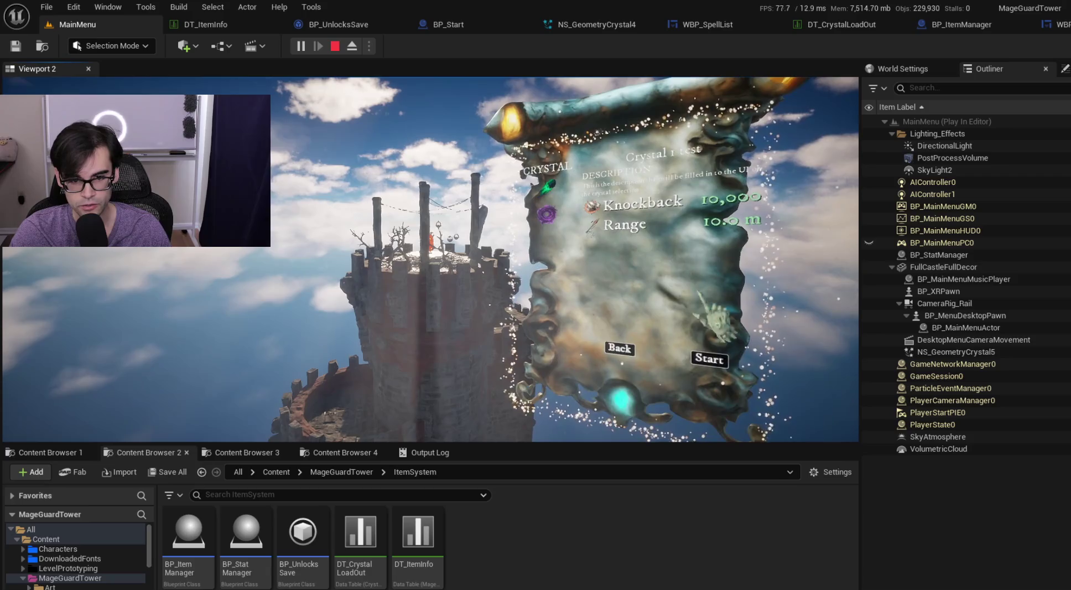
{"action": "left_click", "coordinate": [719, 360]}
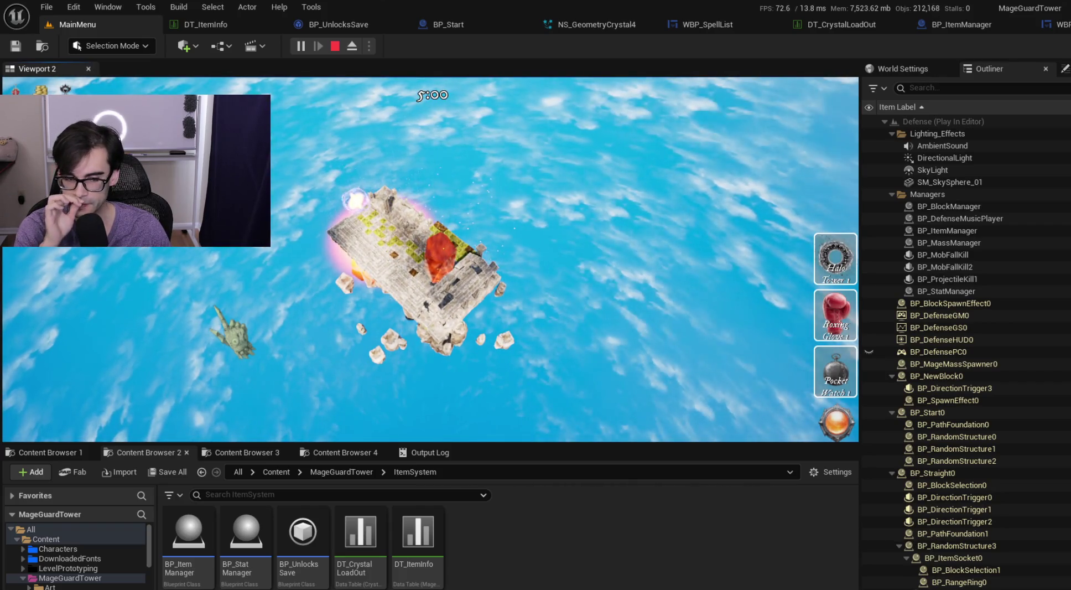
{"action": "key", "text": "Escape"}
{"action": "key", "text": "alt+Tab"}
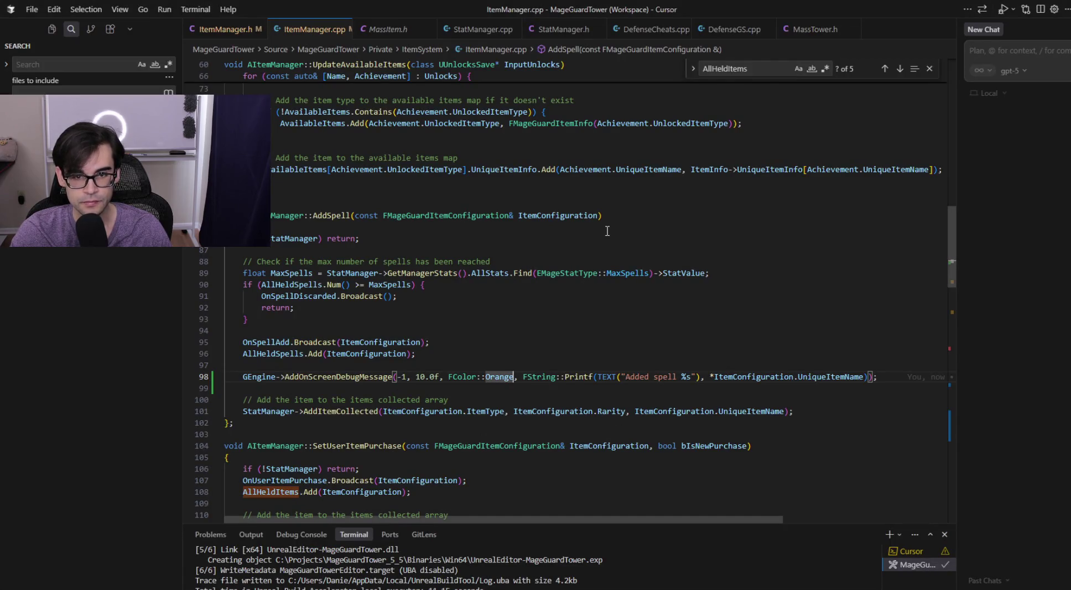
- Back in Cursor, select AllHeldSpells on line 96 and open the ItemManager.h header
{"action": "key", "text": "alt+Tab"}
{"action": "key", "text": "alt+Tab"}
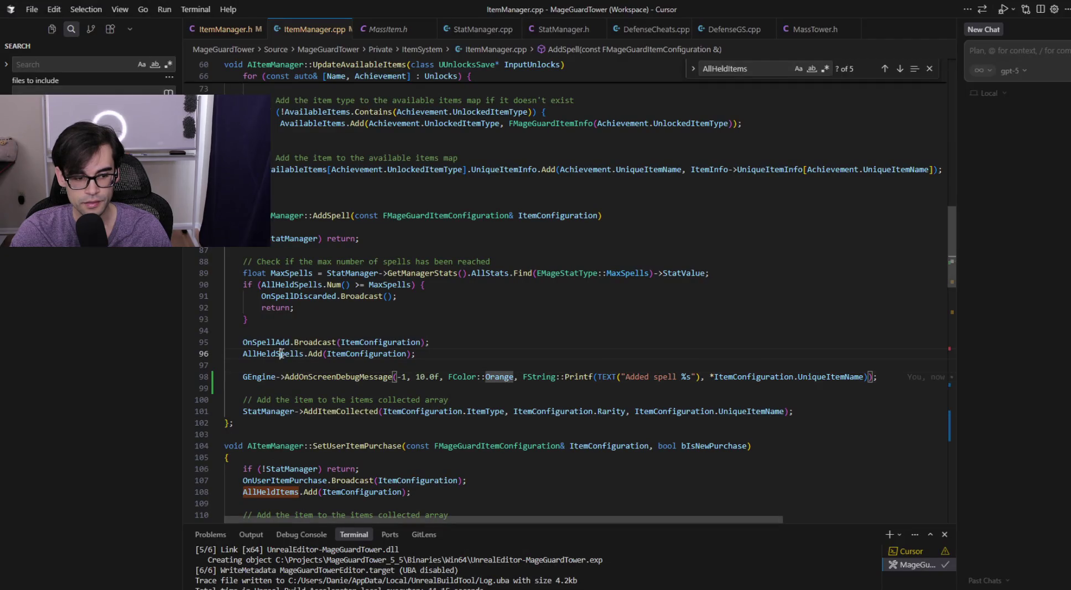
{"action": "left_click", "coordinate": [281, 353]}
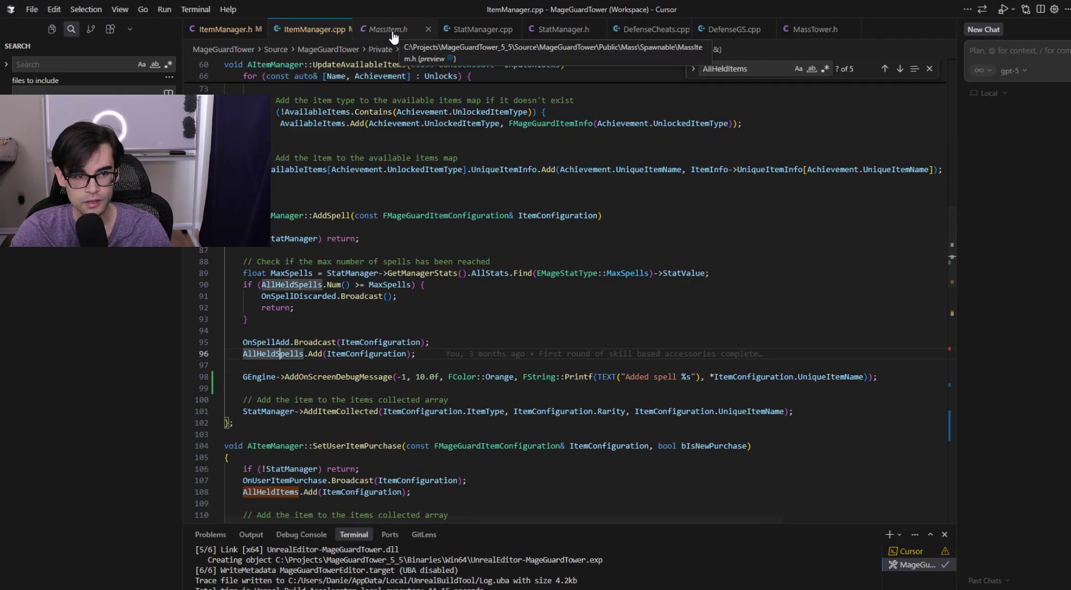
{"action": "left_click", "coordinate": [225, 29]}
- Search ItemManager.h for 'allheldspel' to find the AllHeldSpells declaration, then return to Unreal Editor
{"action": "key", "text": "ctrl+f"}
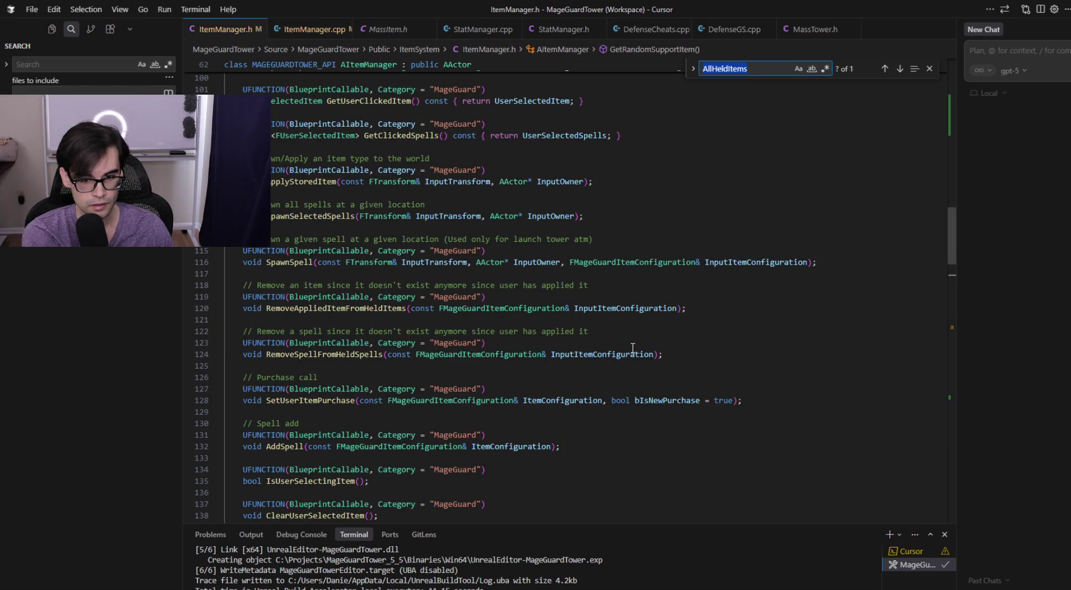
{"action": "type", "text": "allheldps"}
{"action": "key", "text": "BackSpace"}
{"action": "key", "text": "BackSpace"}
{"action": "key", "text": "BackSpace"}
{"action": "type", "text": "dps"}
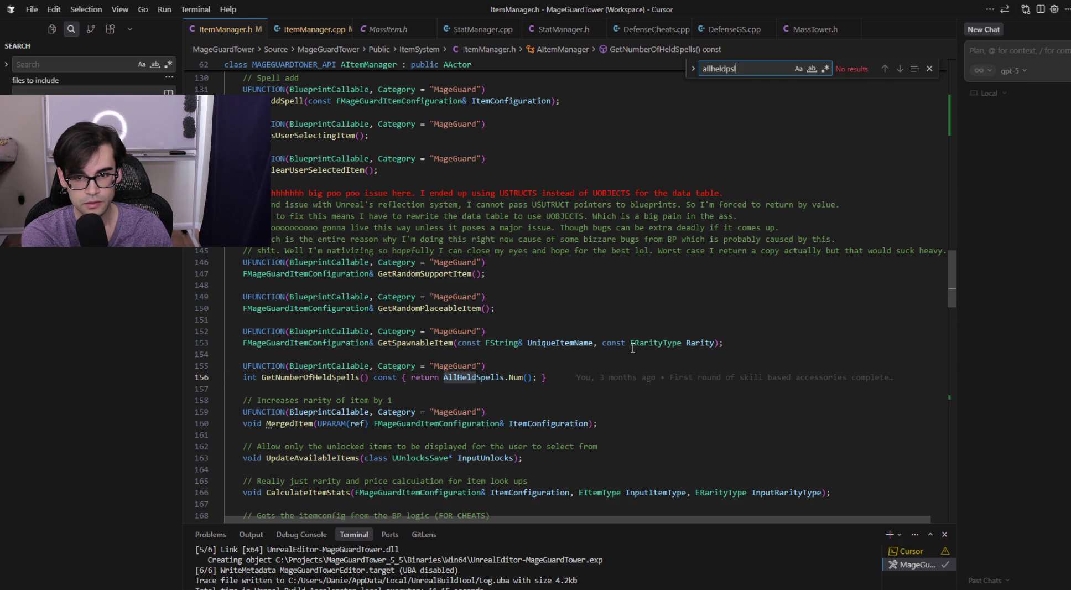
{"action": "key", "text": "BackSpace"}
{"action": "type", "text": "spell"}
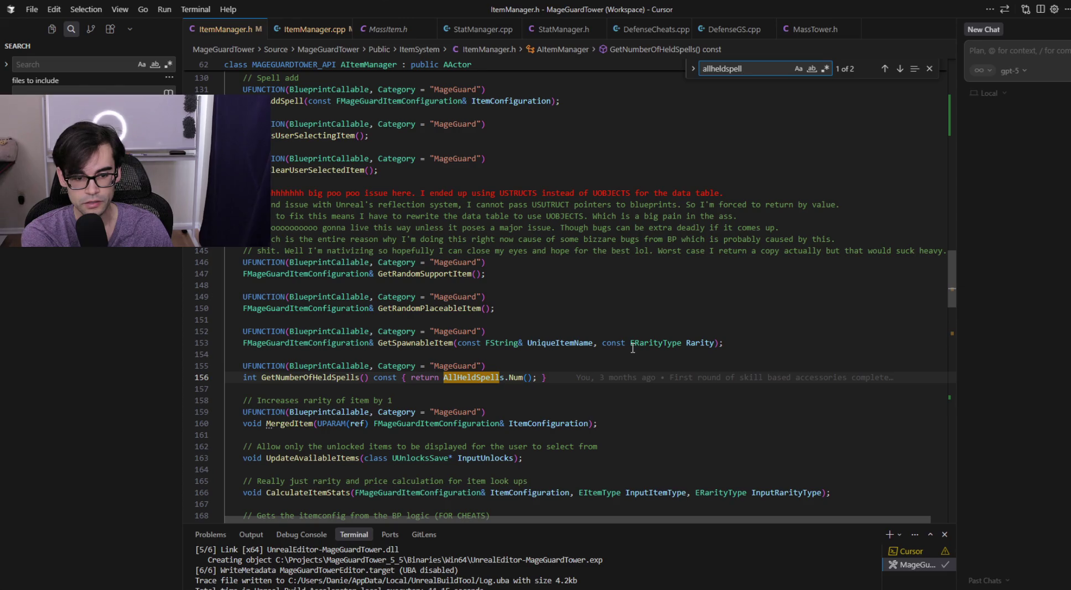
{"action": "key", "text": "Return"}
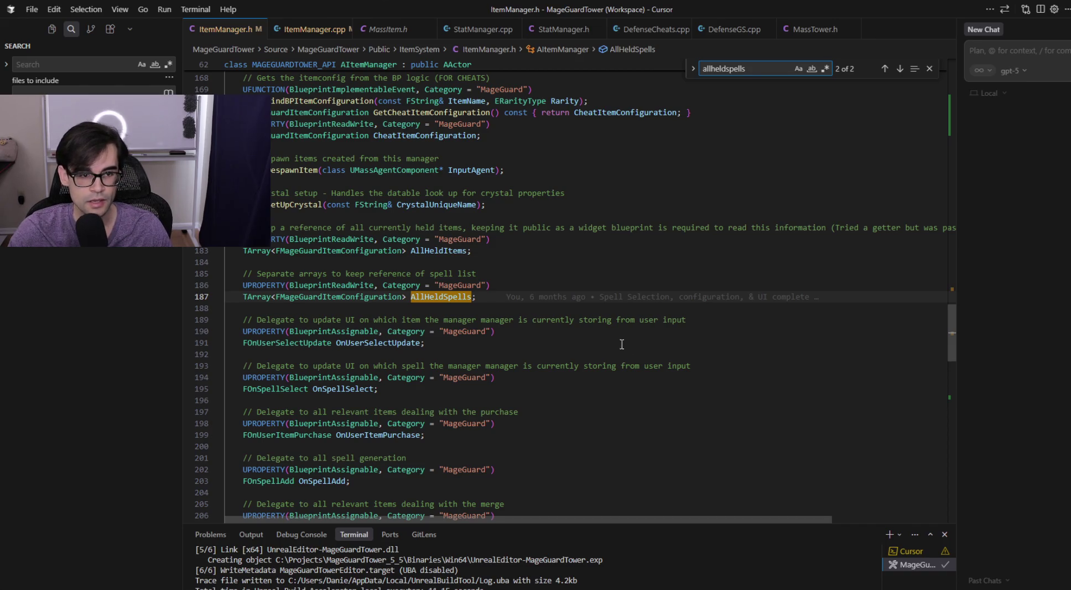
{"action": "scroll", "coordinate": [556, 334], "scroll_direction": "up", "scroll_amount": 20}
{"action": "scroll", "coordinate": [556, 334], "scroll_direction": "up", "scroll_amount": 6}
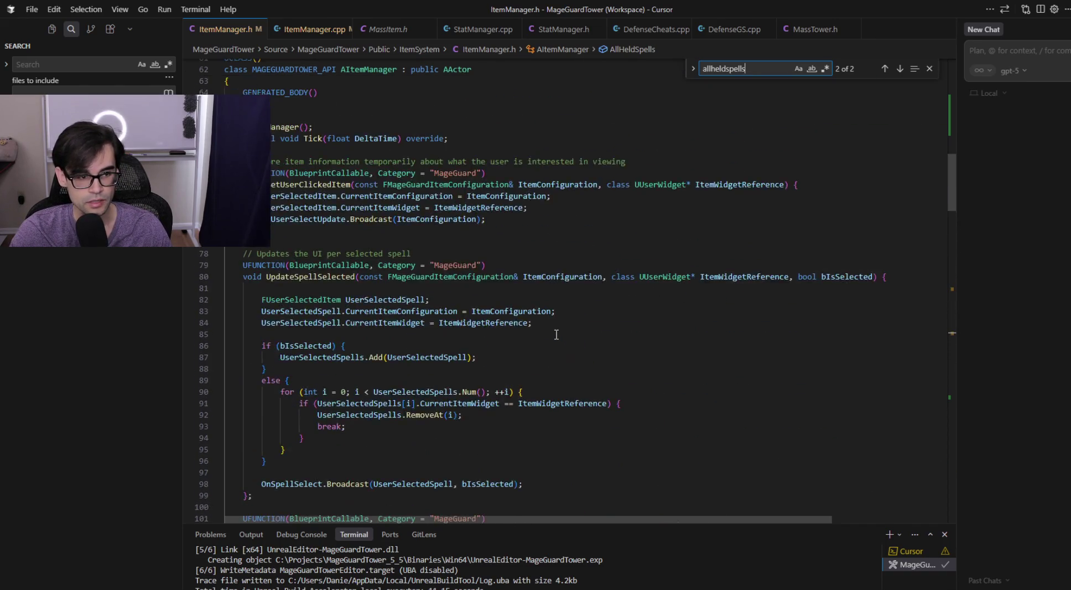
{"action": "scroll", "coordinate": [559, 327], "scroll_direction": "down", "scroll_amount": 20}
{"action": "key", "text": "alt+Tab"}
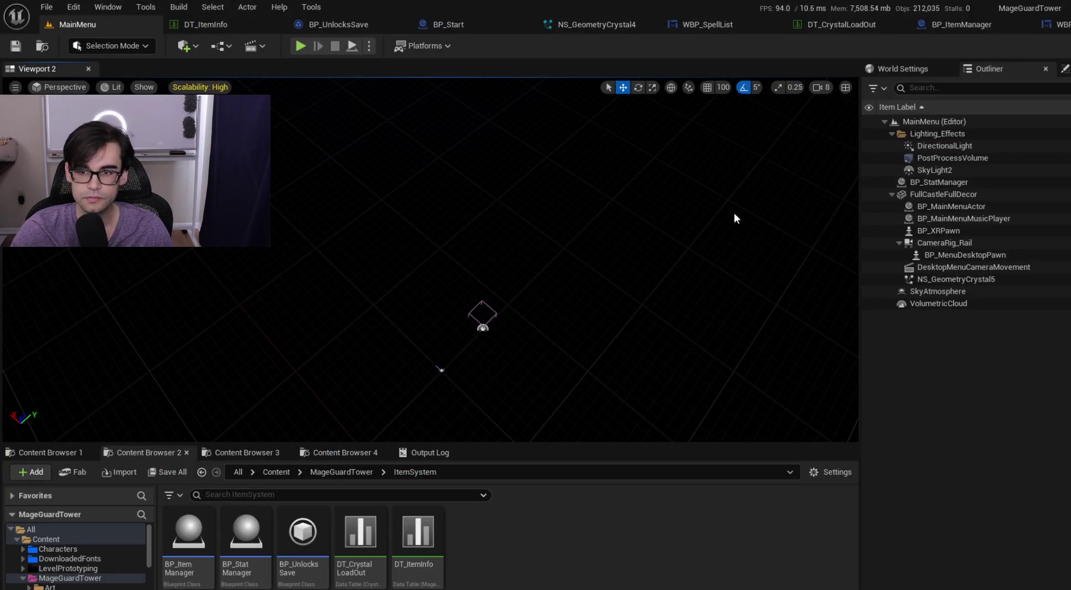
- Open WBP_SpellList's CheckAvailableSpells graph and shift the loop, Item Manager and Add Spell nodes right
{"action": "left_click", "coordinate": [957, 24]}
{"action": "left_click", "coordinate": [990, 26]}
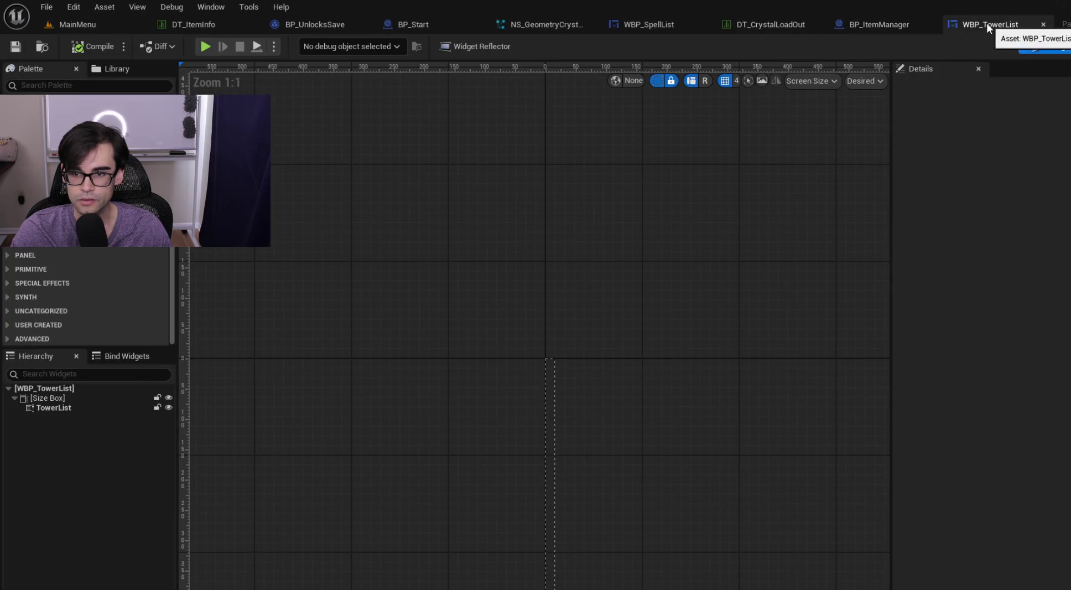
{"action": "left_click", "coordinate": [652, 25]}
{"action": "mouse_move", "coordinate": [698, 166]}
{"action": "left_mouse_down"}
{"action": "mouse_move", "coordinate": [820, 165]}
{"action": "mouse_move", "coordinate": [691, 167]}
{"action": "left_mouse_up"}
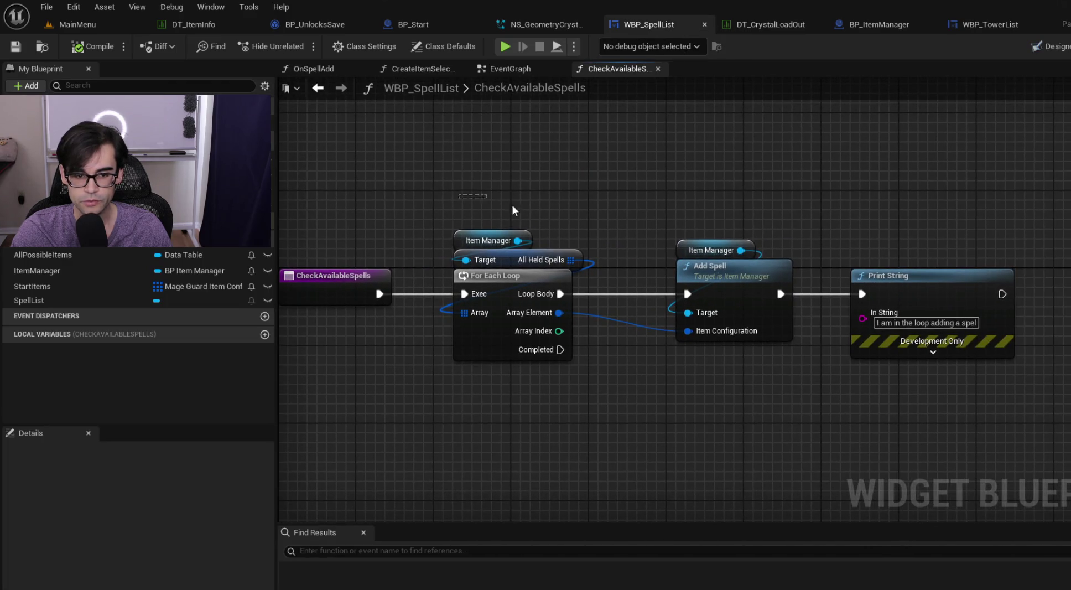
{"action": "left_click_drag", "start_coordinate": [512, 210], "coordinate": [858, 284]}
{"action": "left_click_drag", "start_coordinate": [520, 275], "coordinate": [806, 273]}
{"action": "left_click_drag", "start_coordinate": [733, 196], "coordinate": [776, 258]}
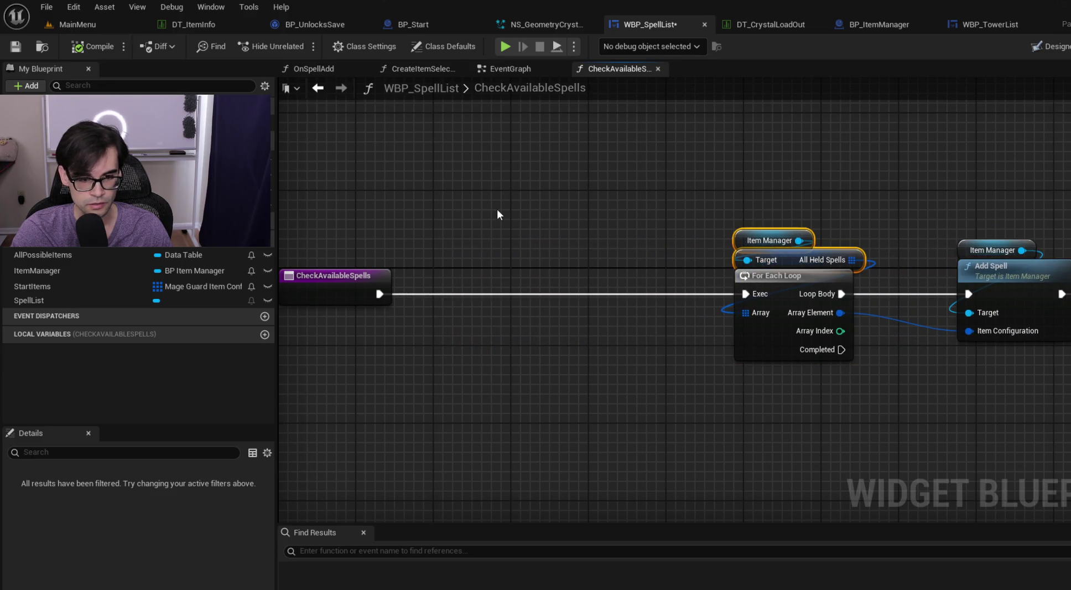
- Duplicate the Item Manager and All Held Spells nodes, add a Length node, and paste a Print String
{"action": "key", "text": "ctrl+c"}
{"action": "key", "text": "ctrl+v"}
{"action": "mouse_move", "coordinate": [599, 217]}
{"action": "left_mouse_down"}
{"action": "mouse_move", "coordinate": [602, 248]}
{"action": "mouse_move", "coordinate": [545, 198]}
{"action": "mouse_move", "coordinate": [543, 212]}
{"action": "left_mouse_up"}
{"action": "type", "text": "nu"}
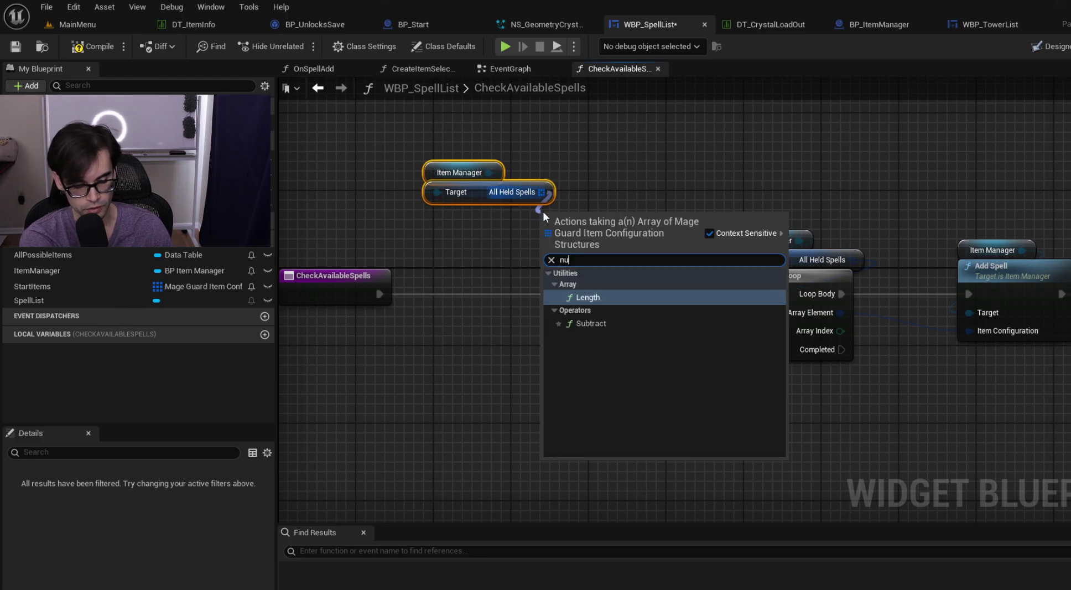
{"action": "key", "text": "Return"}
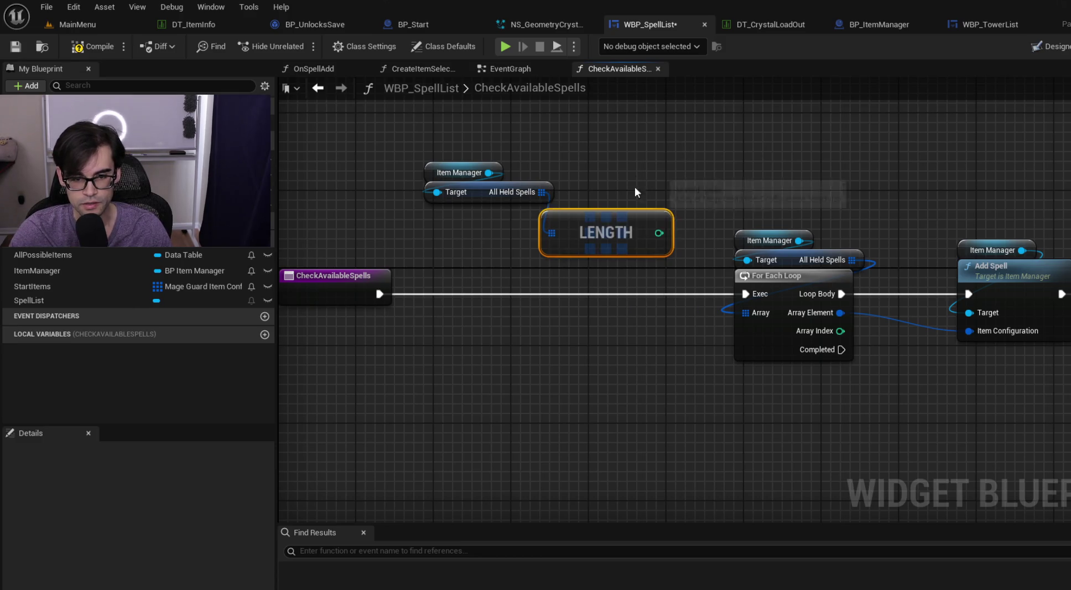
{"action": "left_click_drag", "start_coordinate": [605, 219], "coordinate": [490, 211]}
{"action": "left_click_drag", "start_coordinate": [421, 152], "coordinate": [490, 268]}
{"action": "left_click_drag", "start_coordinate": [503, 219], "coordinate": [399, 394]}
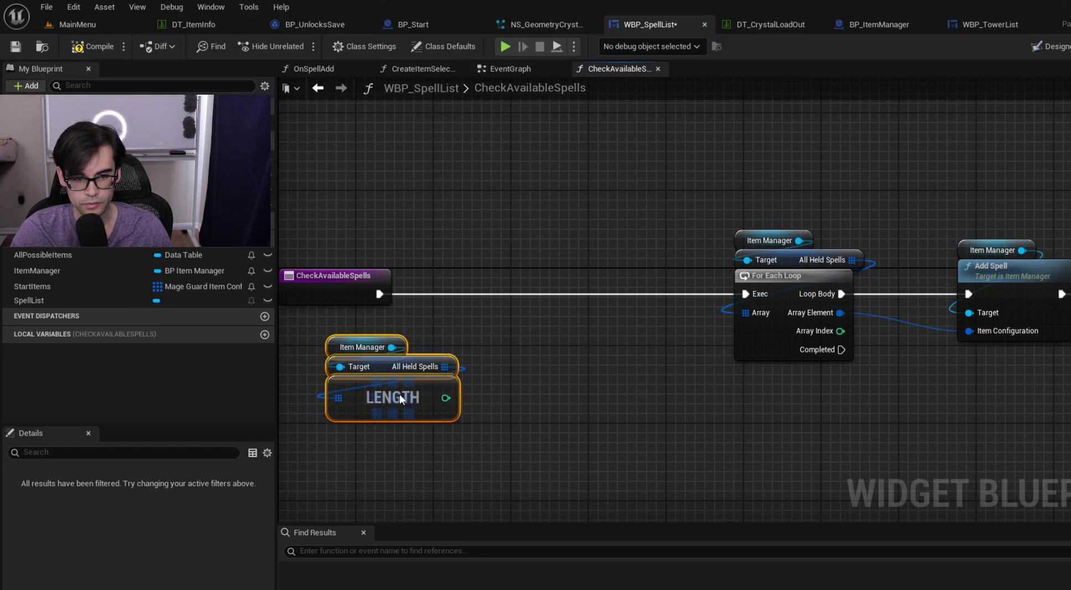
{"action": "left_click", "coordinate": [696, 203]}
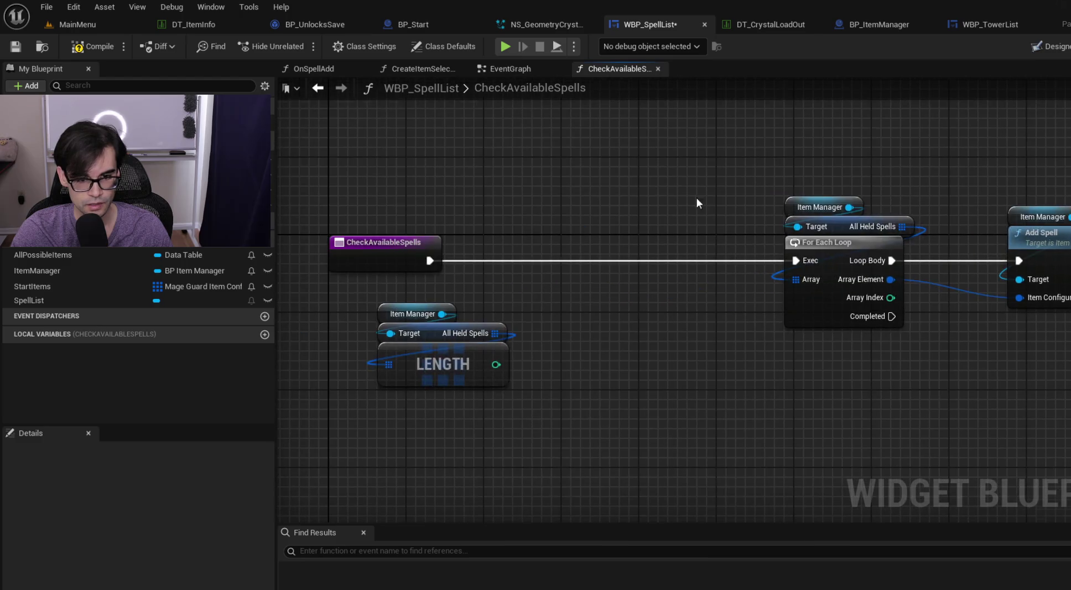
{"action": "key", "text": "ctrl+v"}
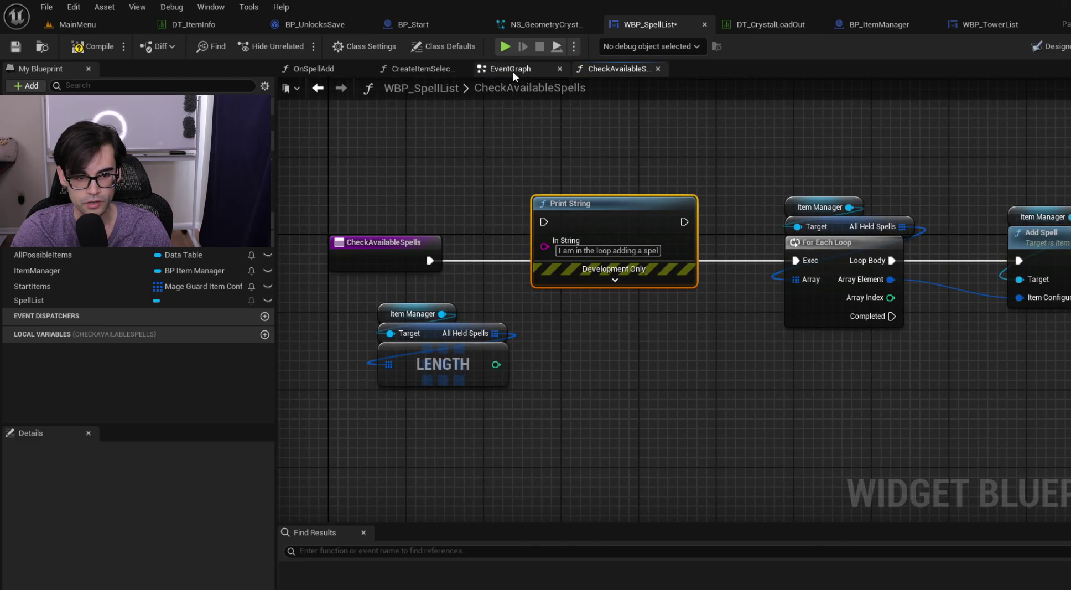
- In the EventGraph, move the Bind Event and Get Spawnable Item nodes right to make room
{"action": "left_click", "coordinate": [513, 71]}
{"action": "scroll", "coordinate": [521, 176], "scroll_direction": "down", "scroll_amount": 3}
{"action": "left_click_drag", "start_coordinate": [521, 176], "coordinate": [773, 194]}
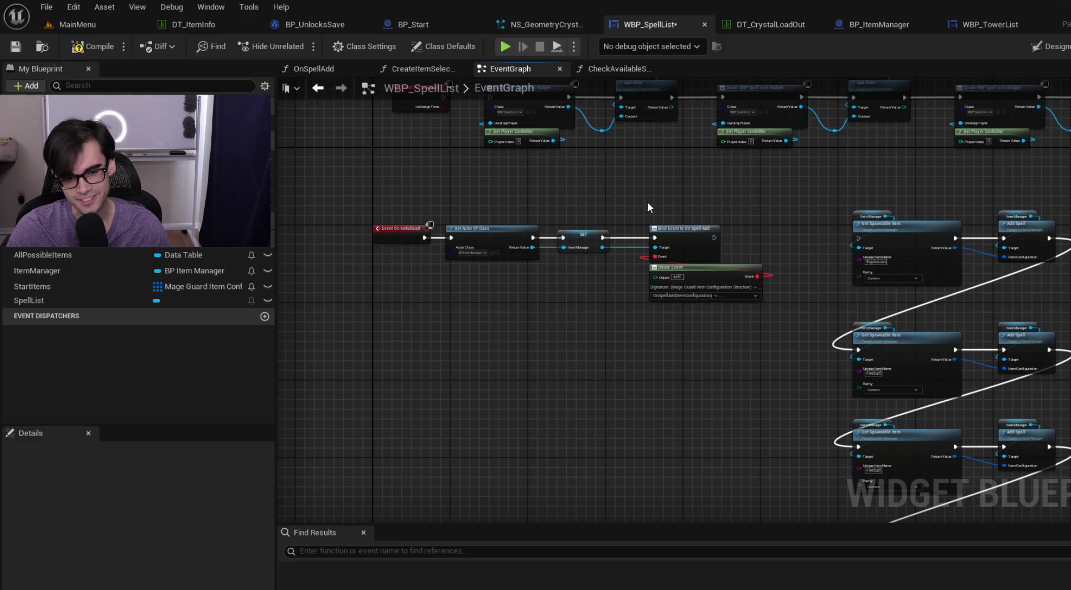
{"action": "scroll", "coordinate": [648, 212], "scroll_direction": "up", "scroll_amount": 2}
{"action": "scroll", "coordinate": [590, 166], "scroll_direction": "down", "scroll_amount": 5}
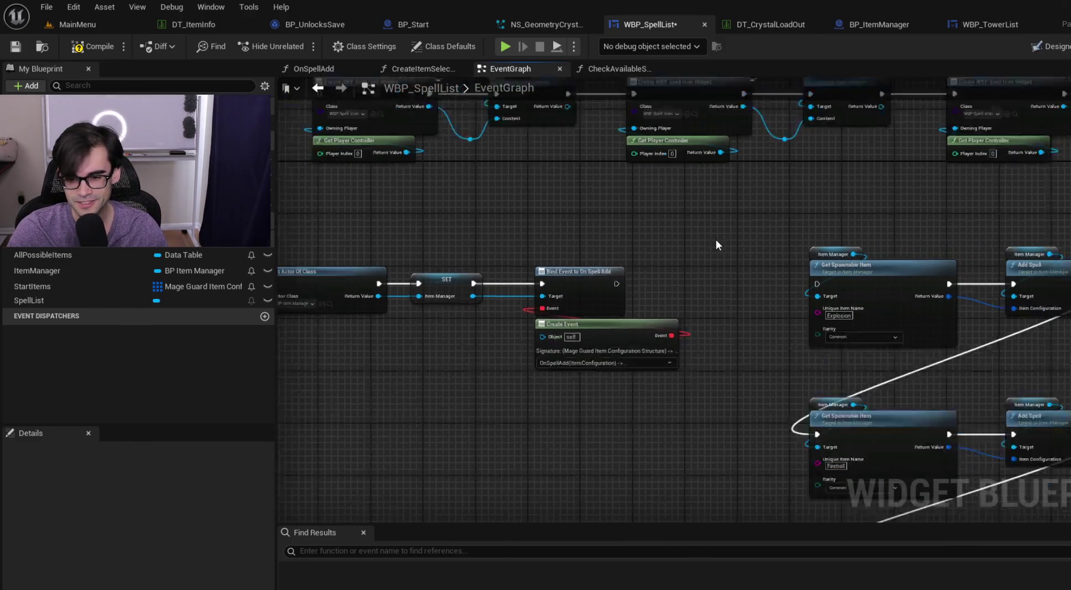
{"action": "left_click_drag", "start_coordinate": [614, 177], "coordinate": [908, 416]}
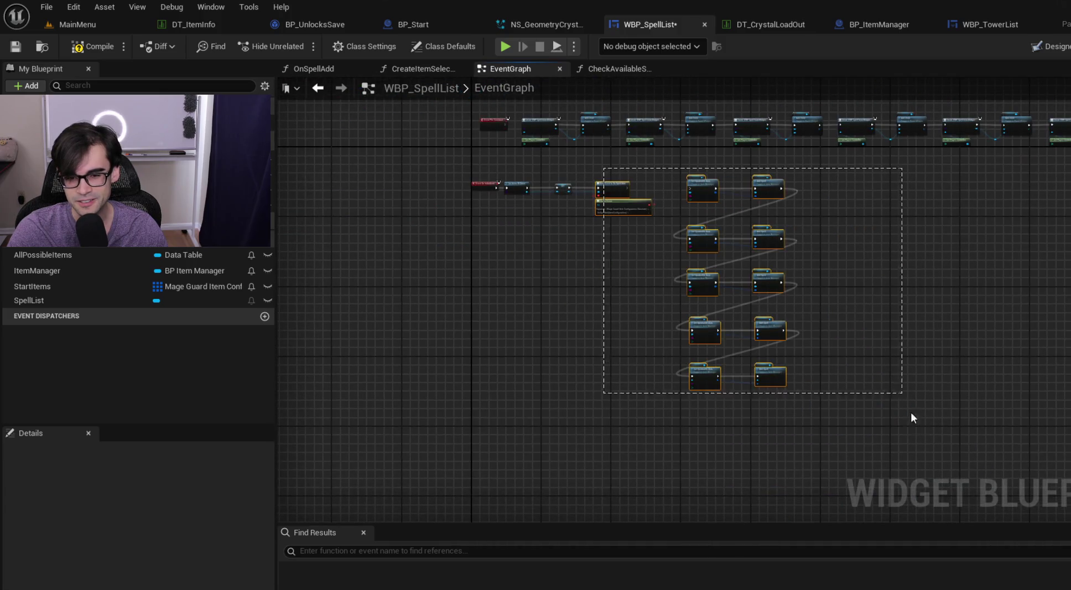
{"action": "scroll", "coordinate": [622, 247], "scroll_direction": "up", "scroll_amount": 5}
{"action": "left_click_drag", "start_coordinate": [644, 281], "coordinate": [761, 281]}
{"action": "left_click", "coordinate": [635, 246]}
- Insert a Check Available Spells call between SET and Bind Event, compile, and return to MainMenu
{"action": "mouse_move", "coordinate": [45, 166]}
{"action": "left_mouse_down"}
{"action": "mouse_move", "coordinate": [603, 297]}
{"action": "mouse_move", "coordinate": [613, 315]}
{"action": "mouse_move", "coordinate": [605, 322]}
{"action": "left_mouse_up"}
{"action": "left_click_drag", "start_coordinate": [682, 320], "coordinate": [719, 294]}
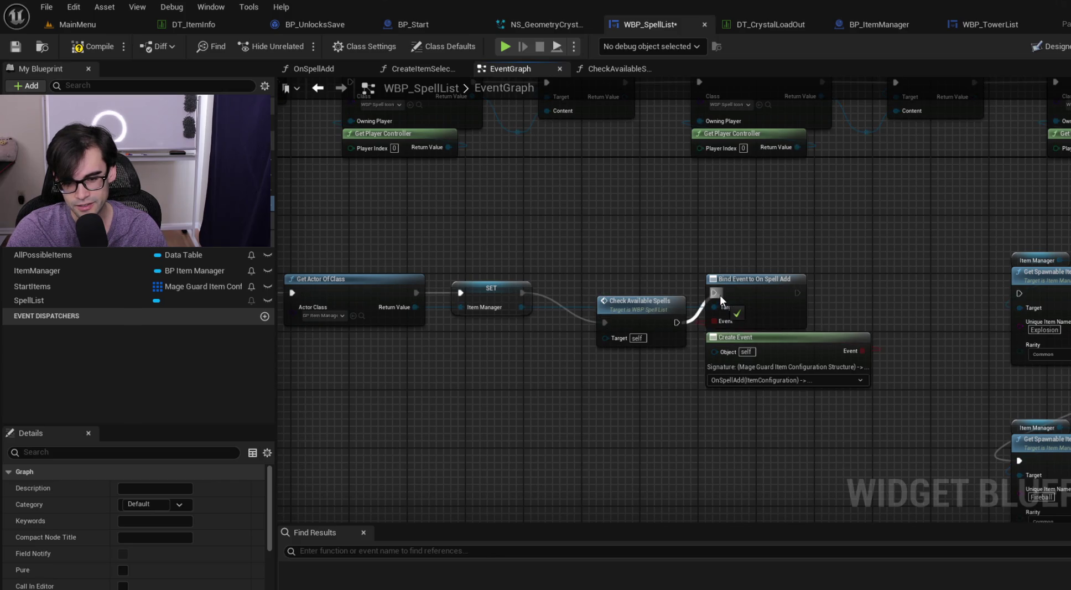
{"action": "left_click_drag", "start_coordinate": [650, 297], "coordinate": [627, 269]}
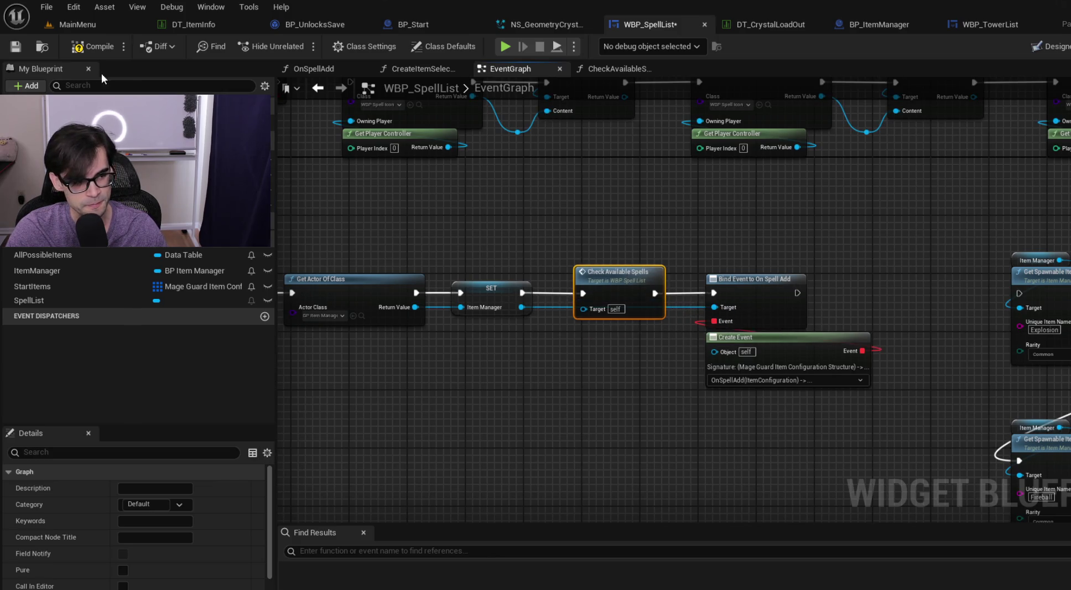
{"action": "left_click", "coordinate": [96, 41]}
{"action": "left_click", "coordinate": [69, 24]}
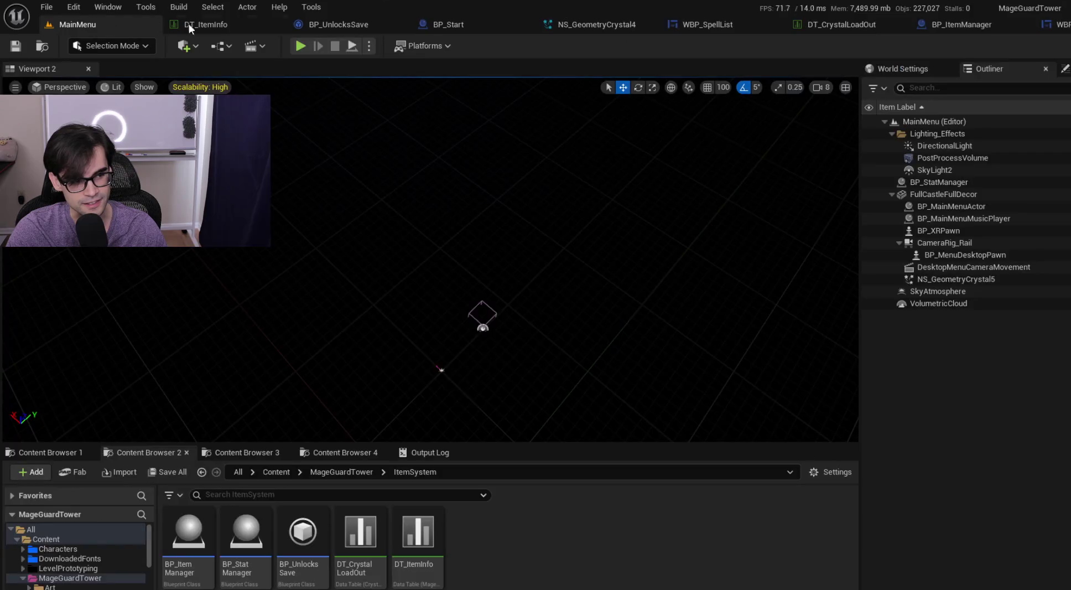
- Play-test from the crystal page into the Defense level, stop, then bring up NS_GeometryCrystal4
{"action": "left_click", "coordinate": [300, 46]}
{"action": "left_click", "coordinate": [630, 261]}
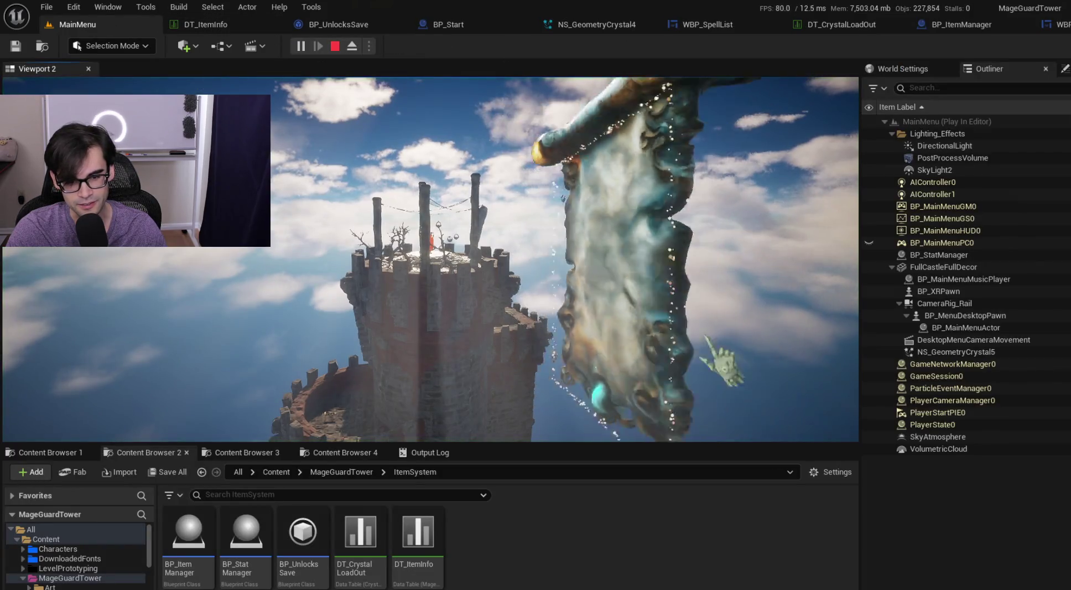
{"action": "left_click", "coordinate": [709, 359]}
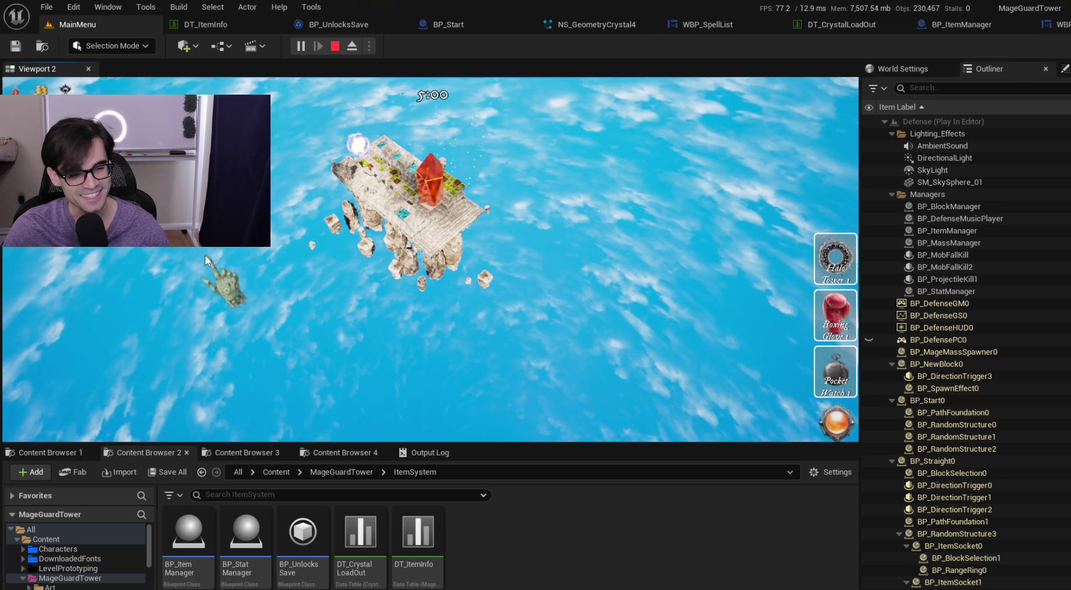
{"action": "key", "text": "Escape"}
{"action": "left_click", "coordinate": [443, 23]}
{"action": "left_click", "coordinate": [565, 19]}
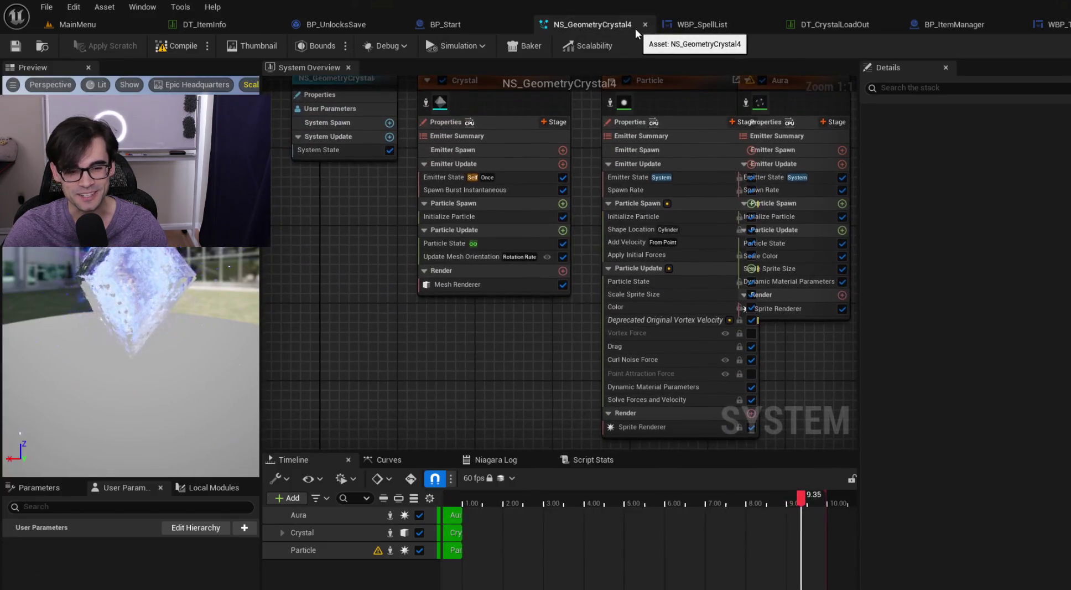
- Return to WBP_SpellList and open the CheckAvailableSpells function graph
{"action": "left_click", "coordinate": [696, 23]}
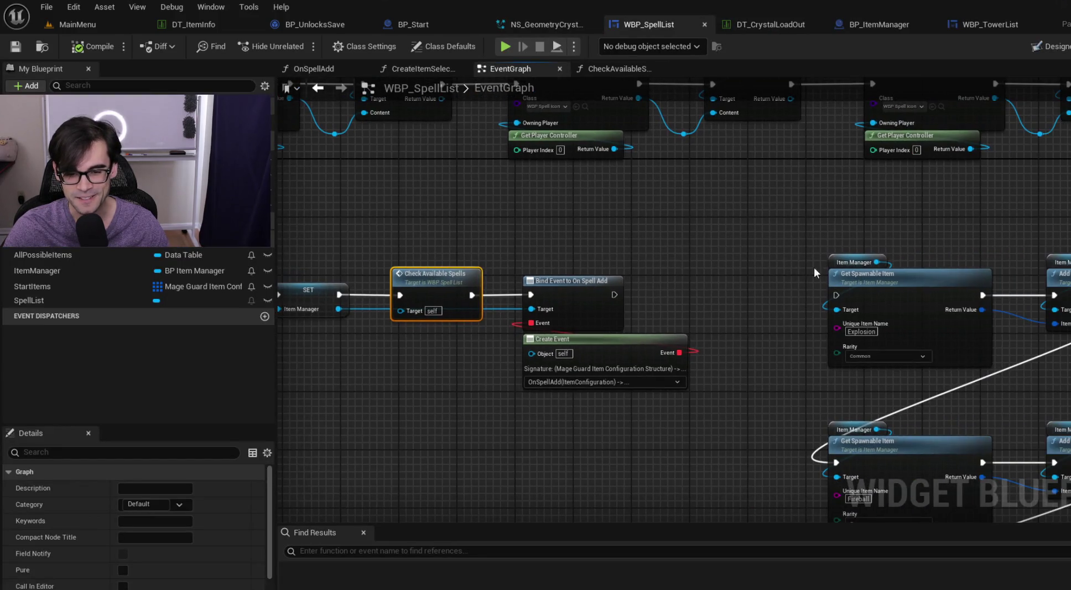
{"action": "left_click_drag", "start_coordinate": [747, 260], "coordinate": [584, 258]}
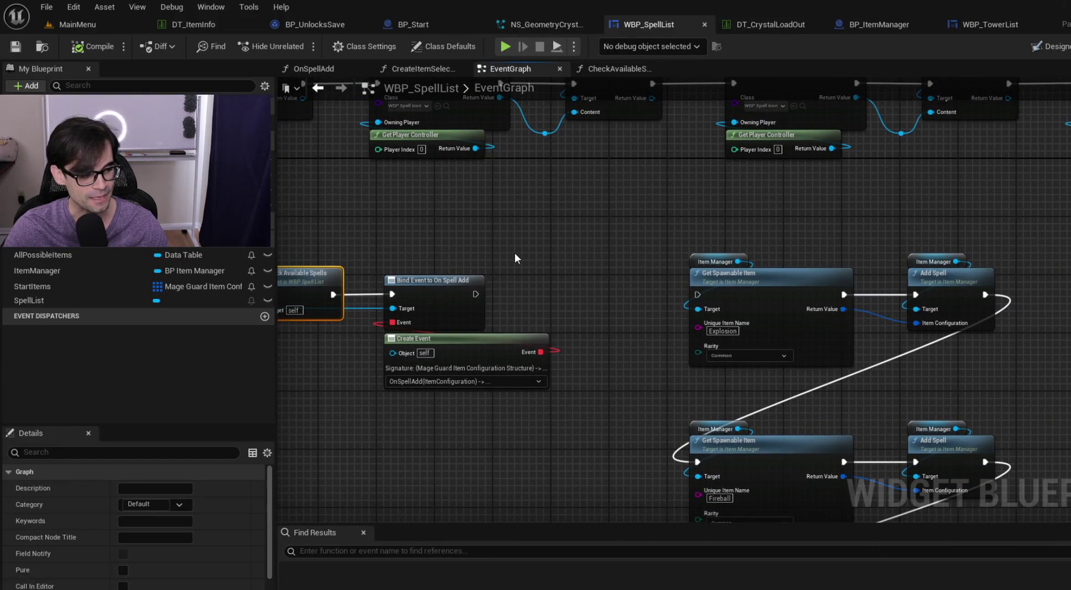
{"action": "left_click_drag", "start_coordinate": [416, 239], "coordinate": [593, 271]}
{"action": "double_click", "coordinate": [585, 284]}
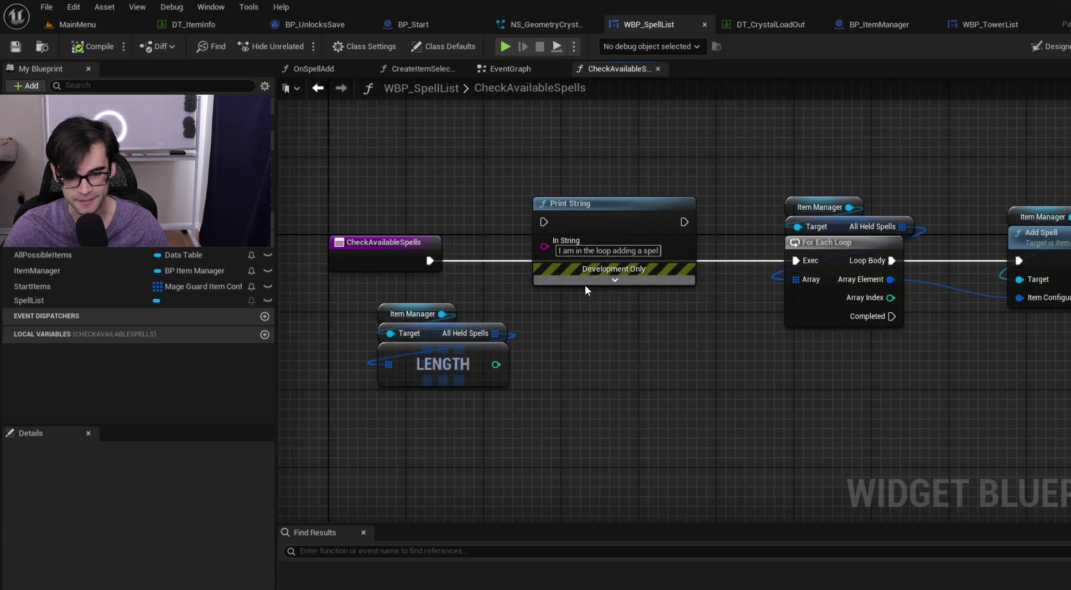
- Wire Print String between the function entry and For Each Loop, printing the Length result
{"action": "left_click_drag", "start_coordinate": [598, 214], "coordinate": [607, 247]}
{"action": "left_click_drag", "start_coordinate": [429, 260], "coordinate": [552, 256]}
{"action": "left_click_drag", "start_coordinate": [694, 261], "coordinate": [795, 264]}
{"action": "mouse_move", "coordinate": [795, 264]}
{"action": "left_mouse_down"}
{"action": "mouse_move", "coordinate": [415, 207]}
{"action": "mouse_move", "coordinate": [755, 236]}
{"action": "left_mouse_up"}
{"action": "left_click_drag", "start_coordinate": [551, 380], "coordinate": [610, 300]}
- Expand Print String's options and rearrange the entry, Length and conversion nodes
{"action": "left_click", "coordinate": [634, 320]}
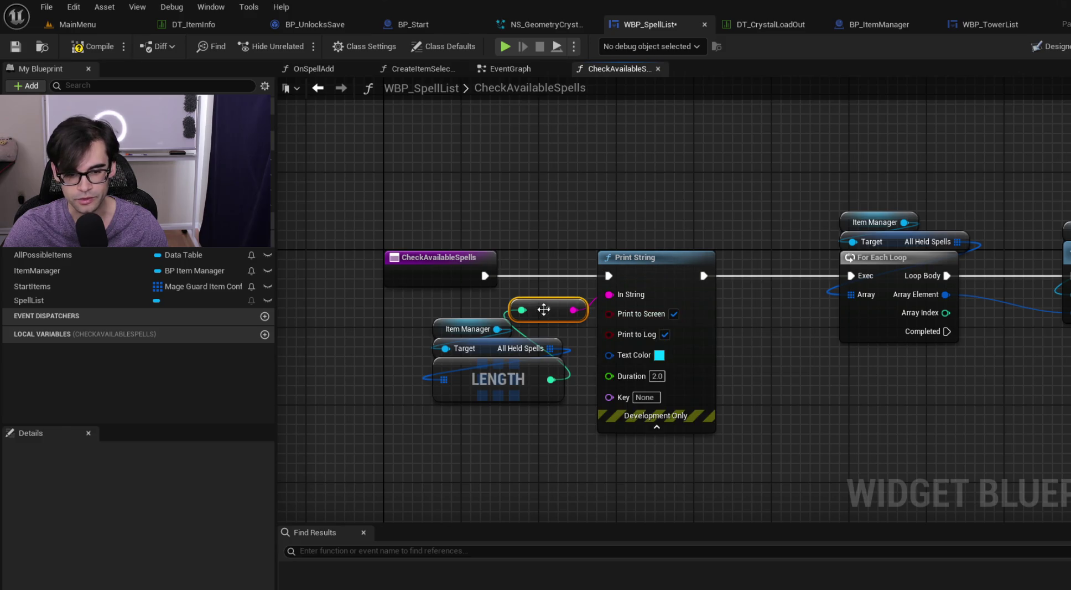
{"action": "left_click_drag", "start_coordinate": [507, 330], "coordinate": [485, 417]}
{"action": "mouse_move", "coordinate": [365, 208]}
{"action": "left_mouse_down"}
{"action": "mouse_move", "coordinate": [478, 396]}
{"action": "mouse_move", "coordinate": [371, 396]}
{"action": "left_mouse_up"}
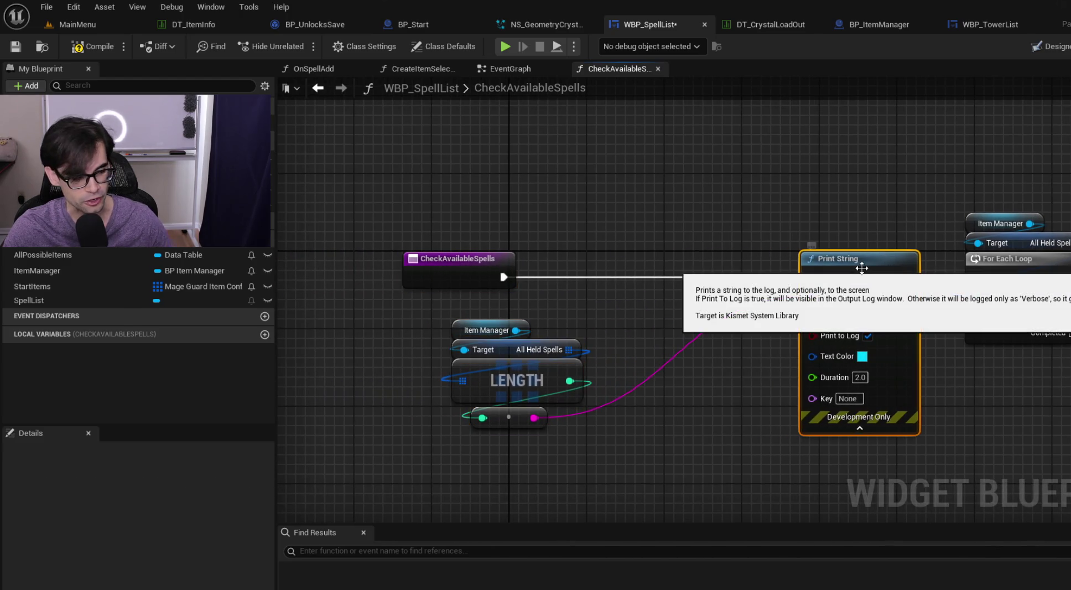
{"action": "mouse_move", "coordinate": [370, 216]}
{"action": "left_mouse_down"}
{"action": "mouse_move", "coordinate": [502, 306]}
{"action": "mouse_move", "coordinate": [518, 388]}
{"action": "mouse_move", "coordinate": [440, 379]}
{"action": "left_mouse_up"}
{"action": "left_click_drag", "start_coordinate": [346, 215], "coordinate": [494, 446]}
{"action": "left_click_drag", "start_coordinate": [391, 246], "coordinate": [396, 261]}
{"action": "left_click", "coordinate": [491, 236]}
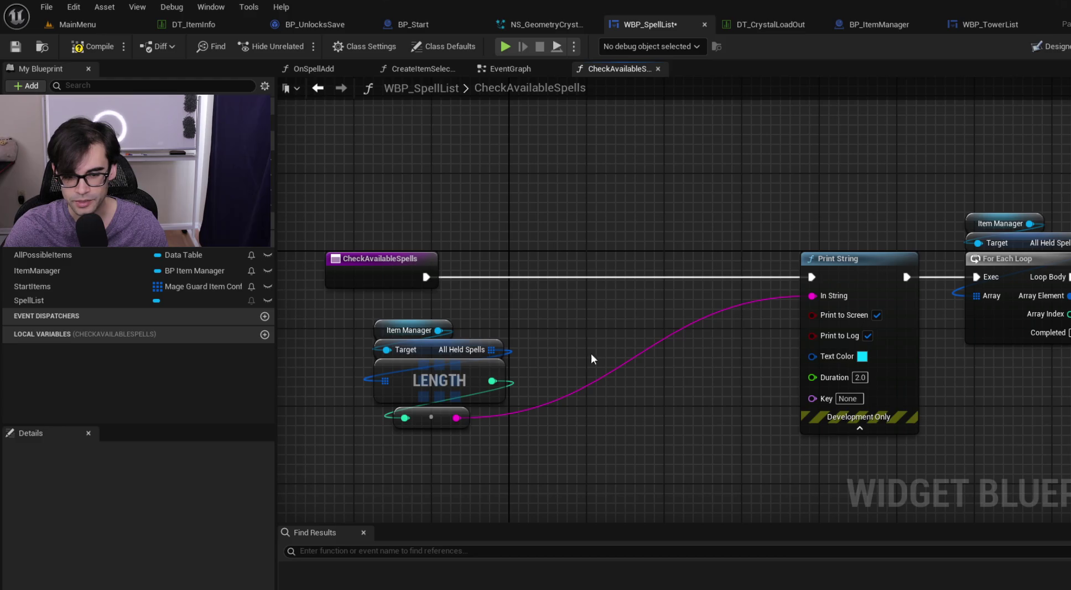
- Set the Print String text colour to red and move the Length nodes toward it
{"action": "right_click", "coordinate": [609, 332]}
{"action": "type", "text": "format"}
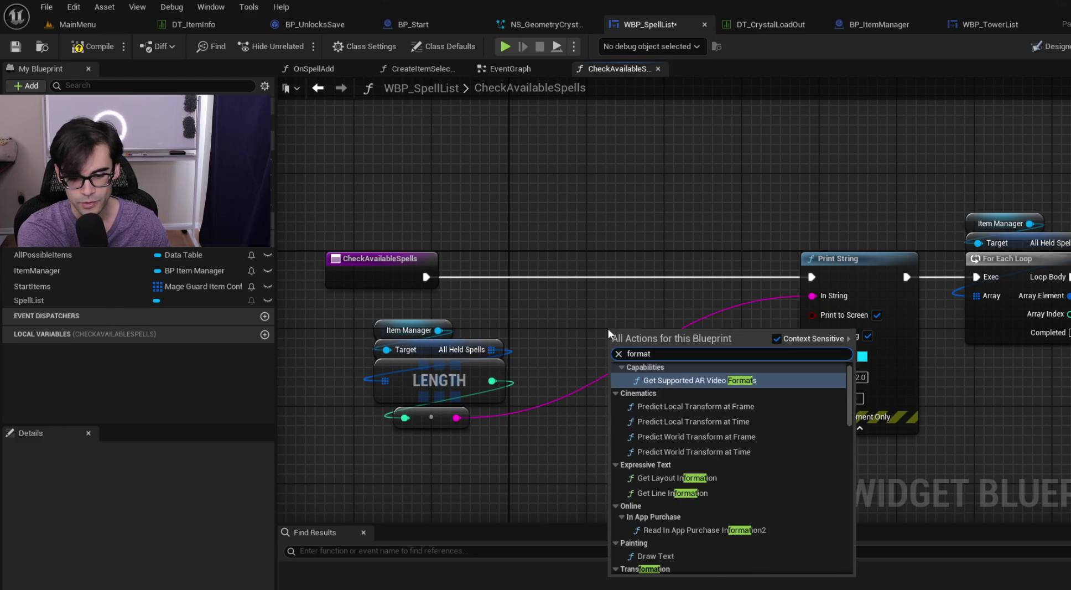
{"action": "key", "text": "Escape"}
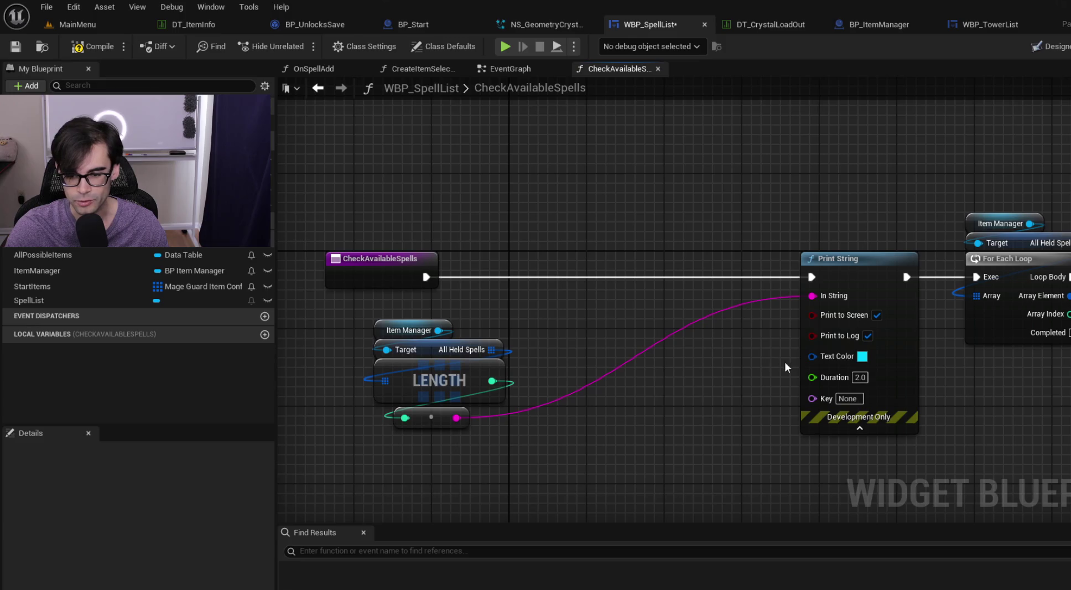
{"action": "left_click", "coordinate": [862, 356]}
{"action": "left_click", "coordinate": [899, 362]}
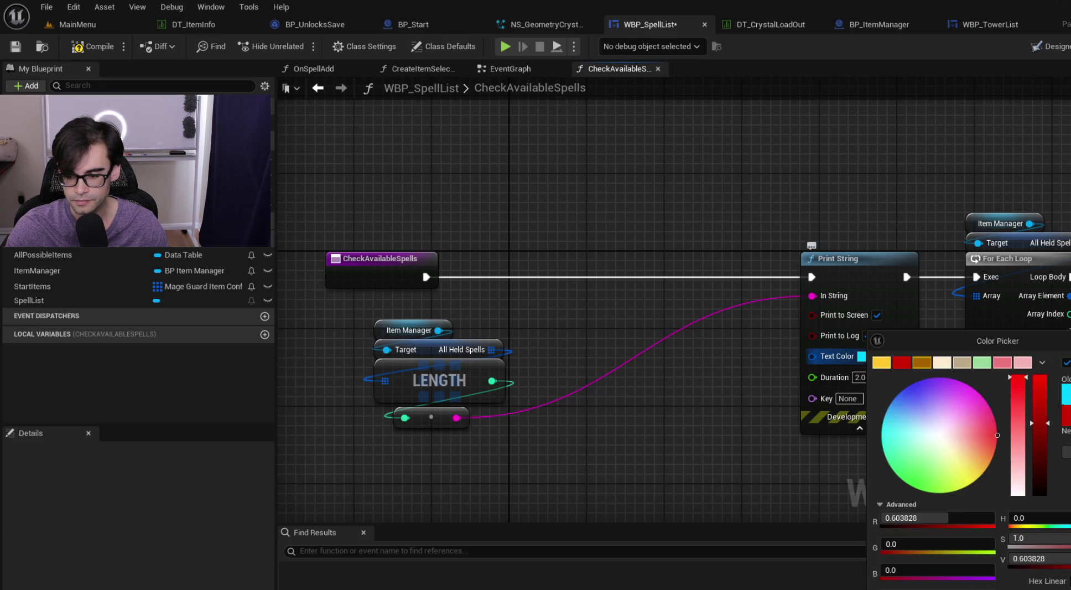
{"action": "left_click", "coordinate": [699, 419]}
{"action": "left_click_drag", "start_coordinate": [509, 327], "coordinate": [371, 431]}
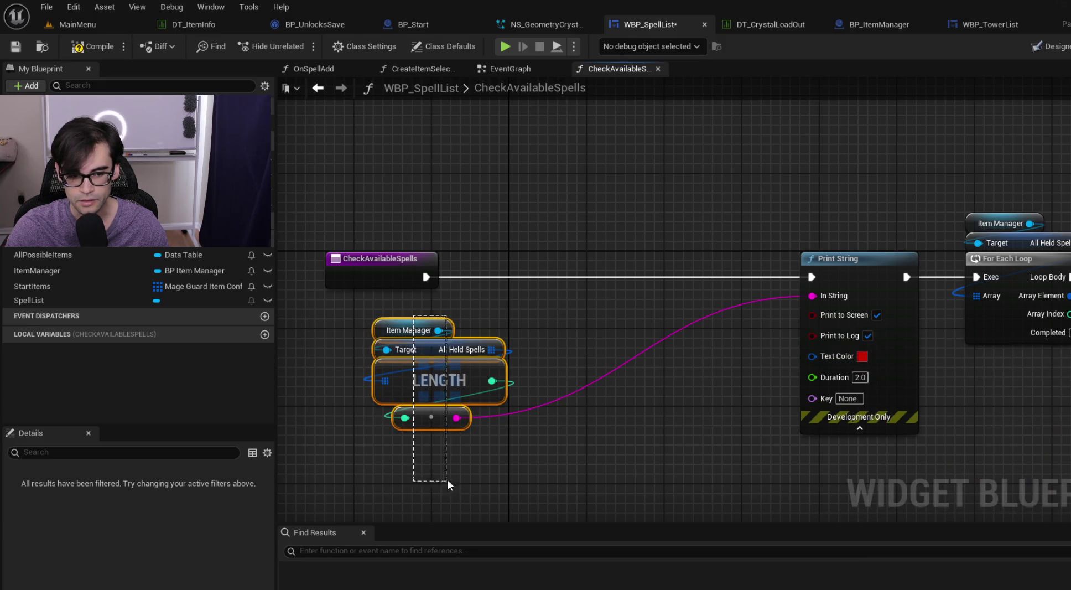
{"action": "left_click_drag", "start_coordinate": [432, 387], "coordinate": [528, 378]}
- Set the Print String duration to 50.0, compile, and play from the MainMenu level
{"action": "left_click", "coordinate": [860, 377]}
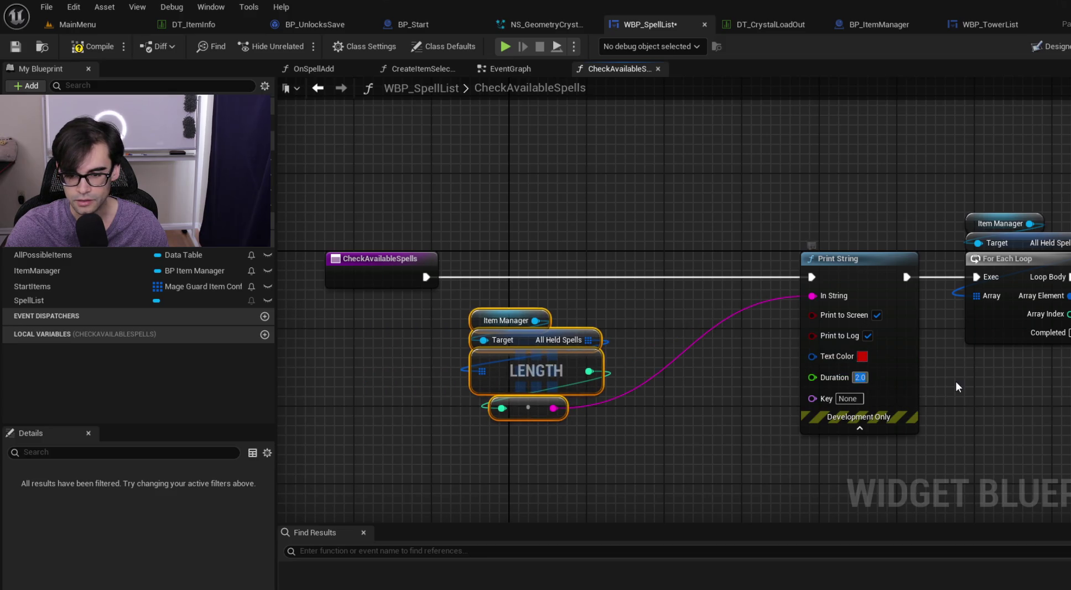
{"action": "type", "text": "50.0"}
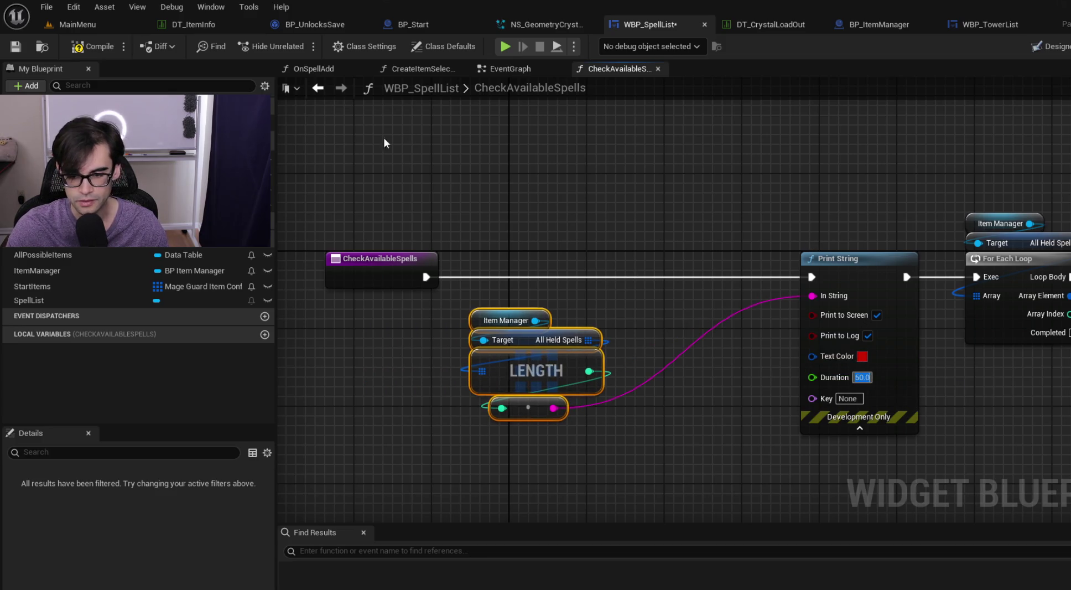
{"action": "left_click", "coordinate": [90, 48]}
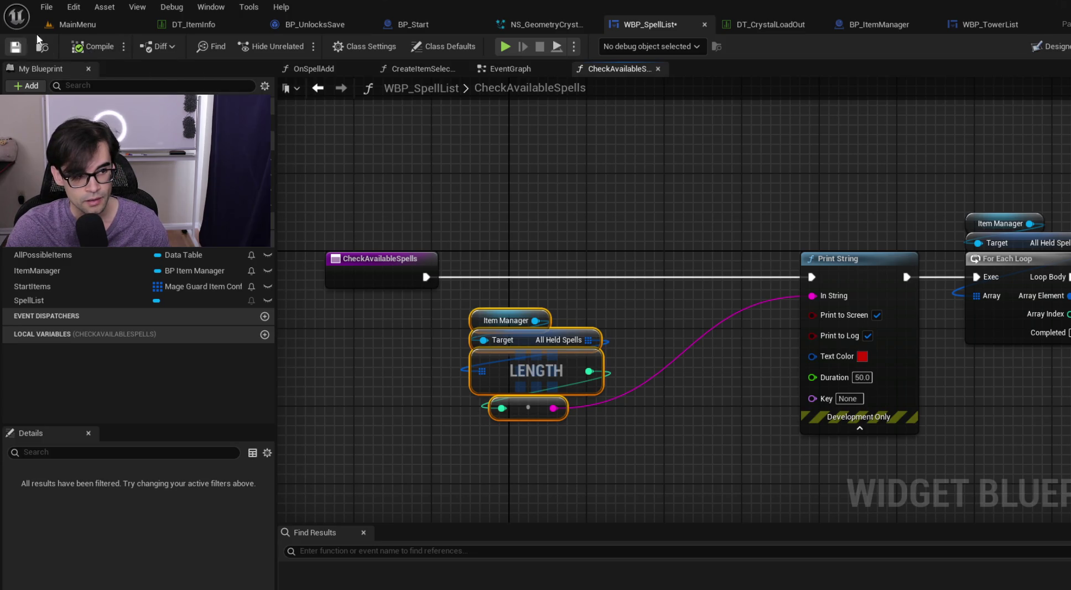
{"action": "left_click", "coordinate": [50, 26]}
{"action": "left_click", "coordinate": [300, 47]}
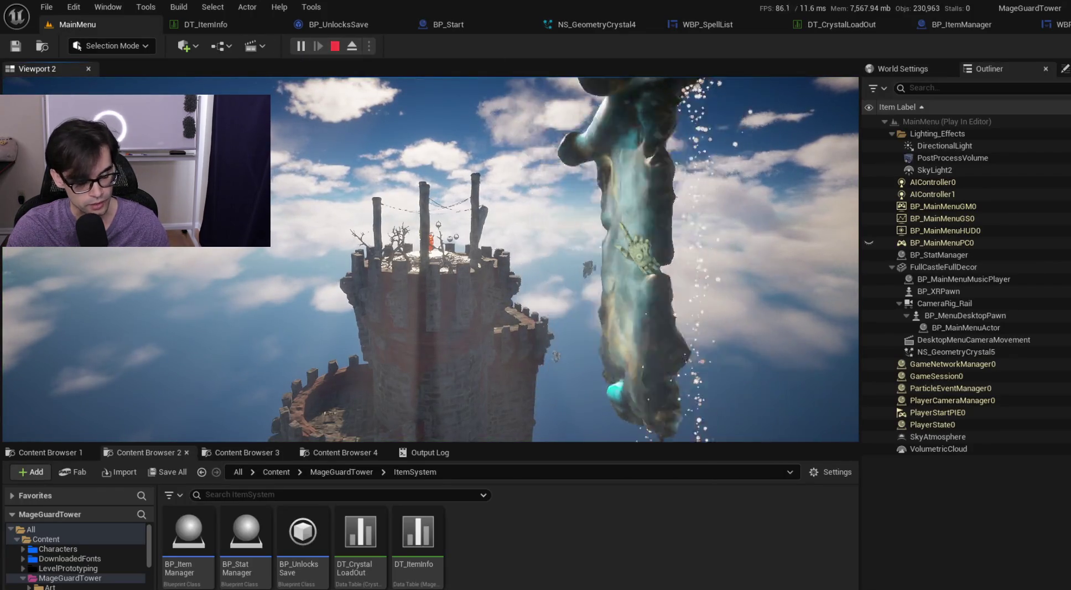
- Start the game from the menu scroll, stop play, and bring up the DT_CrystalLoadOut editor
{"action": "left_click", "coordinate": [709, 357]}
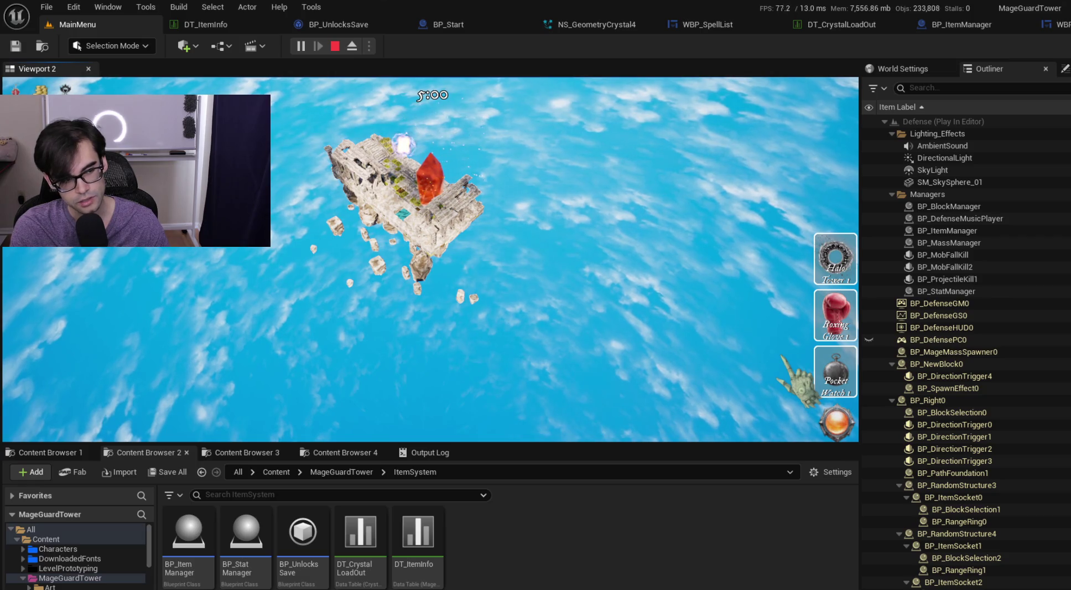
{"action": "key", "text": "Escape"}
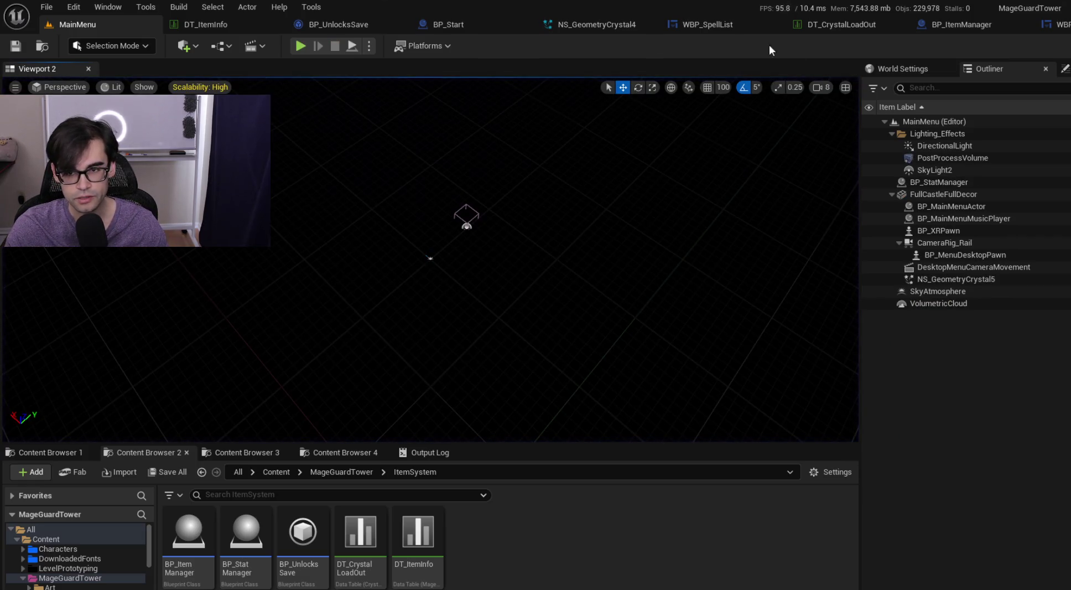
{"action": "left_click", "coordinate": [992, 25]}
- Switch to WBP_SpellList and bring the in-loop Print String of CheckAvailableSpells into view
{"action": "left_click", "coordinate": [736, 22]}
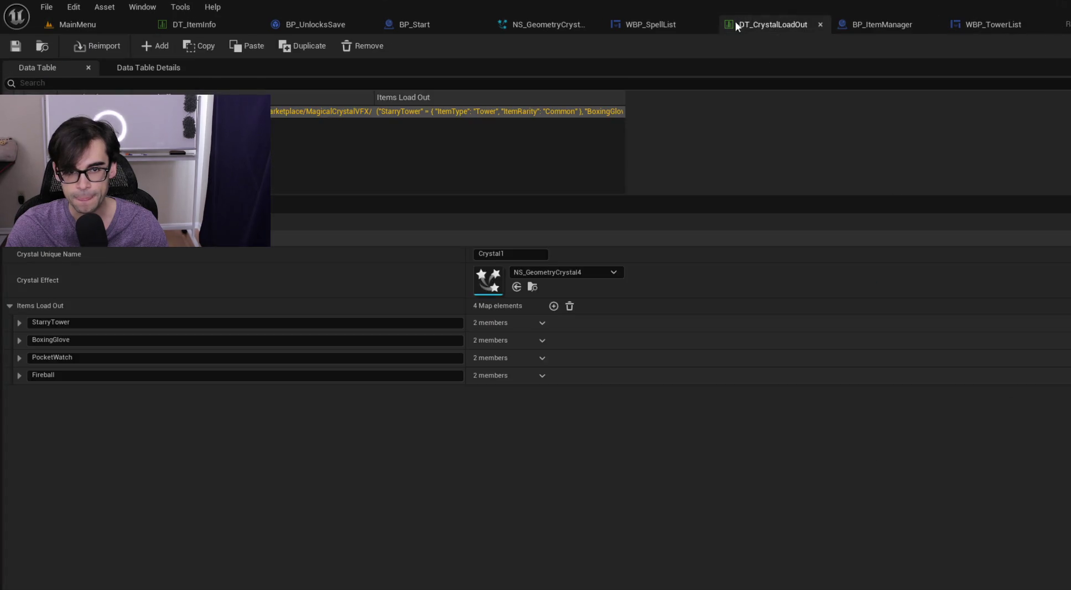
{"action": "left_click", "coordinate": [672, 26]}
{"action": "left_click_drag", "start_coordinate": [761, 229], "coordinate": [510, 184]}
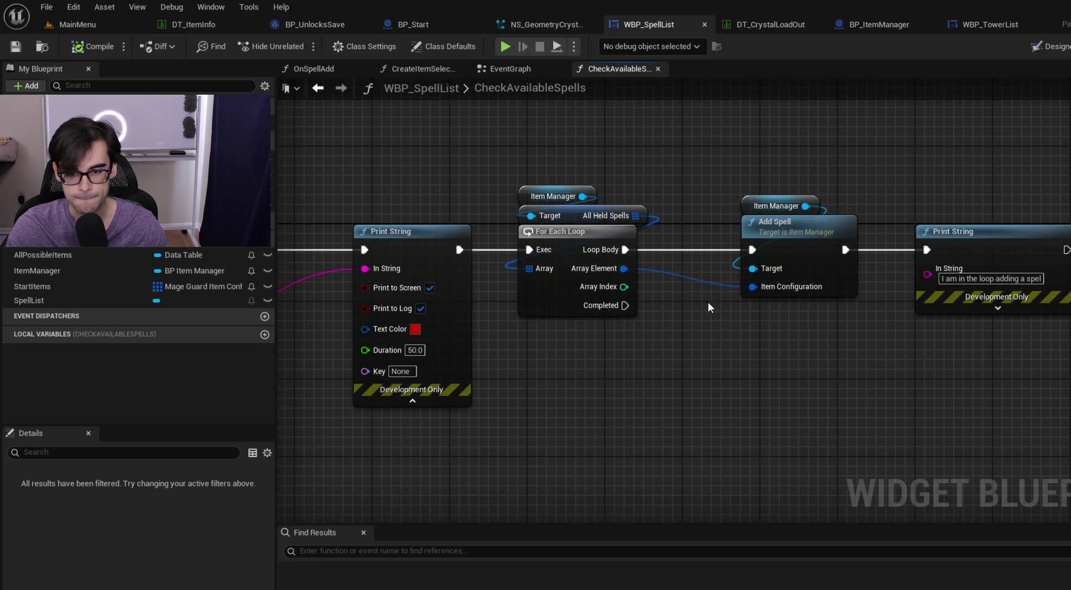
{"action": "left_click_drag", "start_coordinate": [936, 309], "coordinate": [827, 318]}
- Give that Print String cyan text and a 50-second duration, then open the EventGraph
{"action": "left_click", "coordinate": [888, 316]}
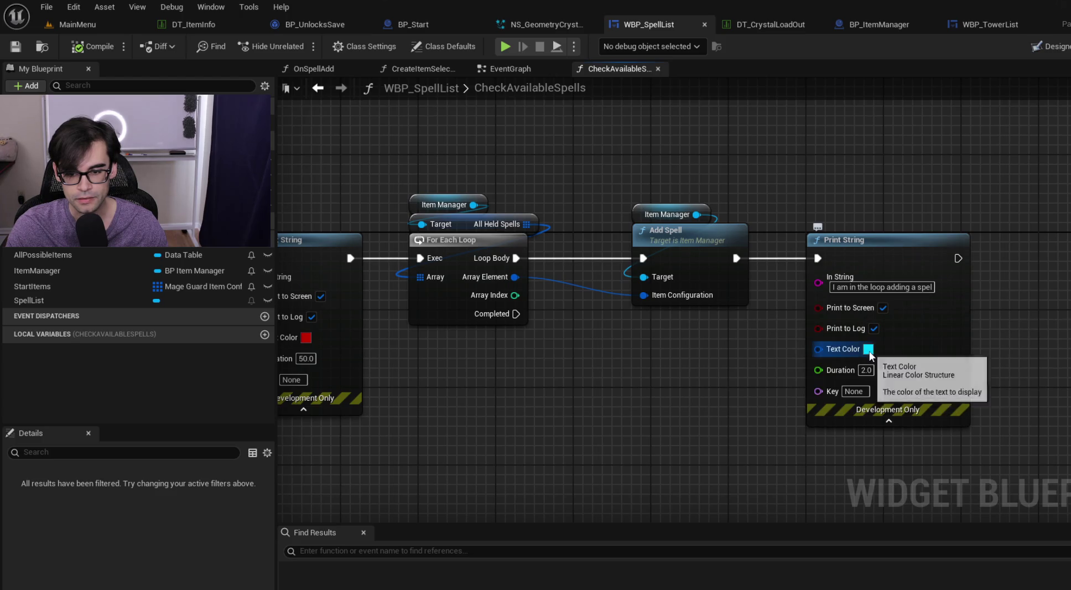
{"action": "left_click", "coordinate": [868, 349]}
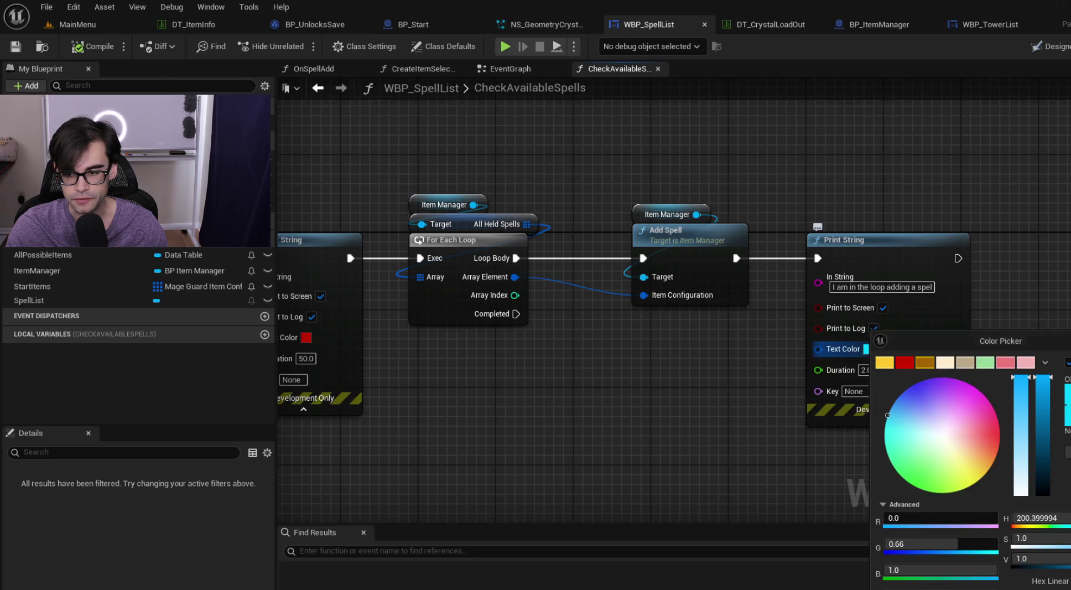
{"action": "left_click", "coordinate": [868, 377]}
{"action": "left_click", "coordinate": [872, 373]}
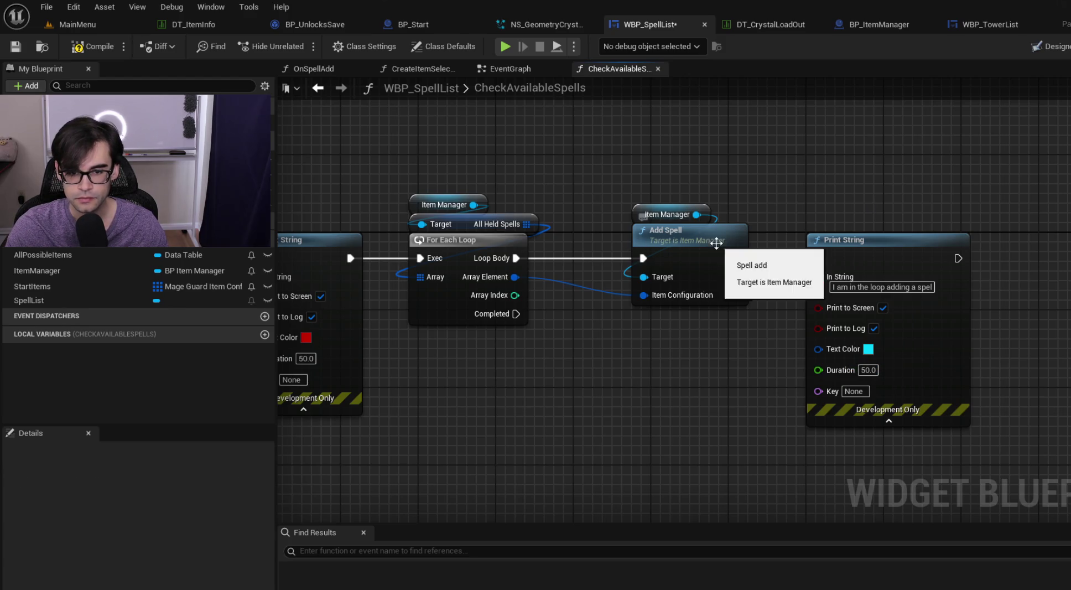
{"action": "left_click", "coordinate": [506, 68]}
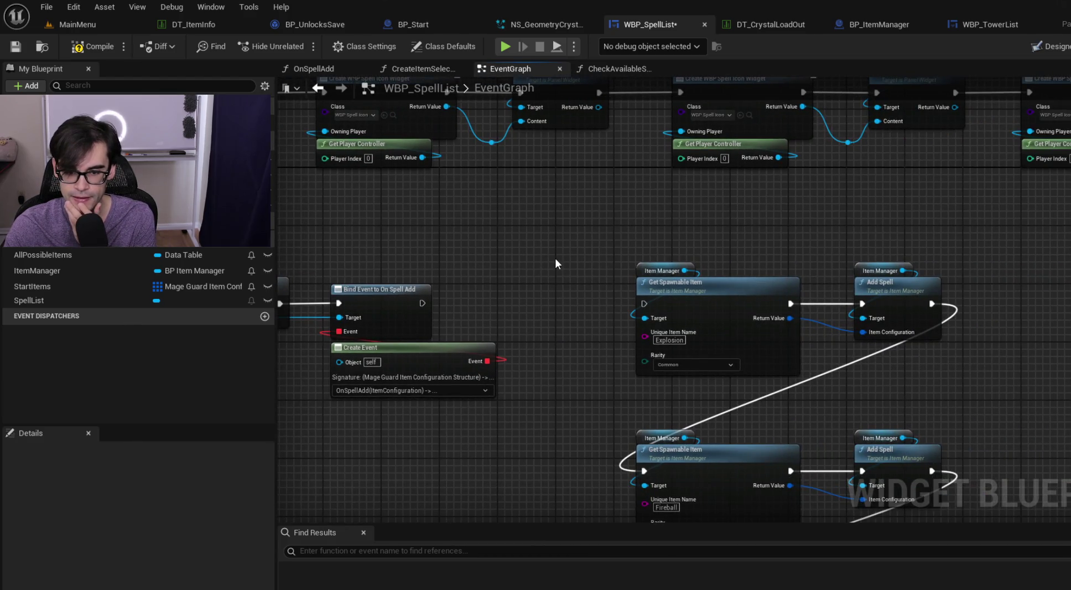
- Inspect the Get Spawnable Item, Explosion/Fireball Add Spell and Bind On Spell Add nodes, then switch to Cursor
{"action": "left_click_drag", "start_coordinate": [632, 310], "coordinate": [559, 221]}
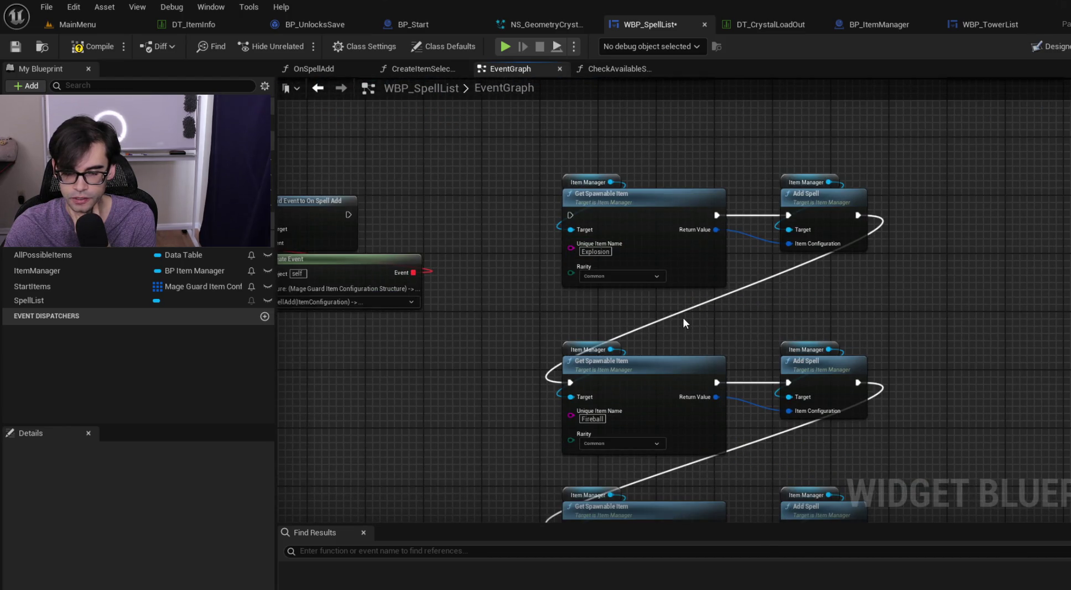
{"action": "mouse_move", "coordinate": [677, 317]}
{"action": "left_mouse_down"}
{"action": "mouse_move", "coordinate": [641, 294]}
{"action": "mouse_move", "coordinate": [713, 346]}
{"action": "left_mouse_up"}
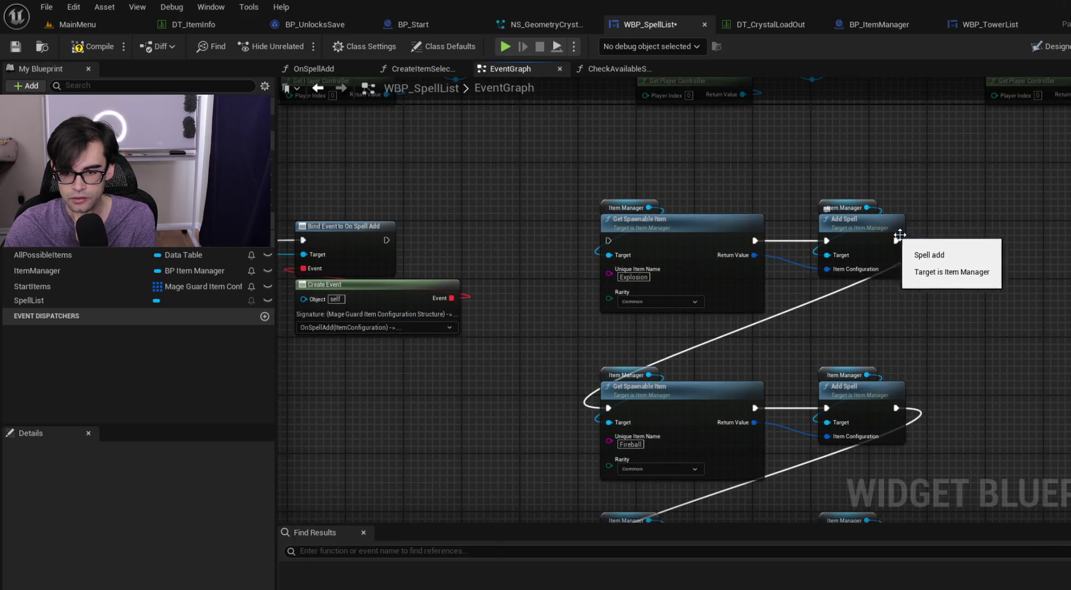
{"action": "mouse_move", "coordinate": [412, 170]}
{"action": "left_mouse_down"}
{"action": "mouse_move", "coordinate": [733, 202]}
{"action": "mouse_move", "coordinate": [557, 195]}
{"action": "left_mouse_up"}
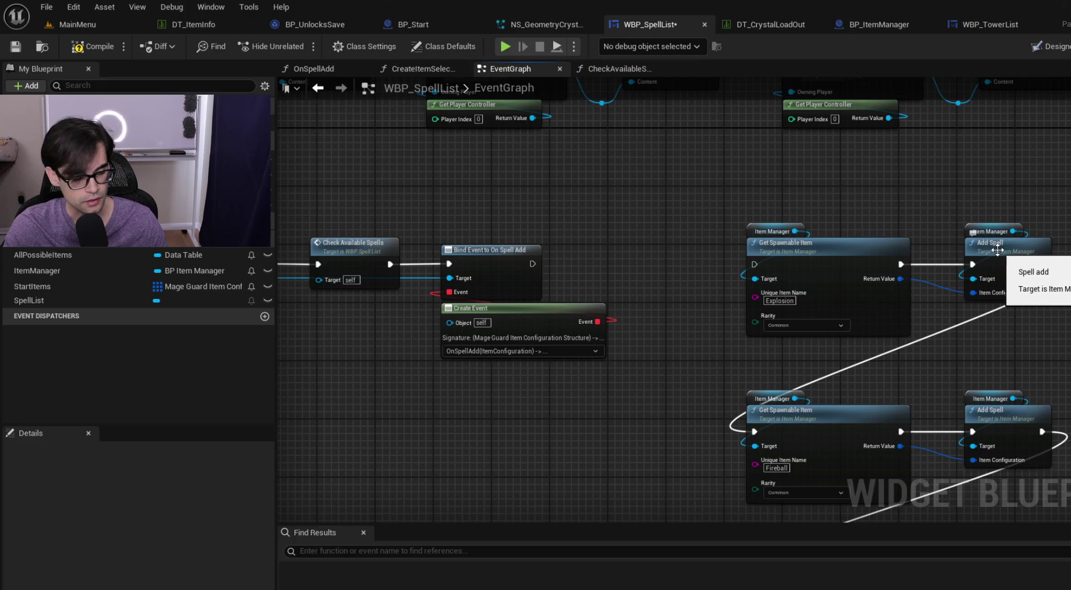
{"action": "key", "text": "alt+Tab"}
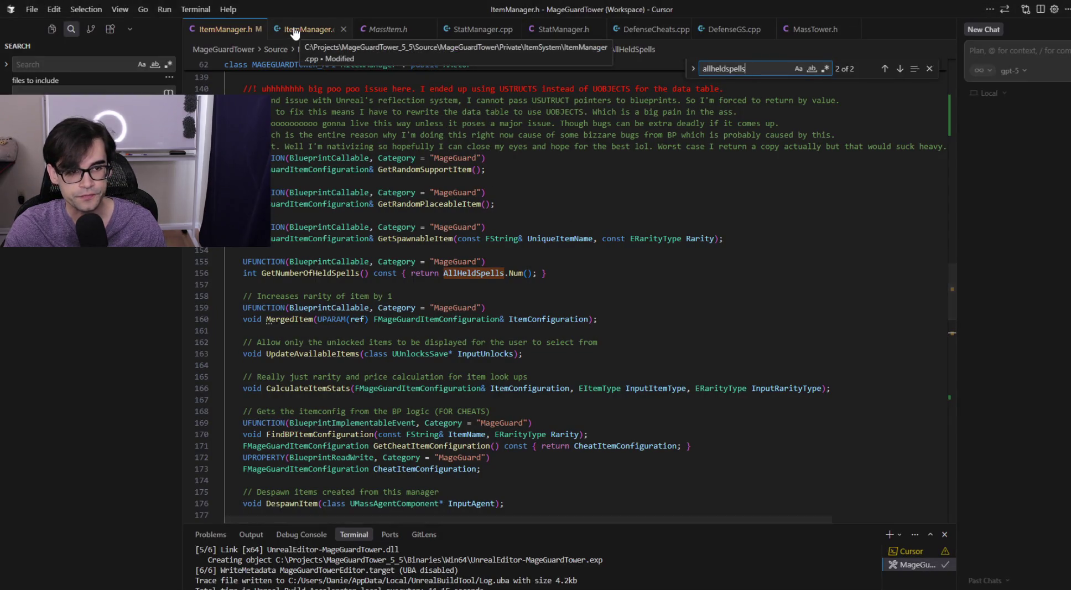
- Look over the AddSpell function signature in ItemManager.cpp, then return to Unreal Editor
{"action": "left_click", "coordinate": [302, 29]}
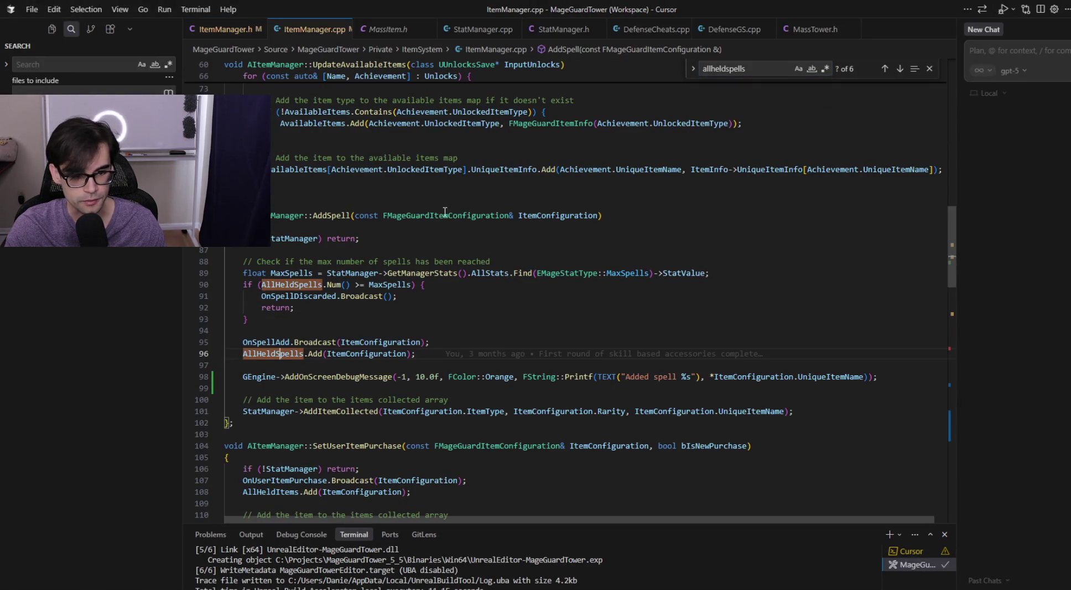
{"action": "left_click", "coordinate": [547, 216]}
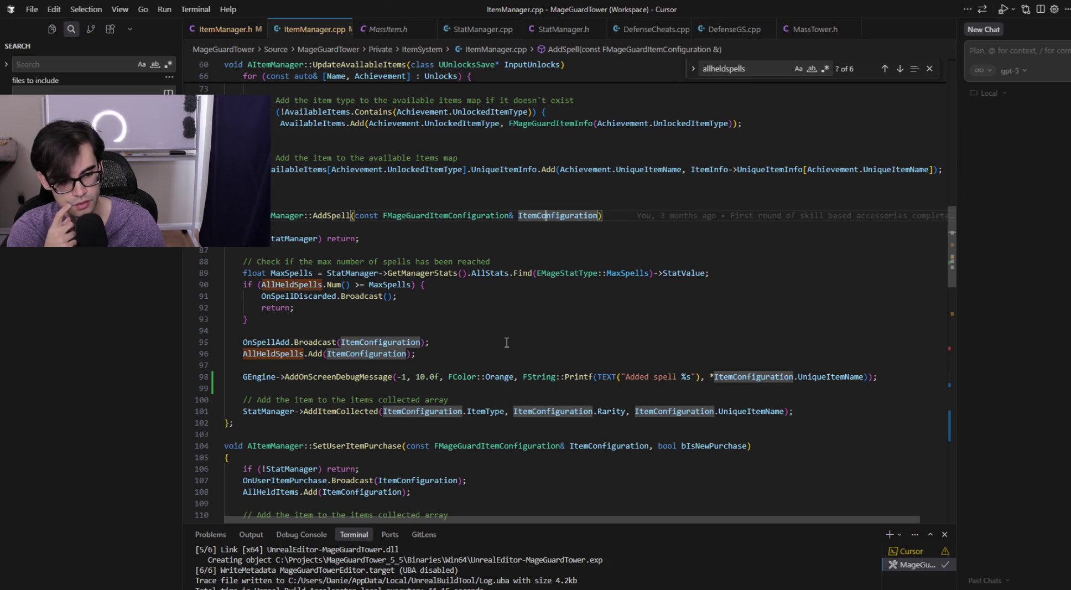
{"action": "key", "text": "alt+Tab"}
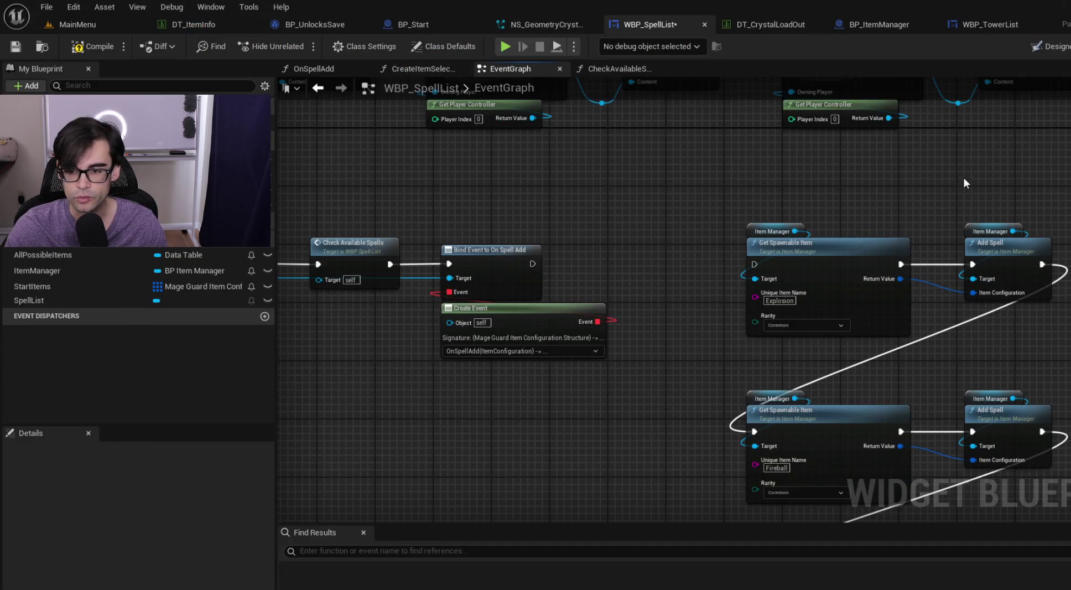
{"action": "left_click_drag", "start_coordinate": [893, 199], "coordinate": [625, 202]}
{"action": "mouse_move", "coordinate": [686, 242]}
{"action": "left_mouse_down"}
{"action": "mouse_move", "coordinate": [782, 341]}
{"action": "mouse_move", "coordinate": [831, 320]}
{"action": "left_mouse_up"}
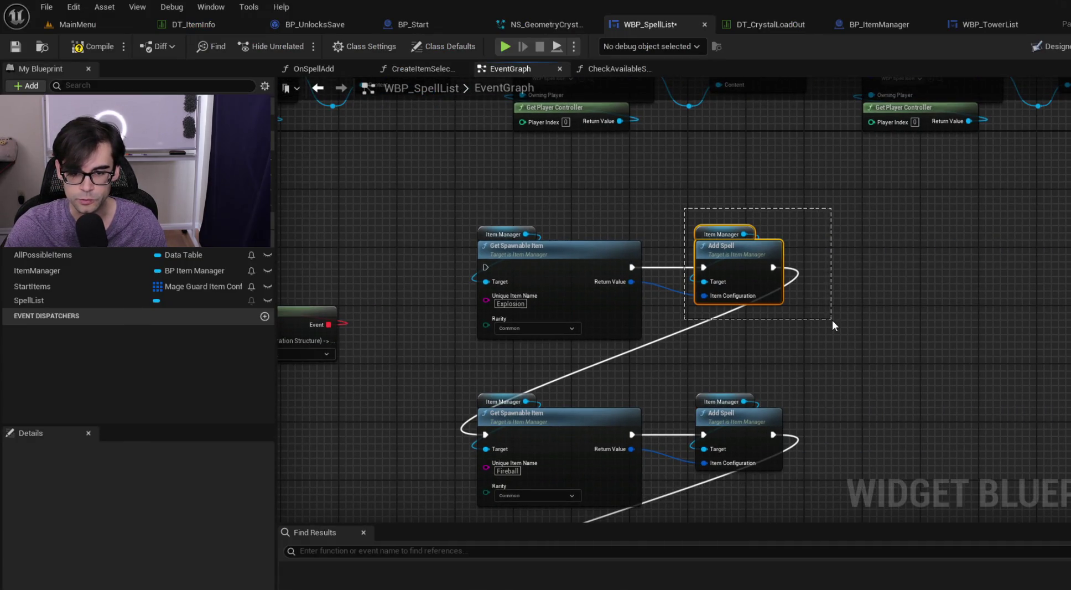
{"action": "mouse_move", "coordinate": [394, 184]}
{"action": "left_mouse_down"}
{"action": "mouse_move", "coordinate": [567, 238]}
{"action": "mouse_move", "coordinate": [748, 270]}
{"action": "mouse_move", "coordinate": [602, 199]}
{"action": "left_mouse_up"}
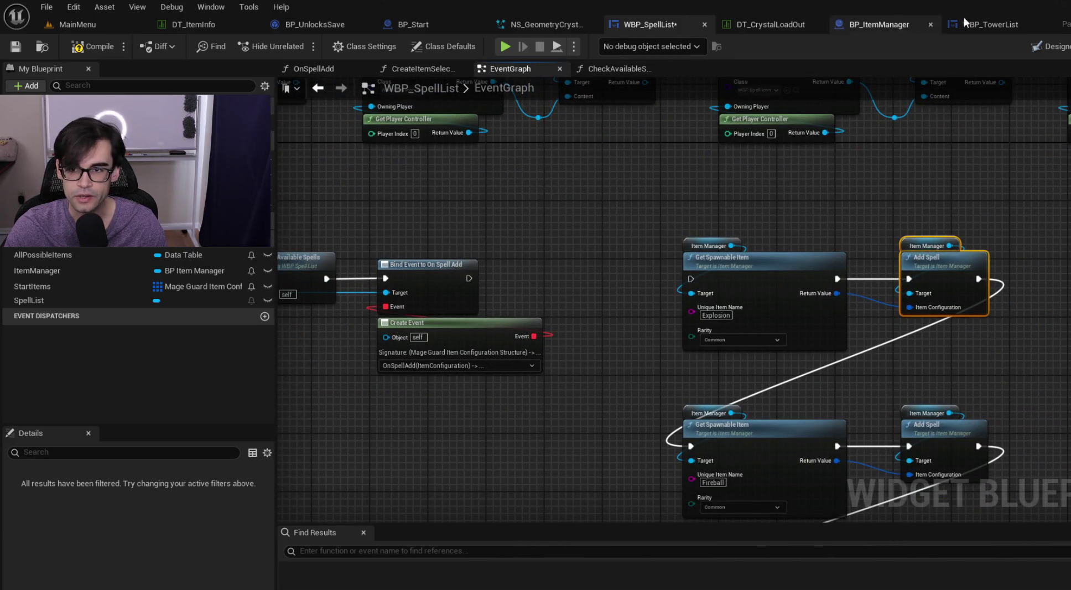
{"action": "left_click", "coordinate": [991, 24]}
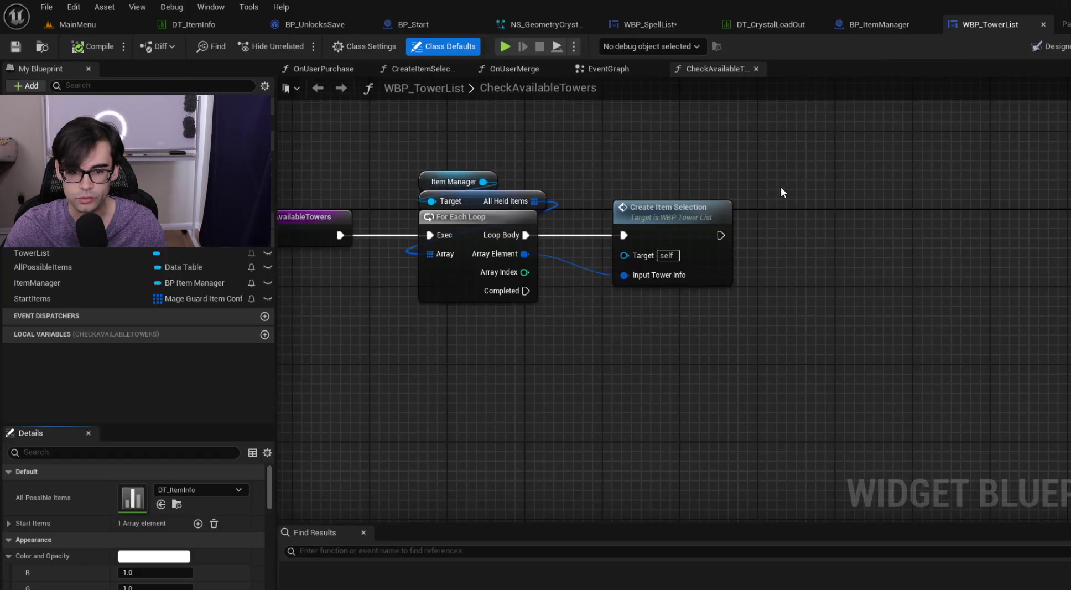
{"action": "left_click_drag", "start_coordinate": [593, 183], "coordinate": [806, 313]}
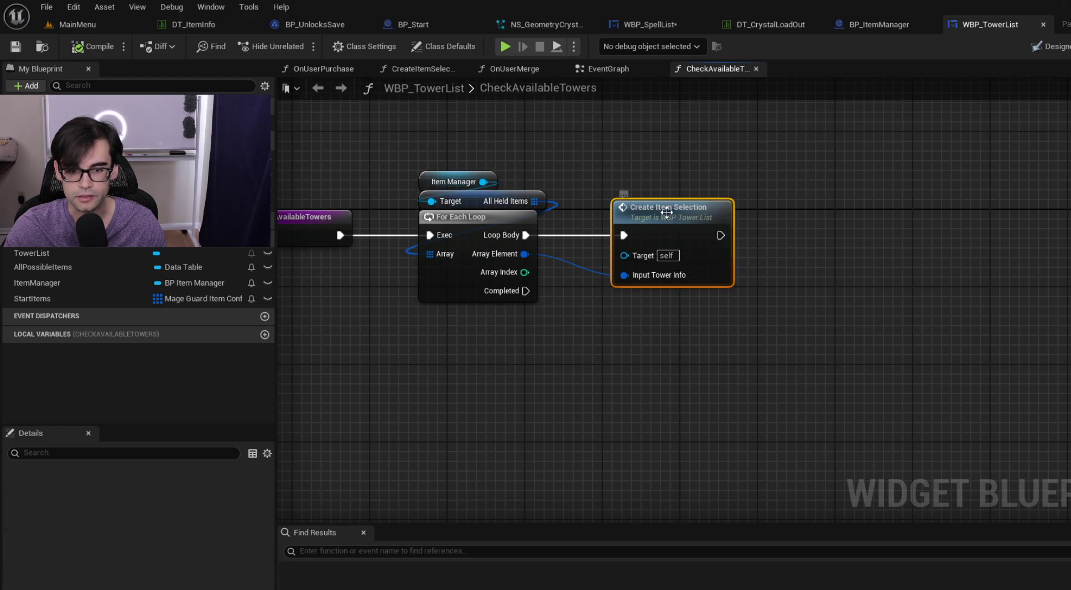
{"action": "double_click", "coordinate": [667, 212]}
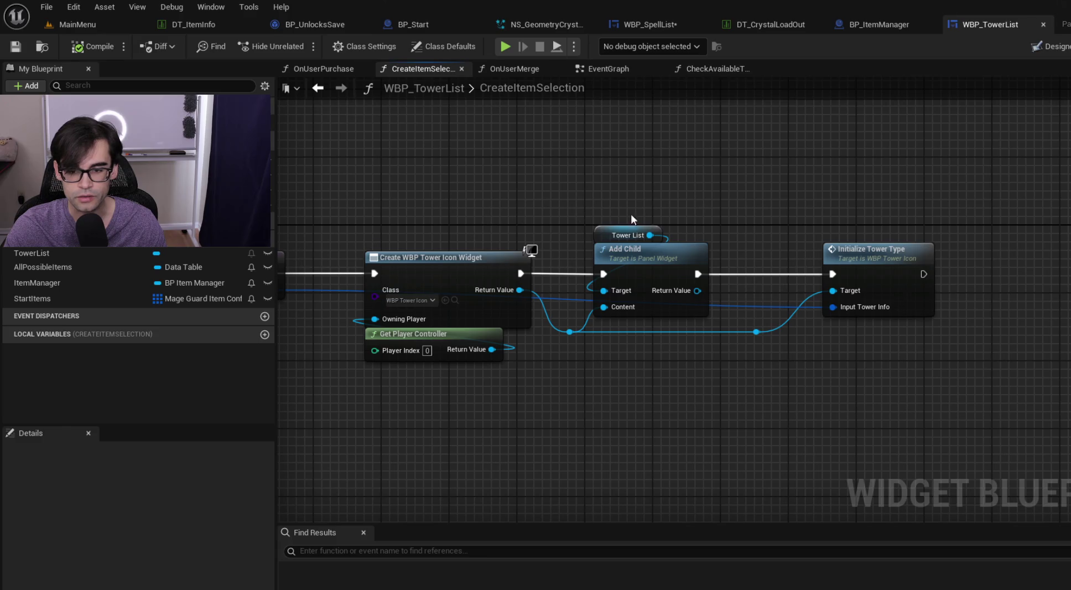
{"action": "left_click_drag", "start_coordinate": [627, 224], "coordinate": [658, 209]}
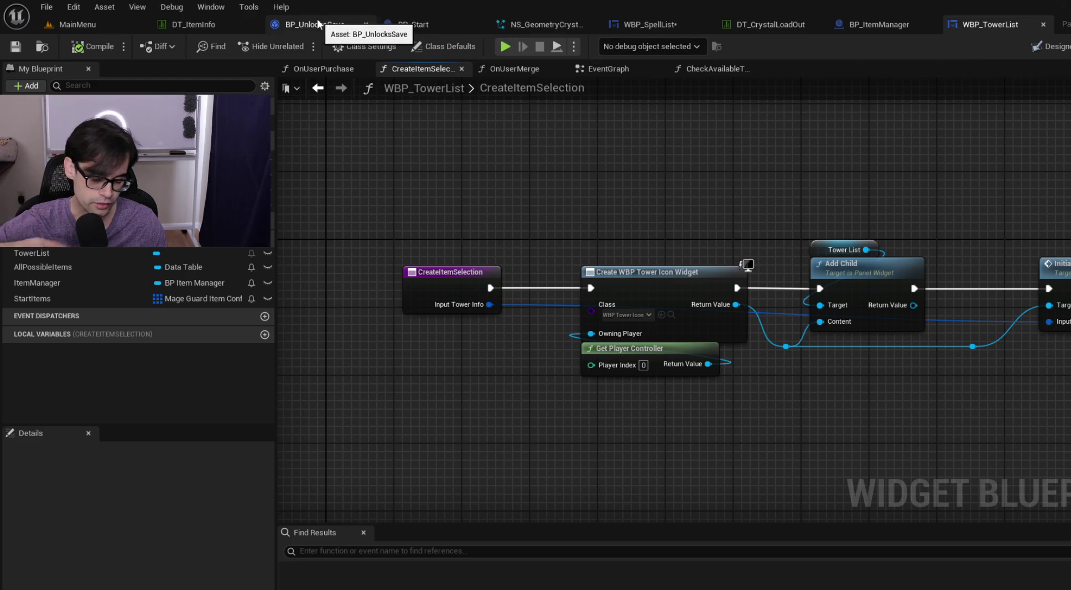
{"action": "left_click", "coordinate": [1046, 50]}
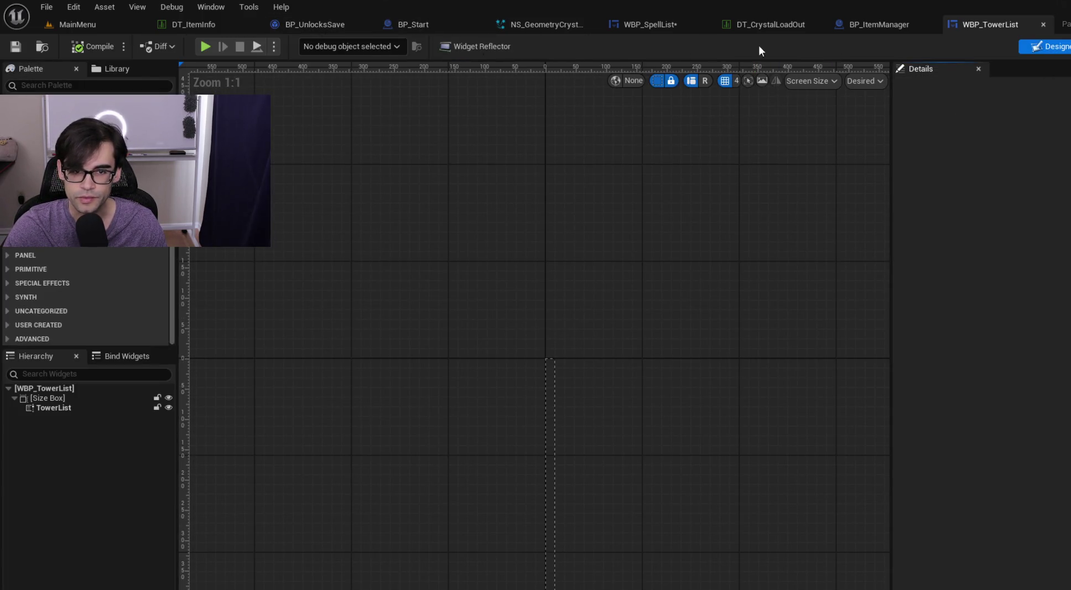
{"action": "left_click", "coordinate": [653, 23]}
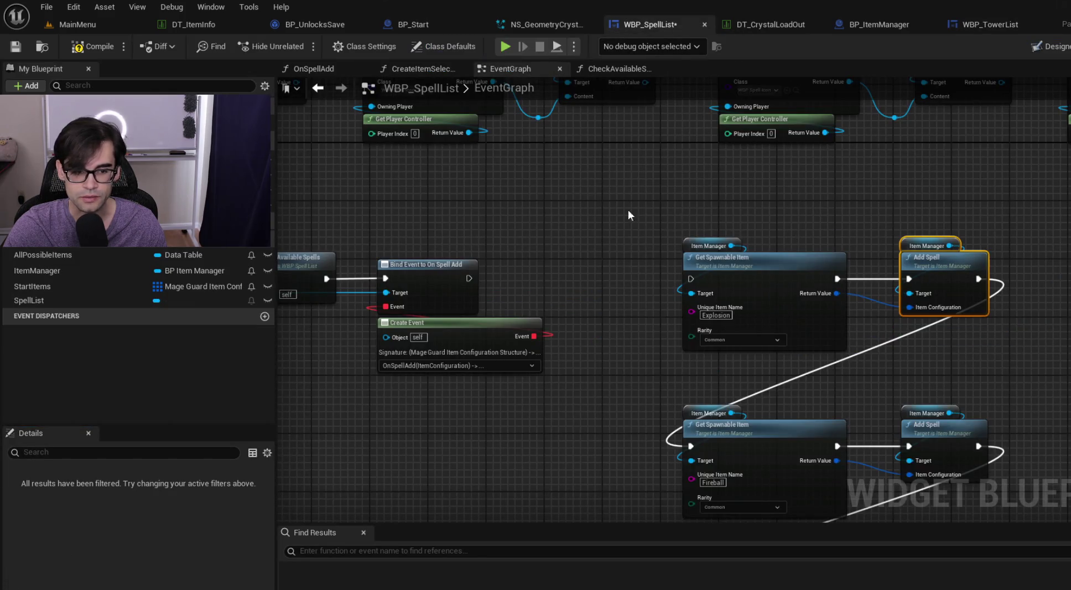
- Copy the Create Item Selection node from the OnSpellAdd function graph
{"action": "mouse_move", "coordinate": [726, 221]}
{"action": "left_mouse_down"}
{"action": "mouse_move", "coordinate": [487, 206]}
{"action": "mouse_move", "coordinate": [562, 282]}
{"action": "mouse_move", "coordinate": [694, 238]}
{"action": "left_mouse_up"}
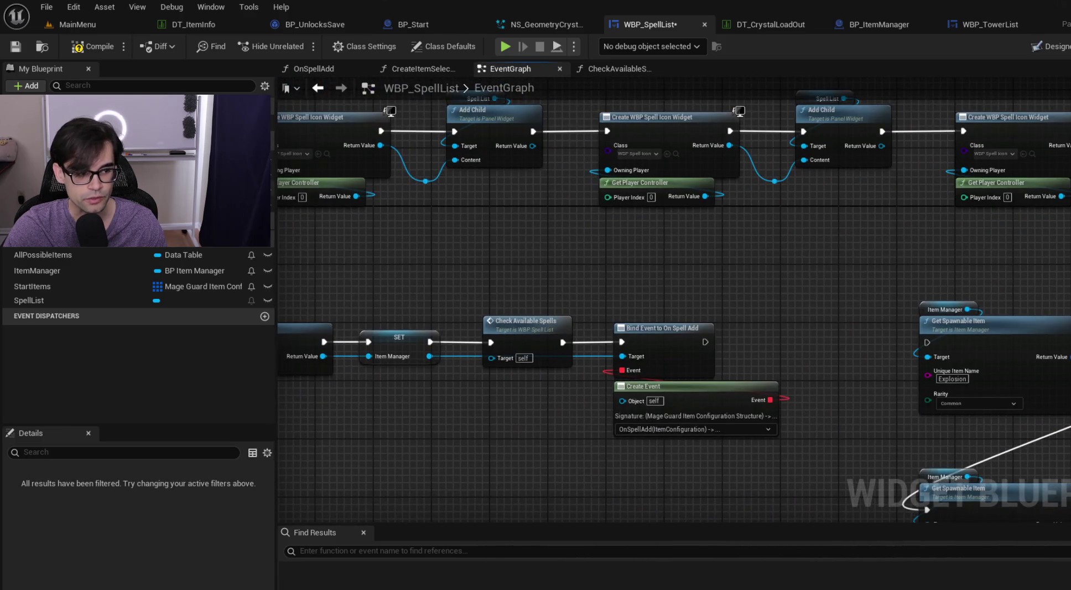
{"action": "left_click", "coordinate": [314, 69]}
{"action": "left_click", "coordinate": [607, 252]}
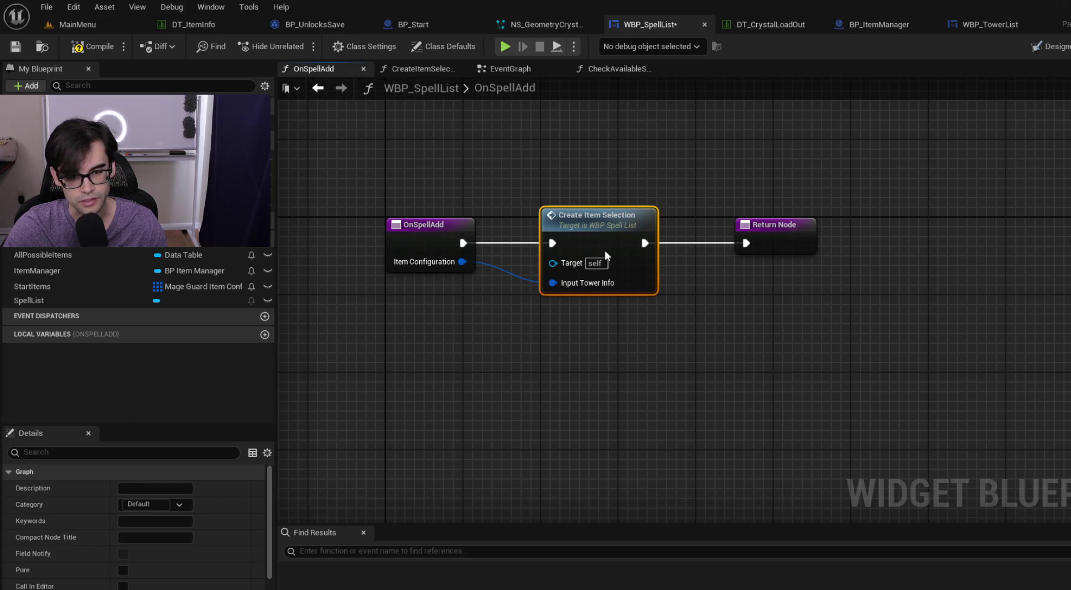
{"action": "left_click", "coordinate": [523, 71]}
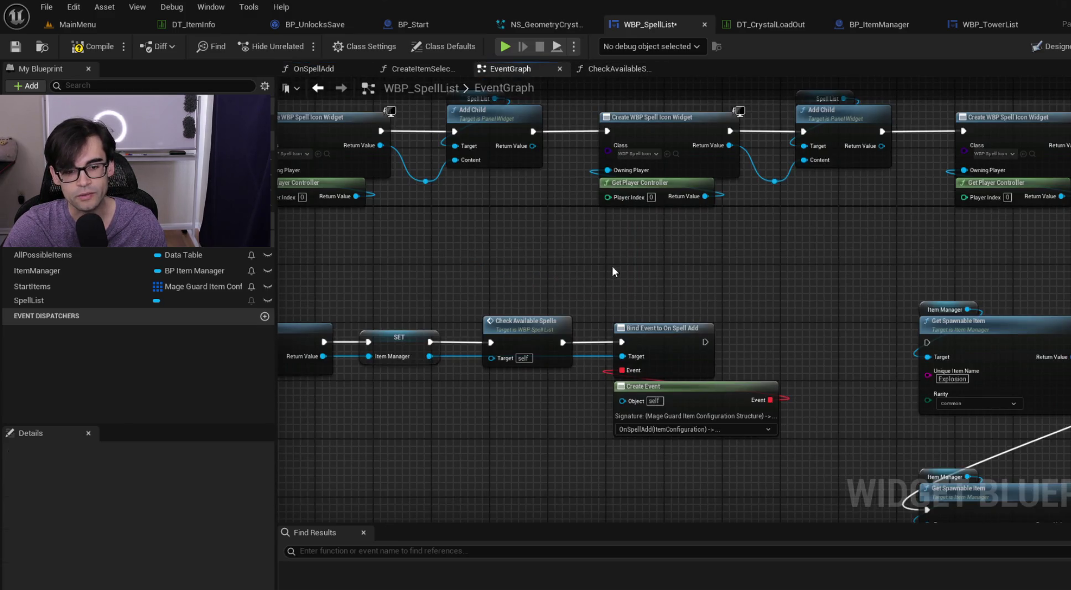
- In CheckAvailableSpells, replace Add Spell and Print String with Create Item Selection wired to Loop Body and Array Element, then compile
{"action": "double_click", "coordinate": [518, 318]}
{"action": "left_click_drag", "start_coordinate": [438, 151], "coordinate": [851, 423]}
{"action": "left_click_drag", "start_coordinate": [921, 463], "coordinate": [920, 461]}
{"action": "key", "text": "Delete"}
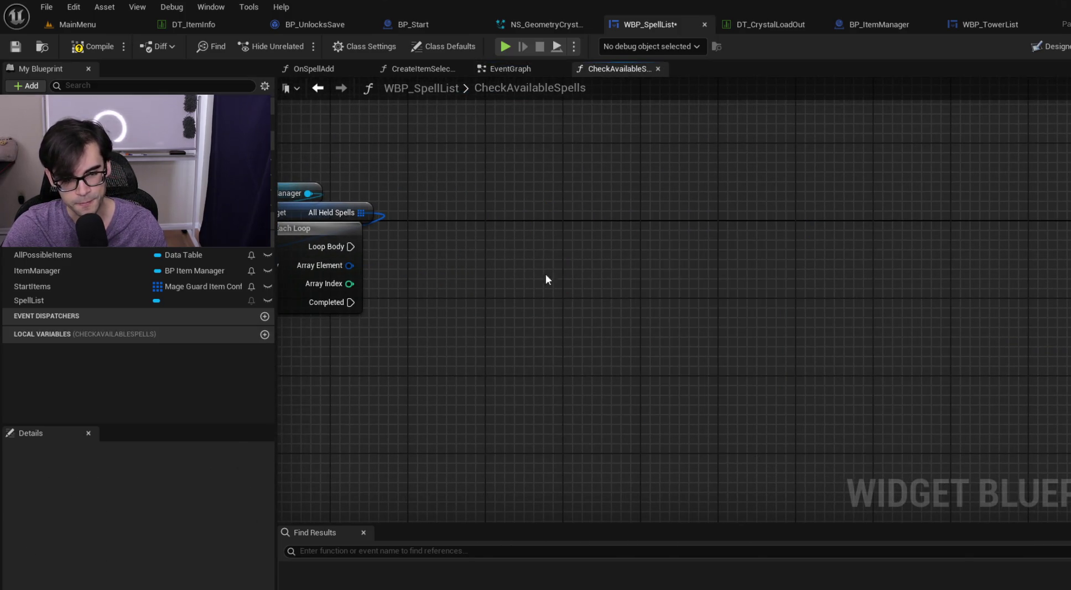
{"action": "key", "text": "ctrl+v"}
{"action": "mouse_move", "coordinate": [350, 246]}
{"action": "left_mouse_down"}
{"action": "mouse_move", "coordinate": [526, 294]}
{"action": "mouse_move", "coordinate": [488, 240]}
{"action": "left_mouse_up"}
{"action": "left_click_drag", "start_coordinate": [350, 265], "coordinate": [447, 288]}
{"action": "left_click", "coordinate": [92, 47]}
- Save WBP_SpellList, play-test from MainMenu through crystal selection into the game, then stop play
{"action": "left_click", "coordinate": [17, 47]}
{"action": "left_click", "coordinate": [109, 28]}
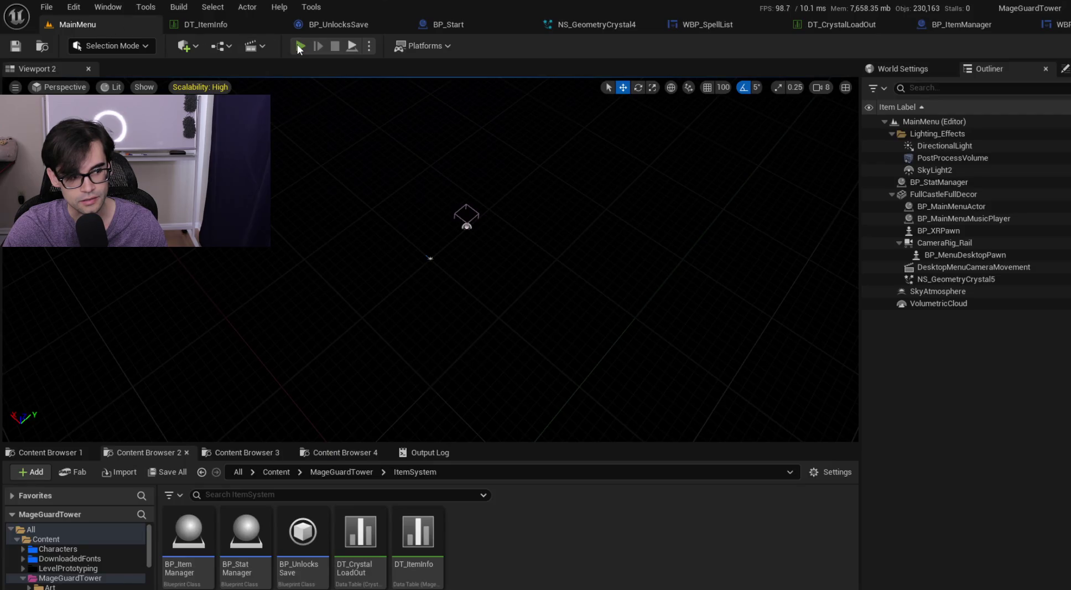
{"action": "left_click", "coordinate": [299, 46]}
{"action": "left_click", "coordinate": [620, 226]}
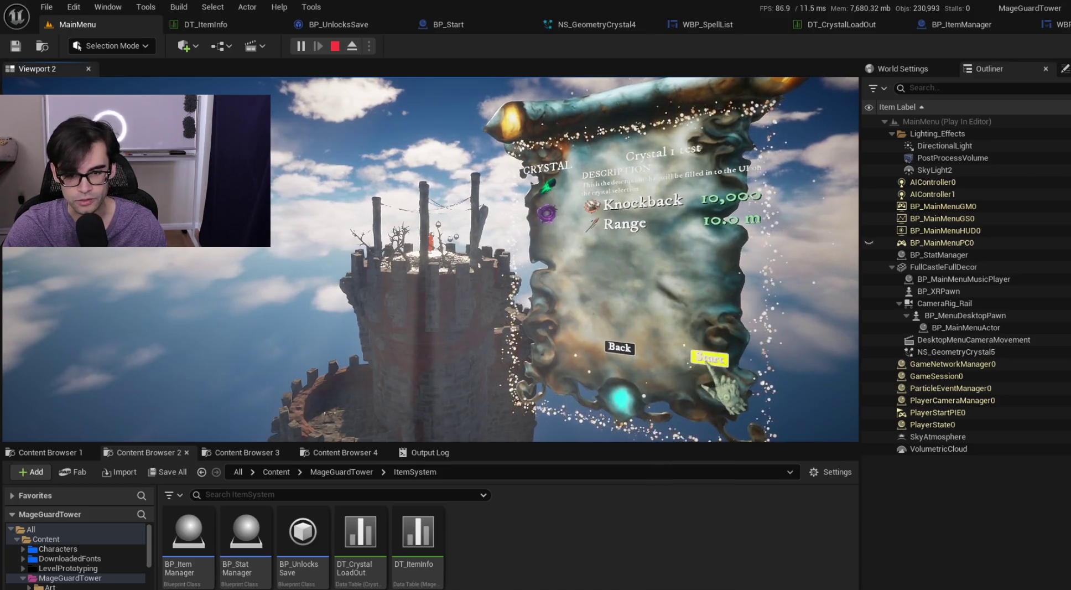
{"action": "left_click", "coordinate": [710, 360]}
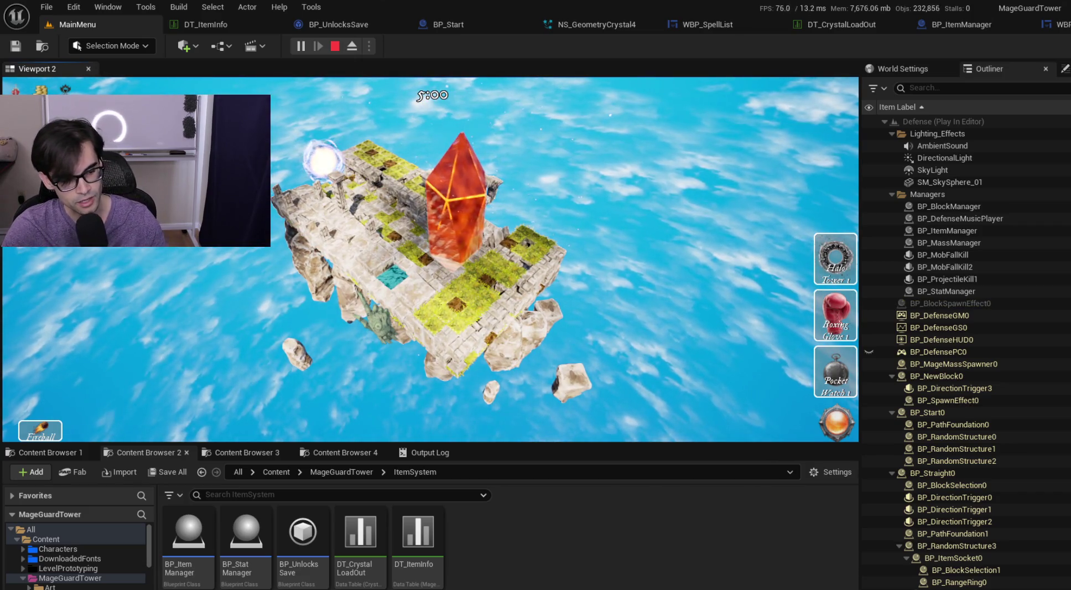
{"action": "key", "text": "Escape"}
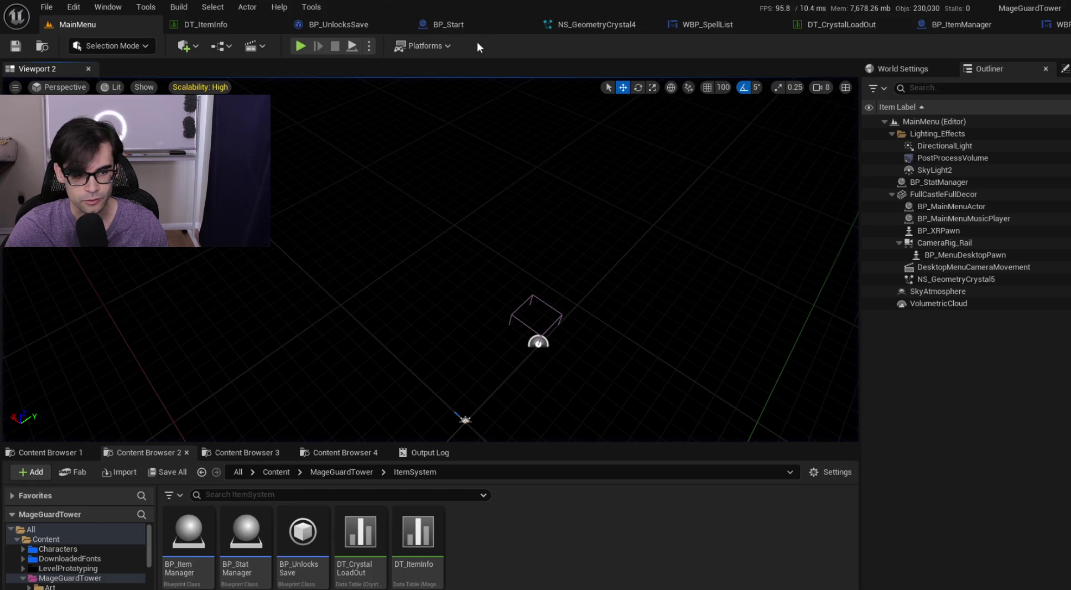
- Review BP_UnlocksSave's defaults and BP_Start's event graph, then return to WBP_SpellList's CheckAvailableSpells graph
{"action": "left_click", "coordinate": [499, 20]}
{"action": "left_click", "coordinate": [344, 25]}
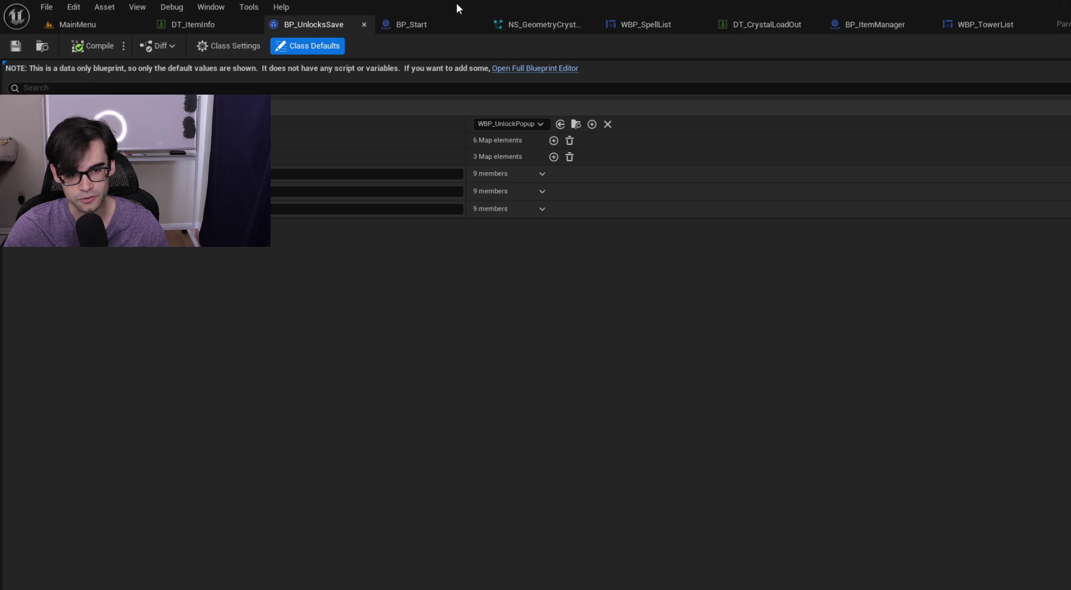
{"action": "left_click", "coordinate": [423, 27]}
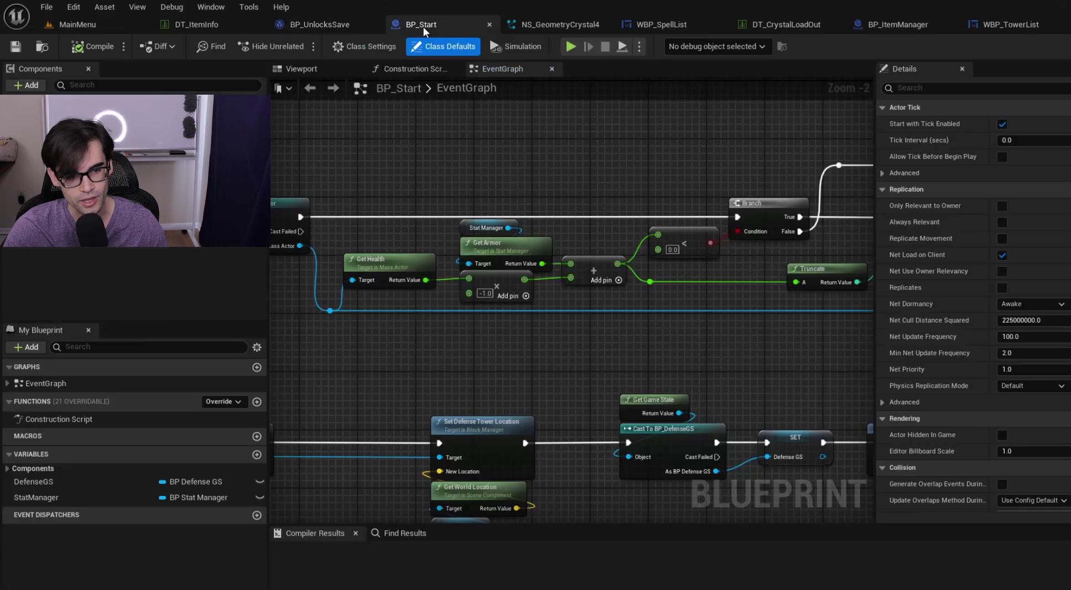
{"action": "mouse_move", "coordinate": [662, 317]}
{"action": "left_mouse_down"}
{"action": "mouse_move", "coordinate": [722, 290]}
{"action": "mouse_move", "coordinate": [560, 278]}
{"action": "mouse_move", "coordinate": [490, 244]}
{"action": "left_mouse_up"}
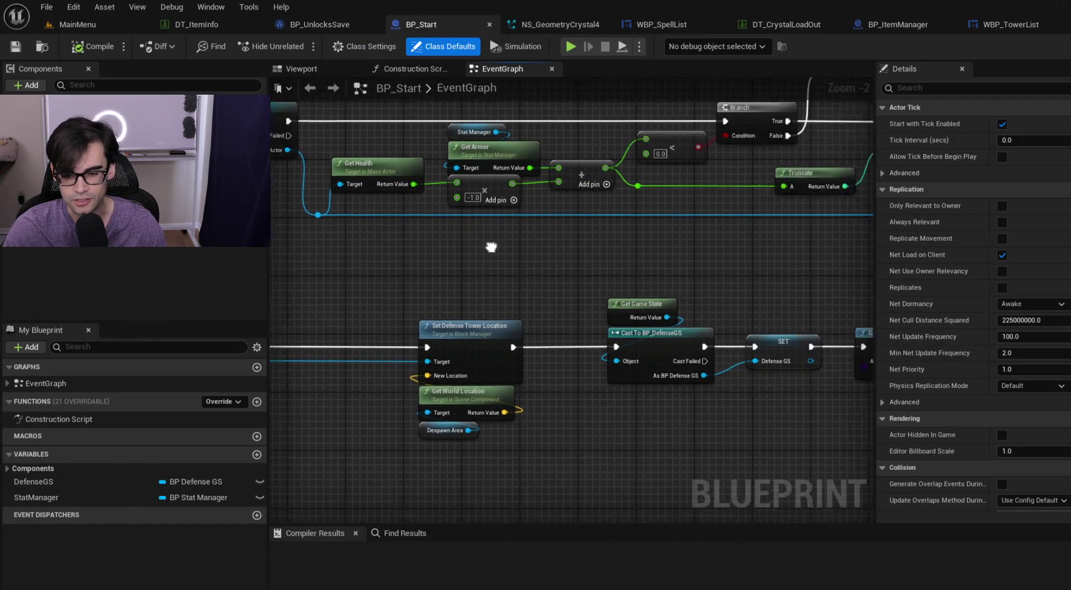
{"action": "left_click_drag", "start_coordinate": [693, 292], "coordinate": [373, 282]}
{"action": "scroll", "coordinate": [614, 261], "scroll_direction": "down", "scroll_amount": 3}
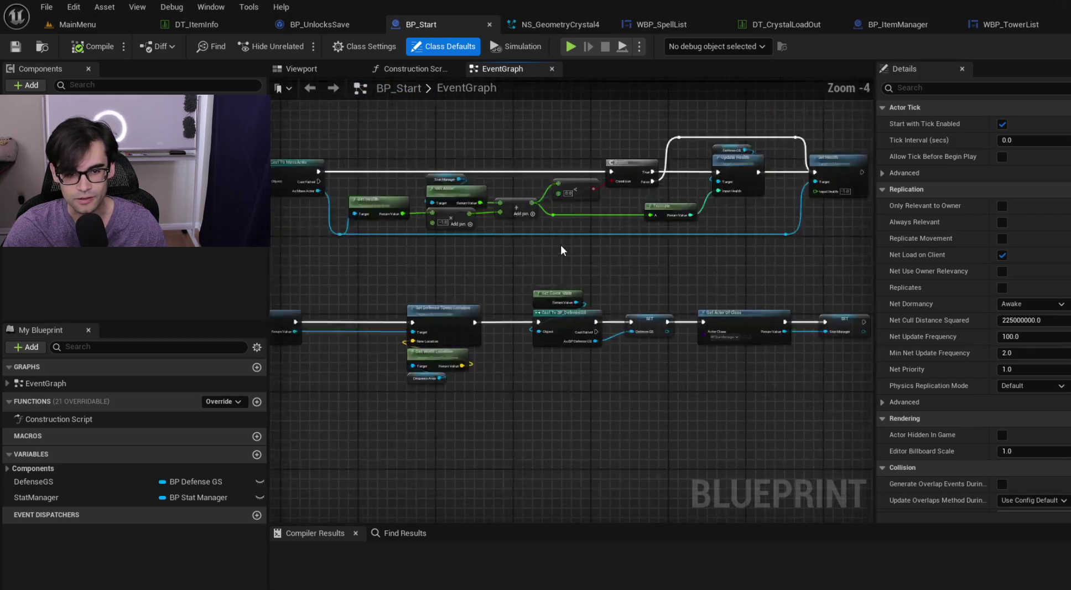
{"action": "left_click", "coordinate": [585, 24]}
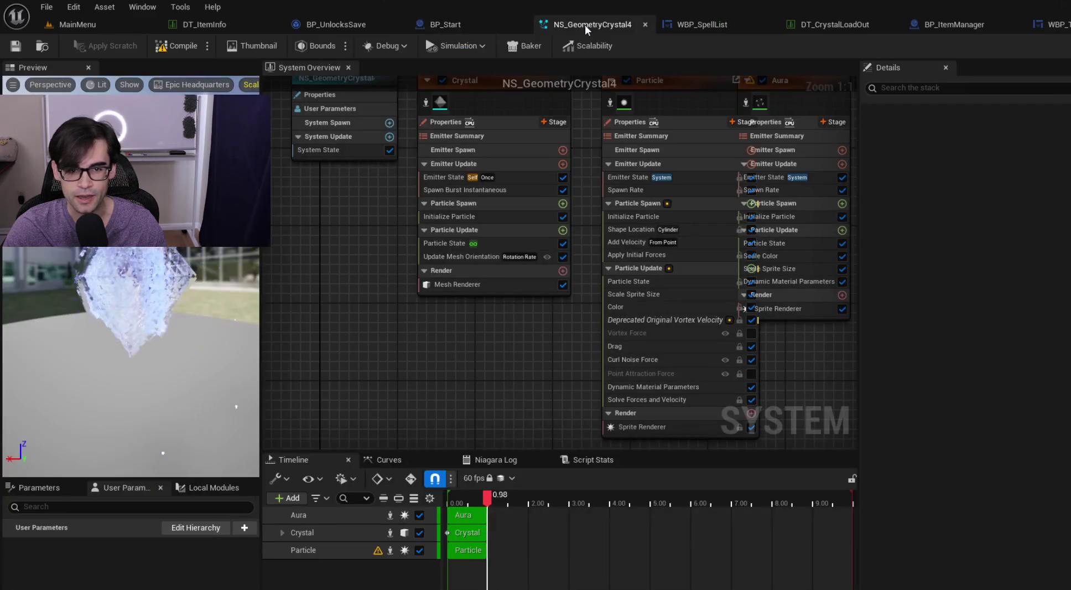
{"action": "left_click", "coordinate": [670, 22]}
- Delete the LENGTH, Item Manager and Print String debug nodes and wire the entry node to For Each Loop
{"action": "mouse_move", "coordinate": [440, 157]}
{"action": "left_mouse_down"}
{"action": "mouse_move", "coordinate": [467, 231]}
{"action": "mouse_move", "coordinate": [671, 199]}
{"action": "left_mouse_up"}
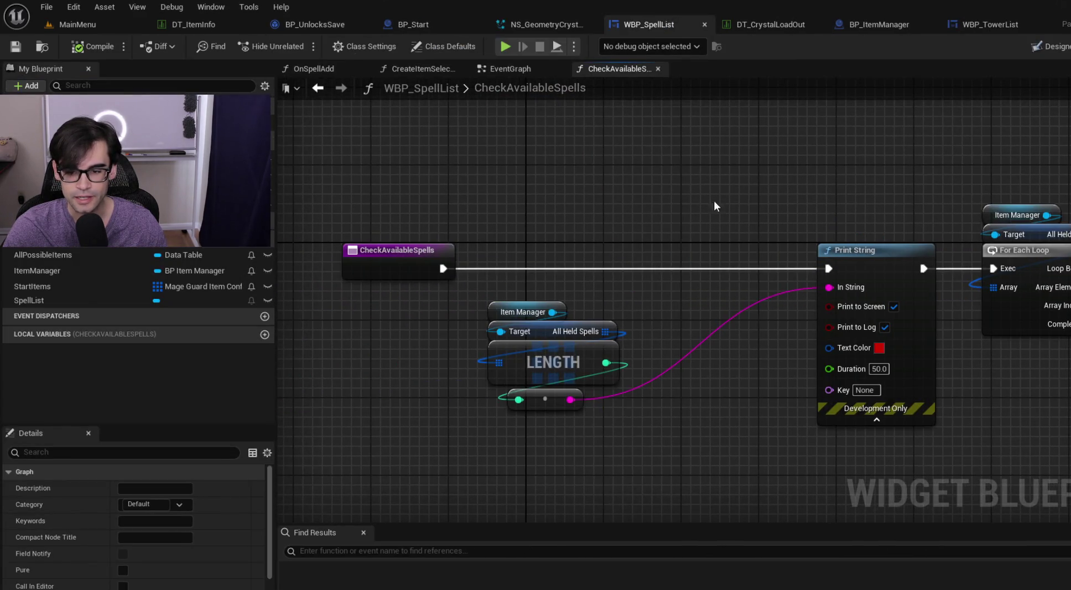
{"action": "left_click_drag", "start_coordinate": [699, 294], "coordinate": [896, 473]}
{"action": "key", "text": "Delete"}
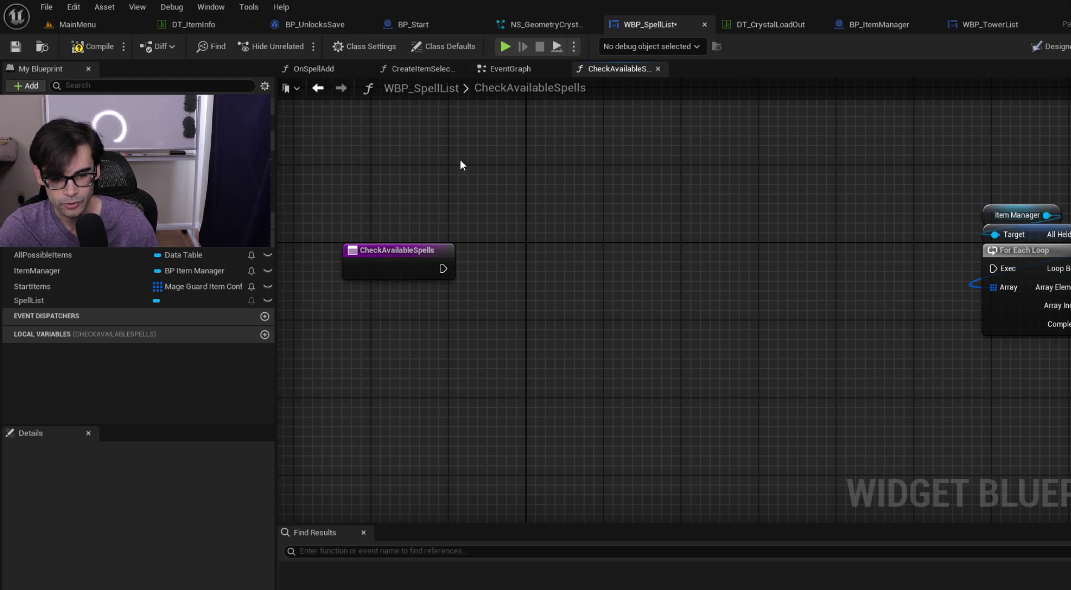
{"action": "left_click_drag", "start_coordinate": [441, 267], "coordinate": [993, 268]}
- Move the loop and Create Item Selection nodes beside the entry node, then compile and save WBP_SpellList
{"action": "scroll", "coordinate": [929, 228], "scroll_direction": "down", "scroll_amount": 2}
{"action": "left_click_drag", "start_coordinate": [409, 228], "coordinate": [813, 396]}
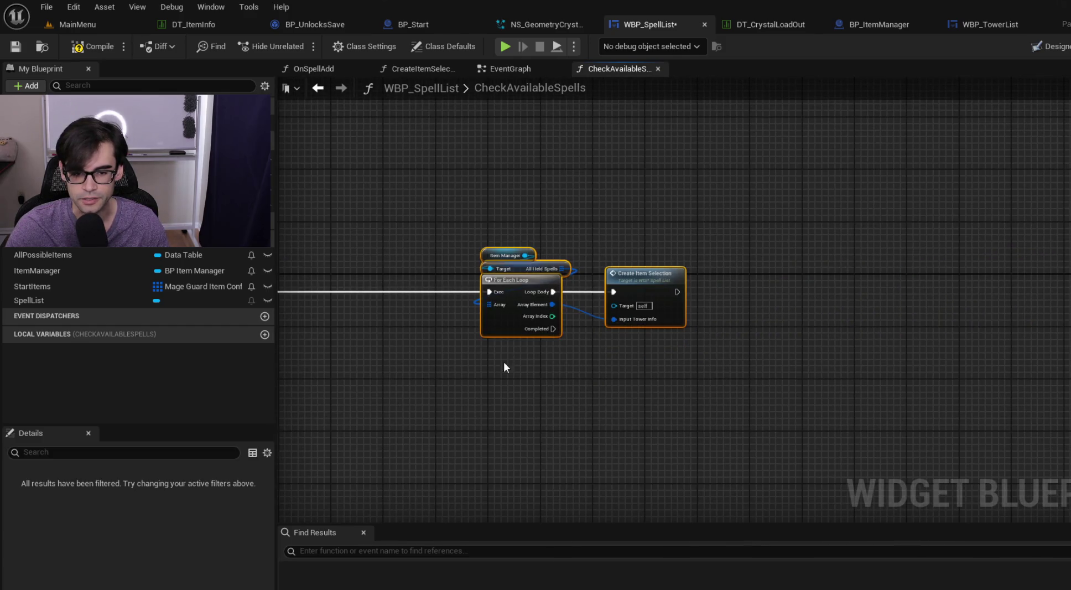
{"action": "left_click_drag", "start_coordinate": [905, 282], "coordinate": [592, 284]}
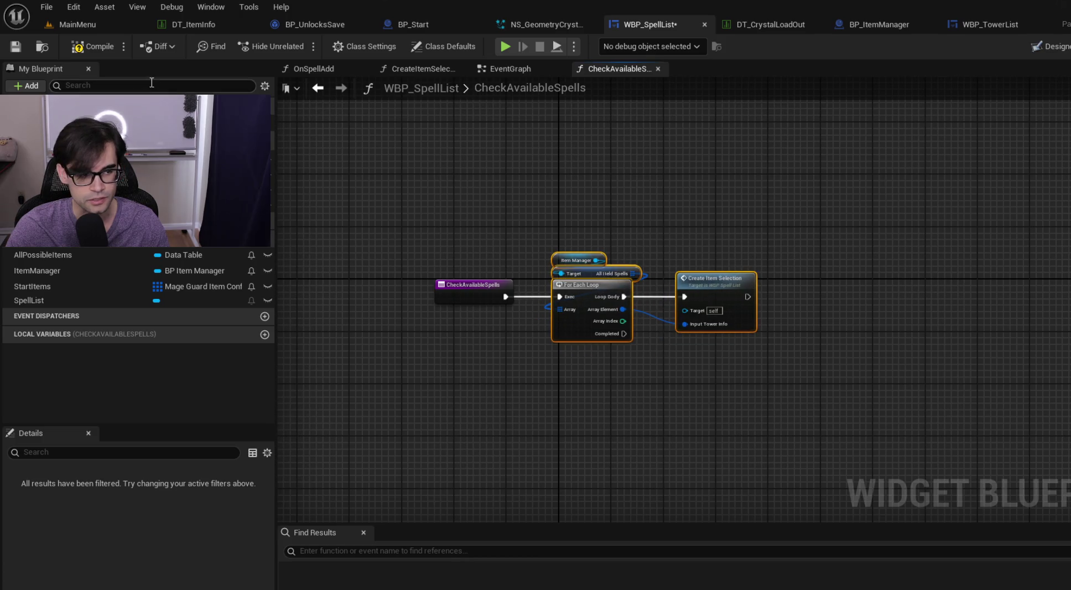
{"action": "left_click", "coordinate": [89, 47]}
{"action": "left_click", "coordinate": [16, 46]}
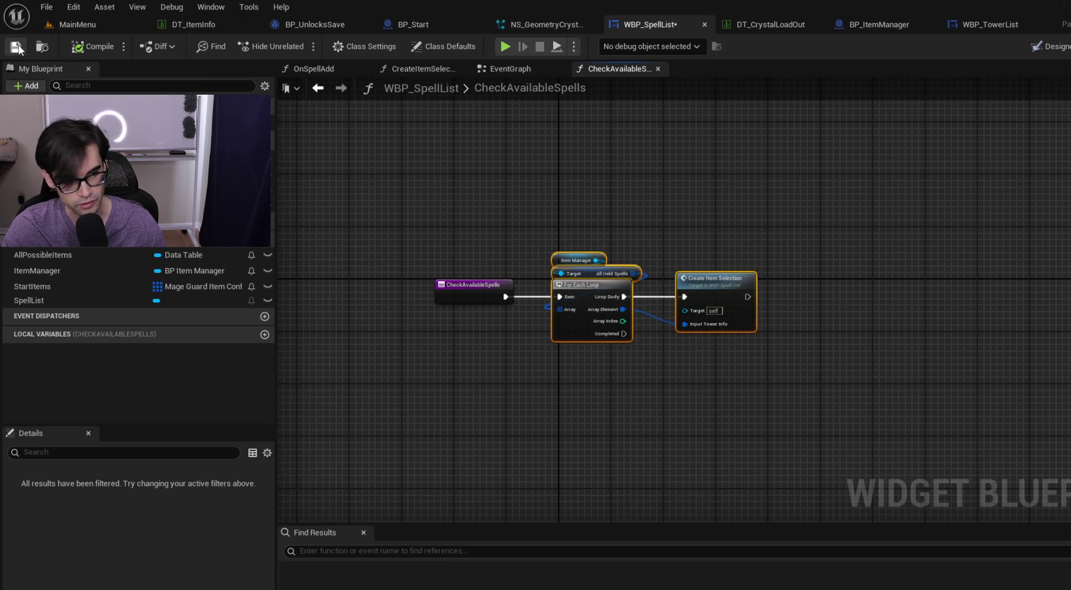
{"action": "scroll", "coordinate": [741, 205], "scroll_direction": "up", "scroll_amount": 1}
{"action": "left_click", "coordinate": [552, 20]}
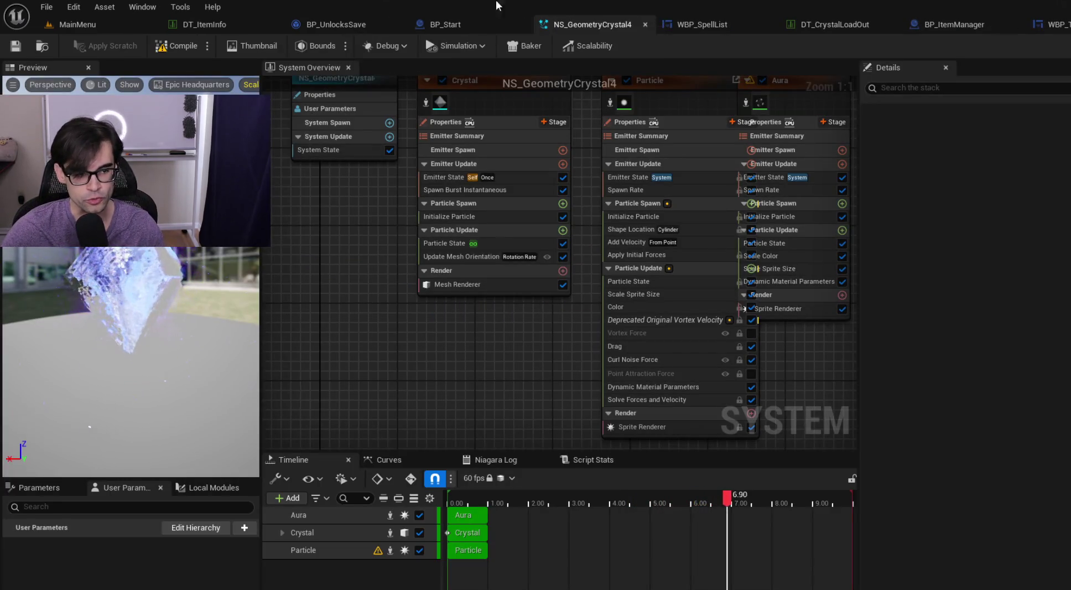
- Play the MainMenu level to the crystal selection page, stop, and switch to Cursor
{"action": "left_click", "coordinate": [136, 26]}
{"action": "left_click", "coordinate": [299, 48]}
{"action": "left_click", "coordinate": [609, 224]}
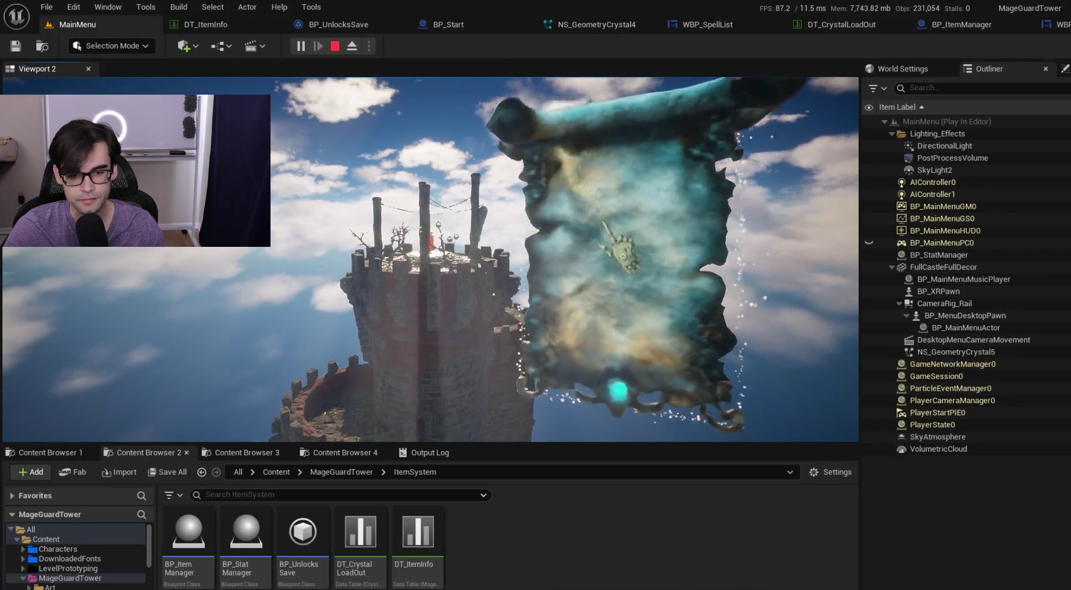
{"action": "key", "text": "Escape"}
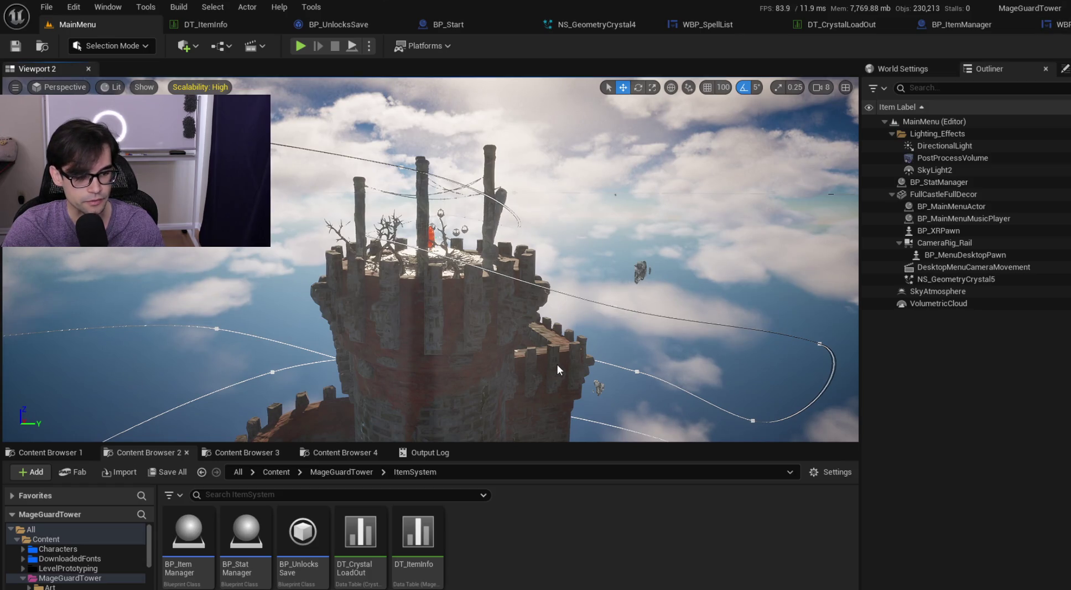
{"action": "key", "text": "alt+Tab"}
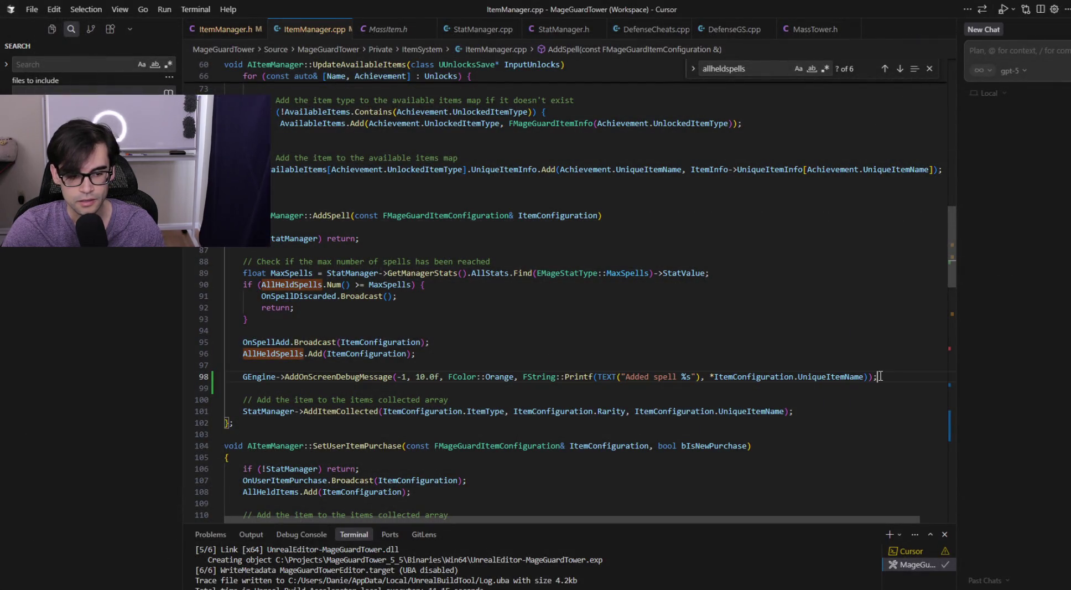
- Delete the GEngine debug message line from AddSpell and save ItemManager.cpp
{"action": "triple_click", "coordinate": [879, 376]}
{"action": "key", "text": "BackSpace"}
{"action": "key", "text": "Delete"}
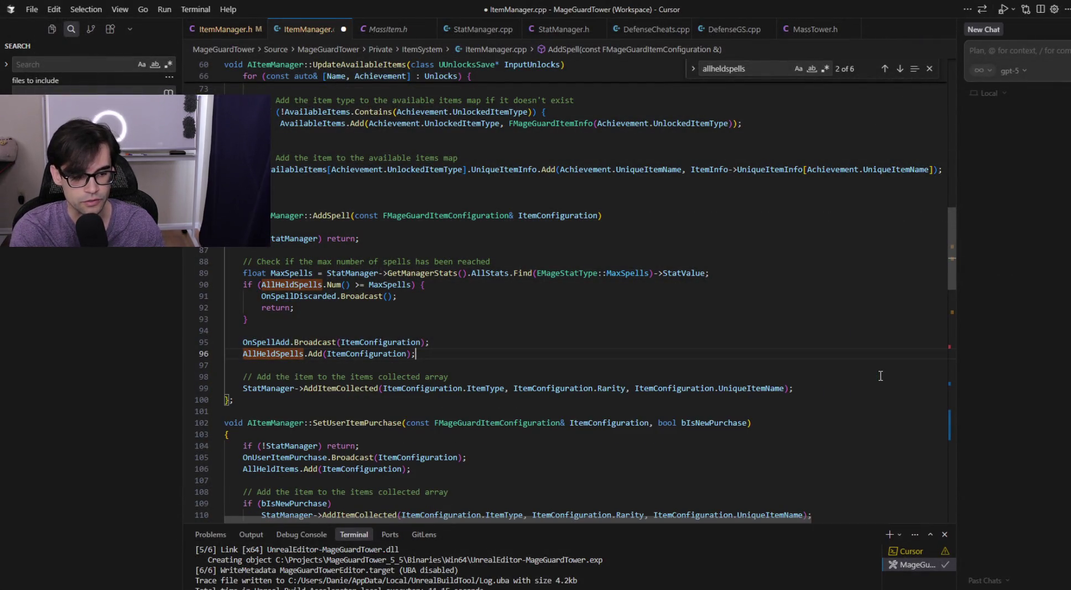
{"action": "key", "text": "ctrl+s"}
- In SetUpCrystal, remove the braces and debug message around AddSpell, fix its indentation, and save
{"action": "scroll", "coordinate": [880, 375], "scroll_direction": "down", "scroll_amount": 20}
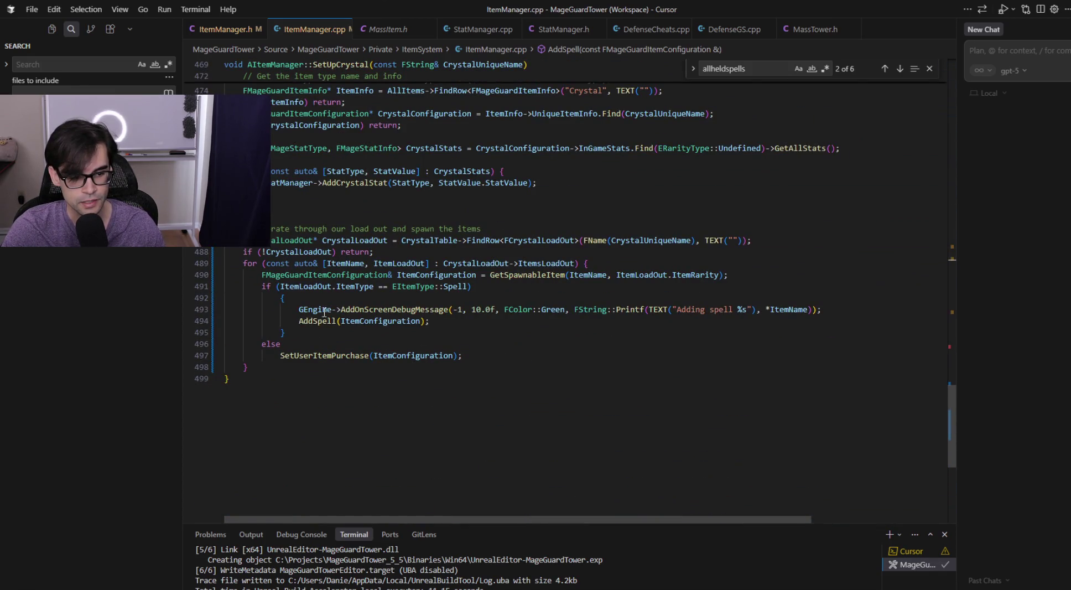
{"action": "left_click", "coordinate": [823, 310]}
{"action": "key", "text": "shift+Up"}
{"action": "key", "text": "shift+Up"}
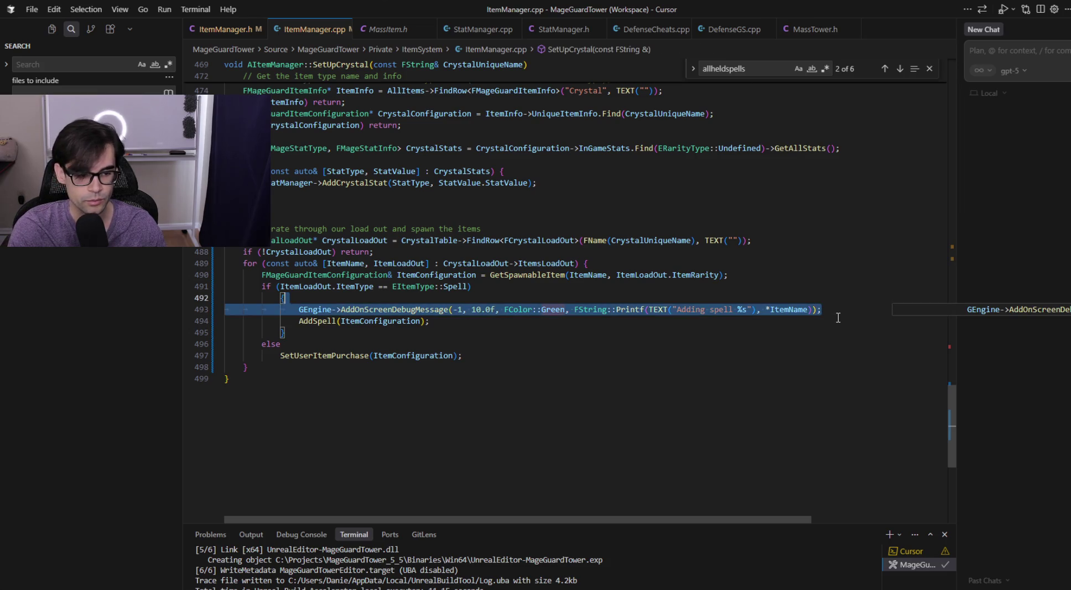
{"action": "key", "text": "BackSpace"}
{"action": "key", "text": "Down"}
{"action": "key", "text": "Down"}
{"action": "key", "text": "BackSpace"}
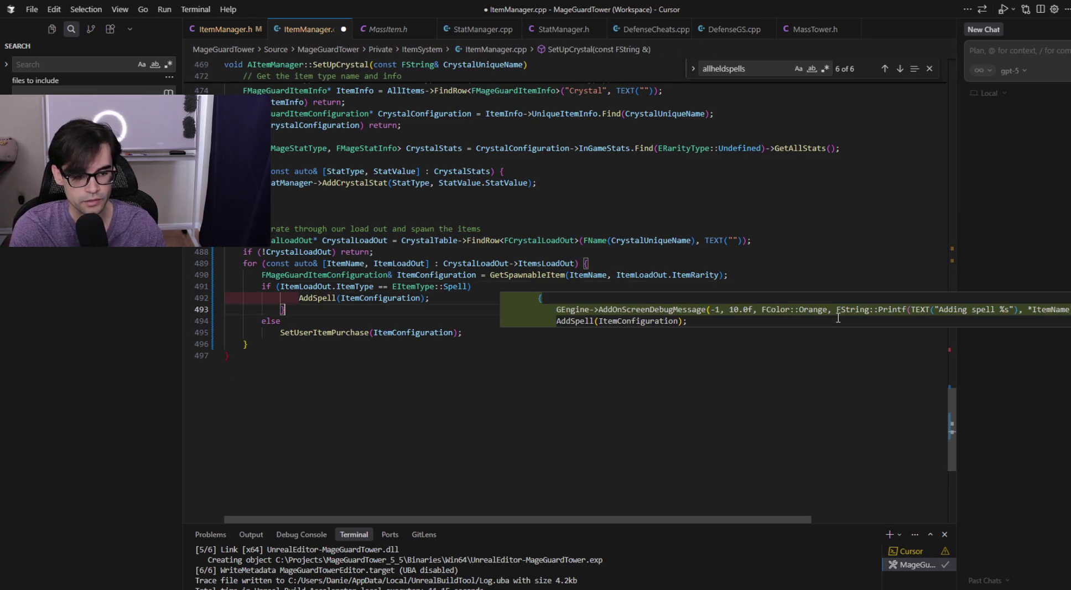
{"action": "key", "text": "BackSpace"}
{"action": "key", "text": "BackSpace"}
{"action": "key", "text": "BackSpace"}
{"action": "key", "text": "Left"}
{"action": "key", "text": "Left"}
{"action": "key", "text": "BackSpace"}
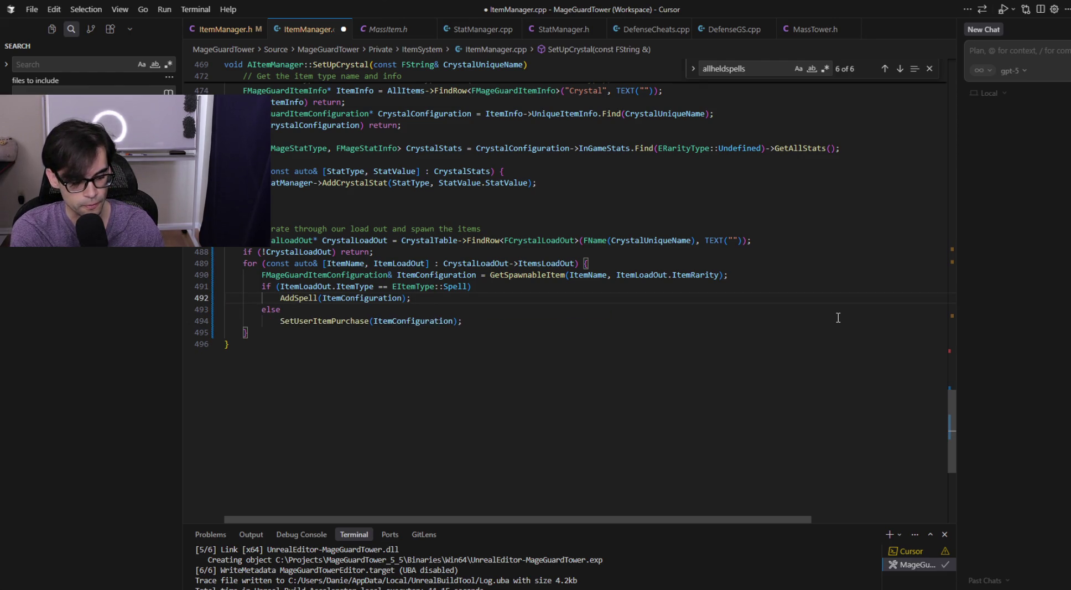
{"action": "key", "text": "ctrl+s"}
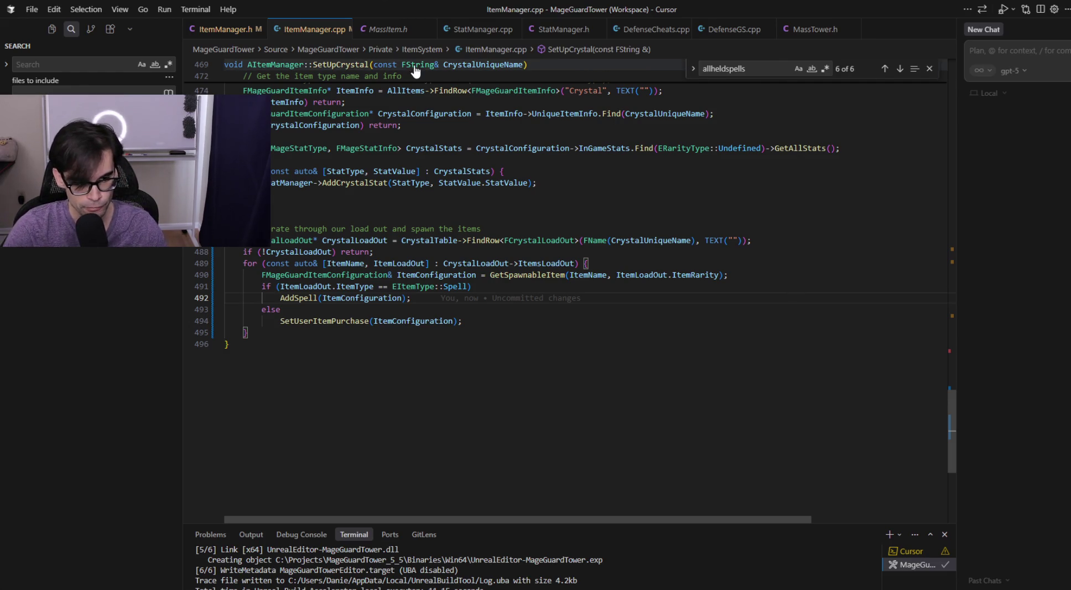
{"action": "left_click", "coordinate": [394, 209]}
- Delete the blank line near line 486, save, and start a new Unreal editor build
{"action": "key", "text": "BackSpace"}
{"action": "key", "text": "ctrl+s"}
{"action": "key", "text": "ctrl+shift+b"}
{"action": "key", "text": "Return"}
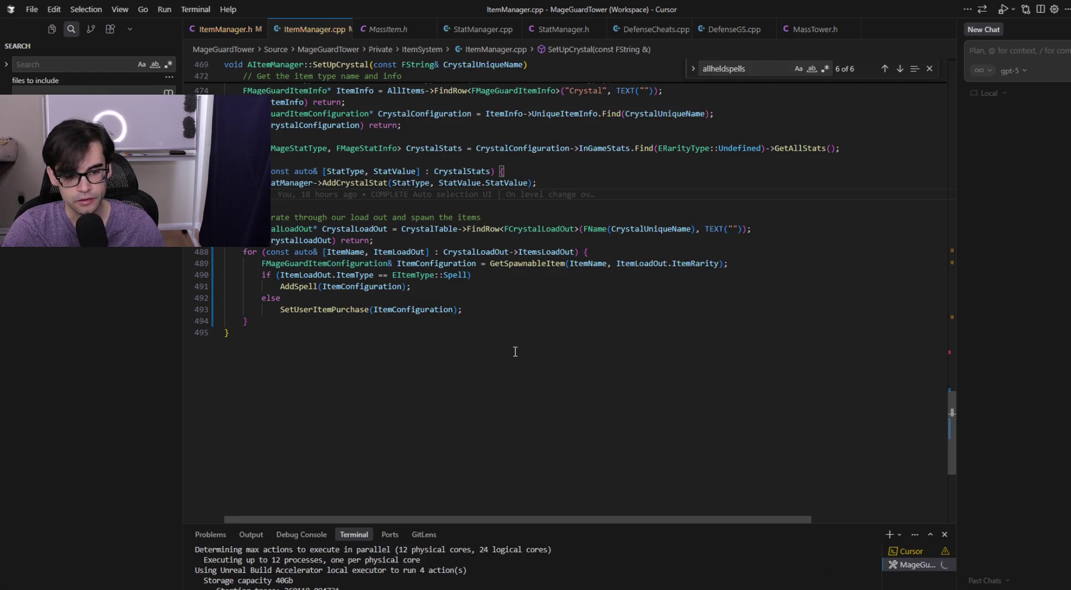
- Review SetUpCrystal's load-out loop lines 484-490, then bring up the project folder in File Explorer
{"action": "scroll", "coordinate": [515, 351], "scroll_direction": "up", "scroll_amount": 2}
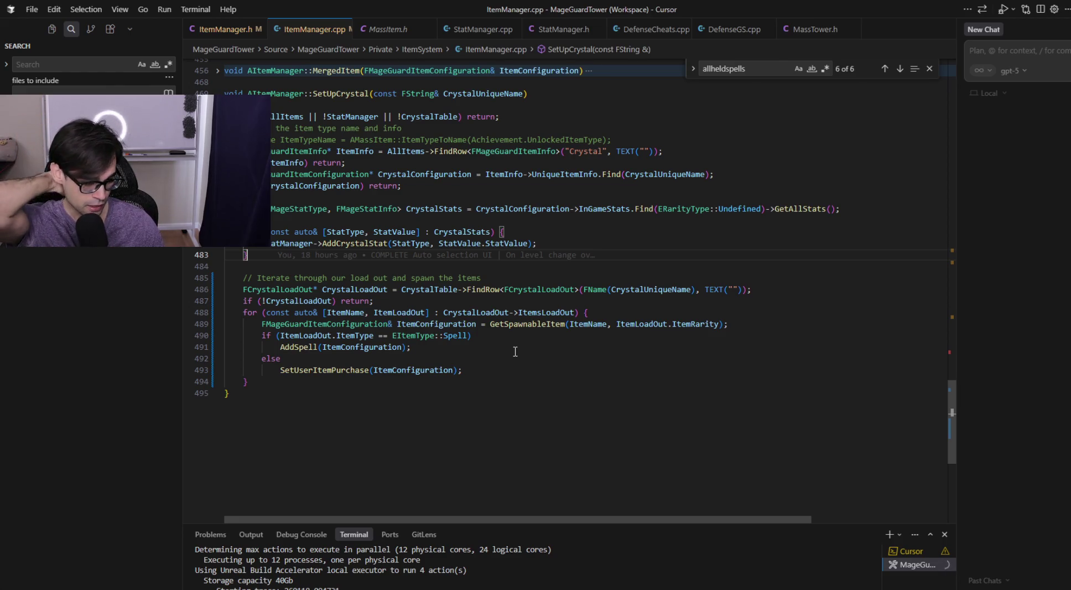
{"action": "left_click", "coordinate": [762, 381]}
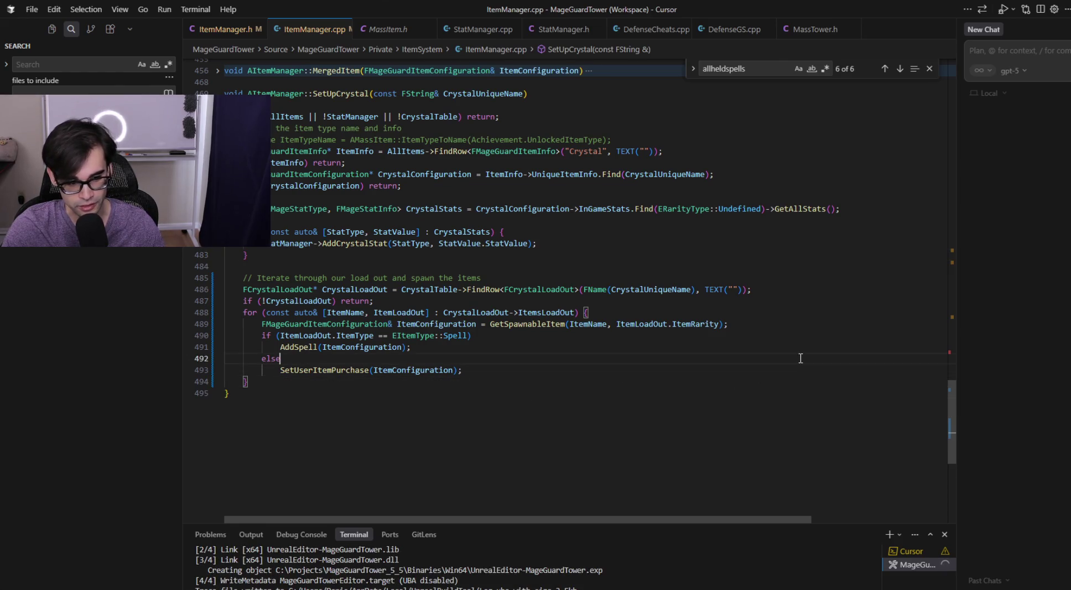
{"action": "left_click", "coordinate": [817, 330]}
{"action": "left_click", "coordinate": [813, 313]}
{"action": "left_click", "coordinate": [835, 300]}
{"action": "left_click", "coordinate": [829, 289]}
{"action": "left_click", "coordinate": [833, 277]}
{"action": "left_click", "coordinate": [838, 266]}
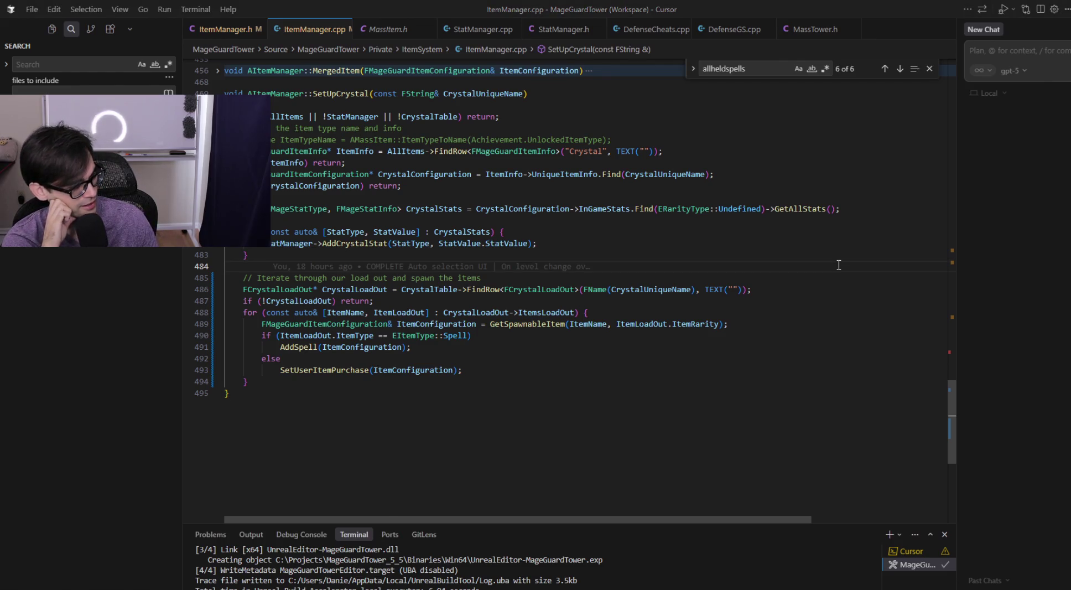
{"action": "key", "text": "alt+Tab"}
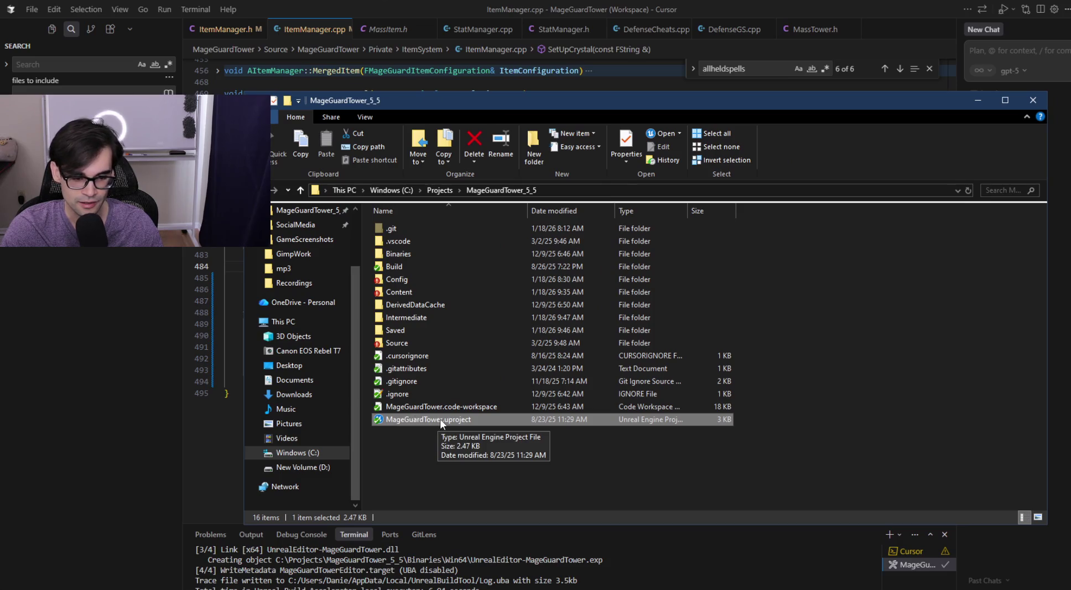
- Minimize the MageGuardTower_5_5 File Explorer window and return to SetUpCrystal's closing lines 494-495
{"action": "left_click", "coordinate": [976, 101]}
{"action": "left_click", "coordinate": [618, 381]}
{"action": "left_click", "coordinate": [626, 392]}
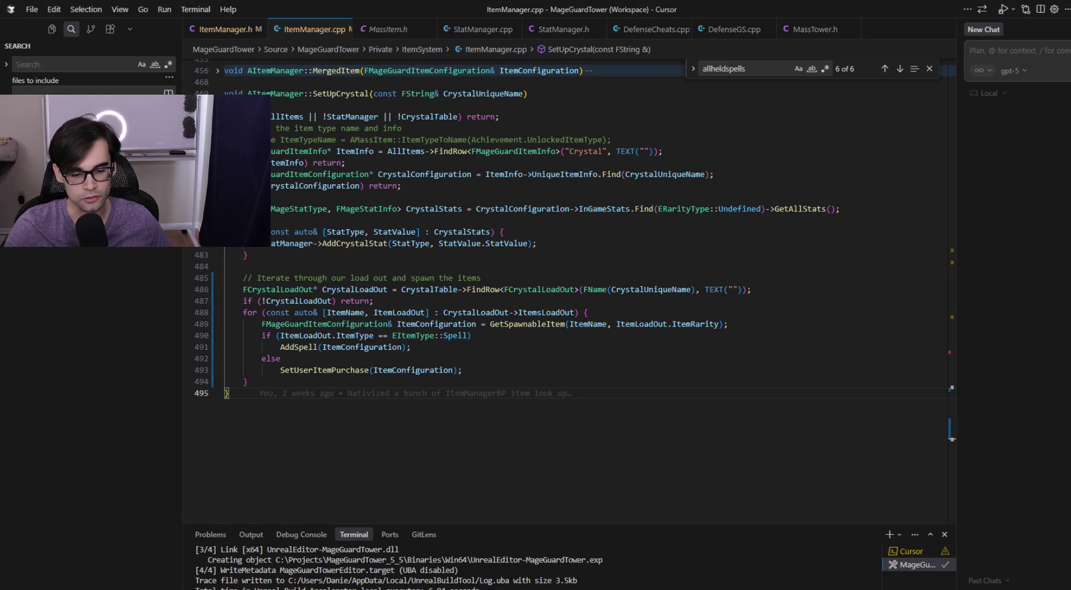
- Review the end of SetUpCrystal's loop: the else branch and closing braces on lines 494–495
{"action": "left_click", "coordinate": [491, 377]}
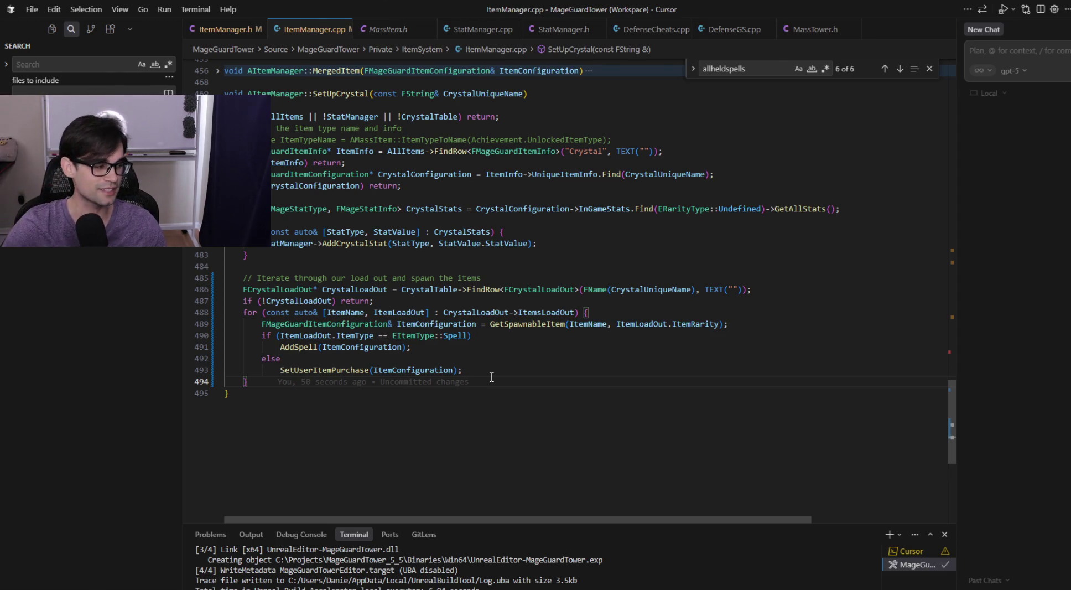
{"action": "mouse_move", "coordinate": [442, 368]}
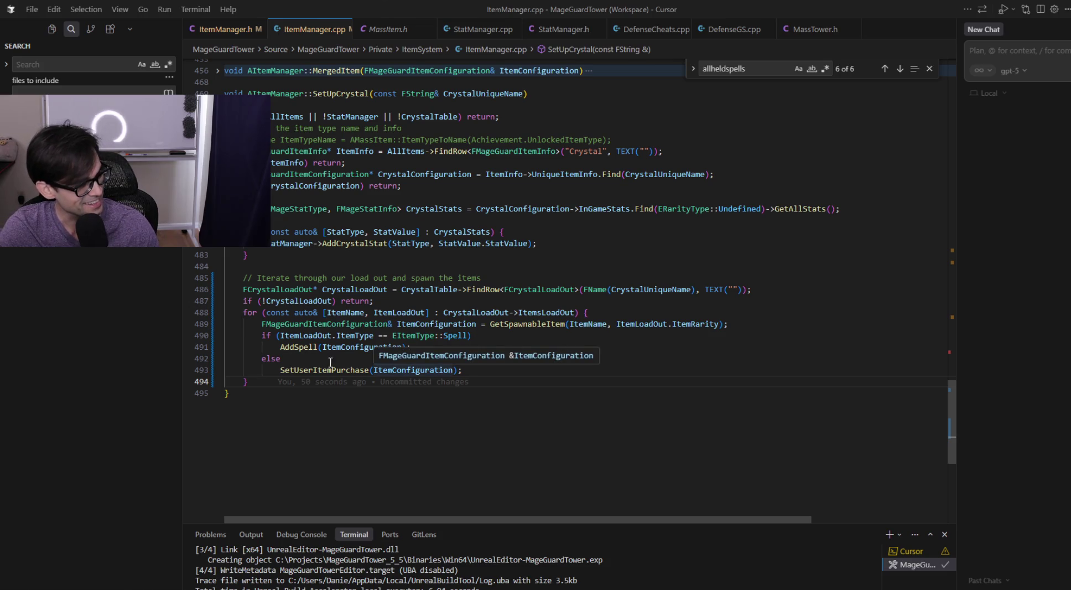
{"action": "key", "text": "Up"}
{"action": "key", "text": "Up"}
{"action": "key", "text": "End"}
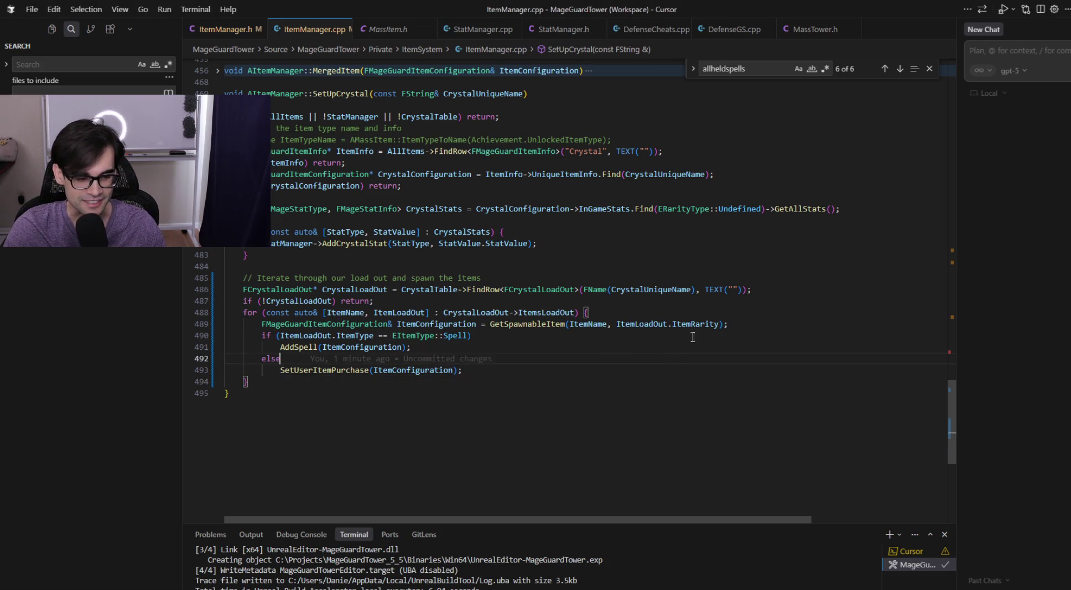
{"action": "left_click", "coordinate": [736, 385]}
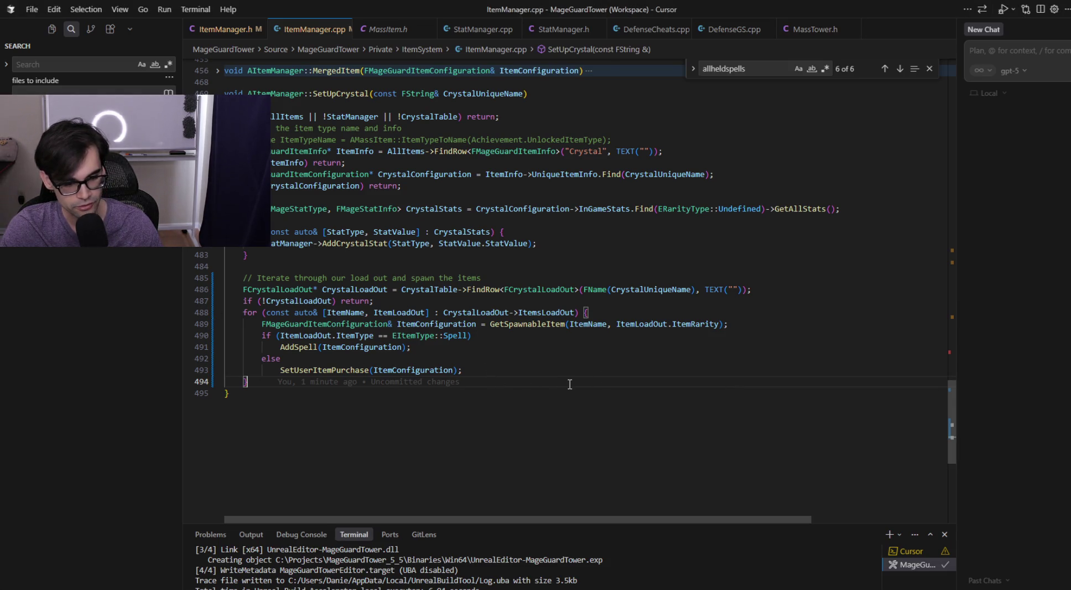
{"action": "left_click", "coordinate": [609, 398]}
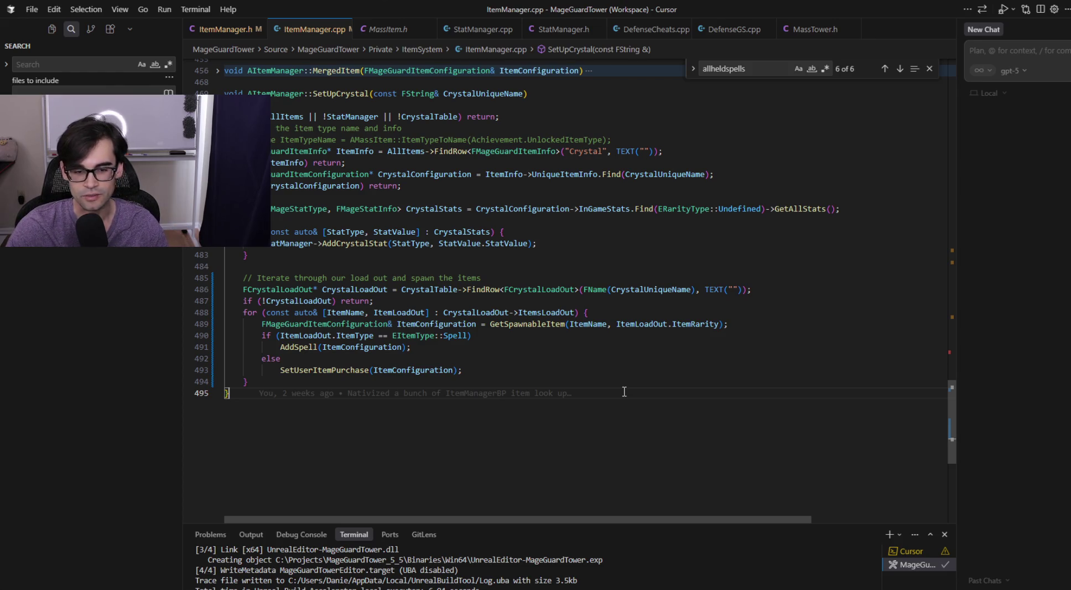
- Recheck the AddSpell, else and SetUserItemPurchase lines, then return to the Unreal Editor
{"action": "left_click", "coordinate": [644, 370]}
{"action": "left_click", "coordinate": [679, 349]}
{"action": "left_click", "coordinate": [696, 359]}
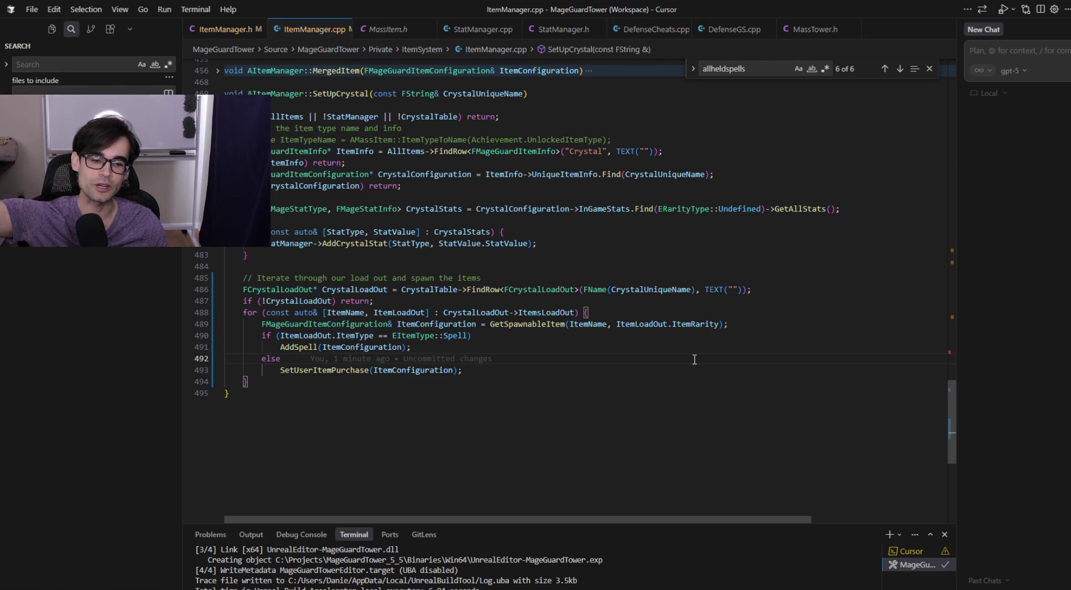
{"action": "left_click", "coordinate": [659, 367]}
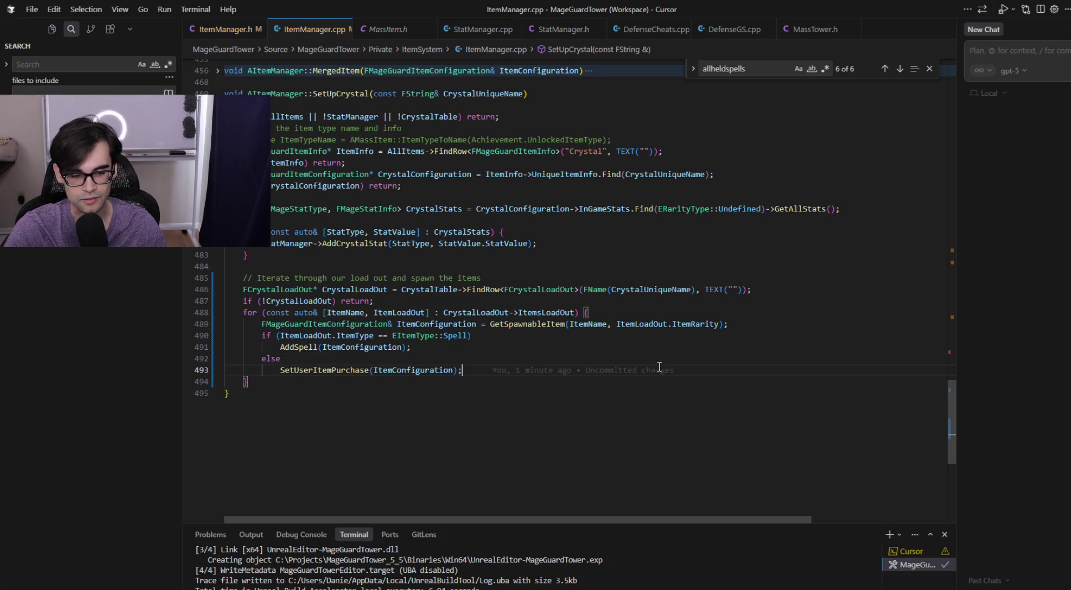
{"action": "left_click", "coordinate": [663, 357]}
{"action": "left_click", "coordinate": [663, 348]}
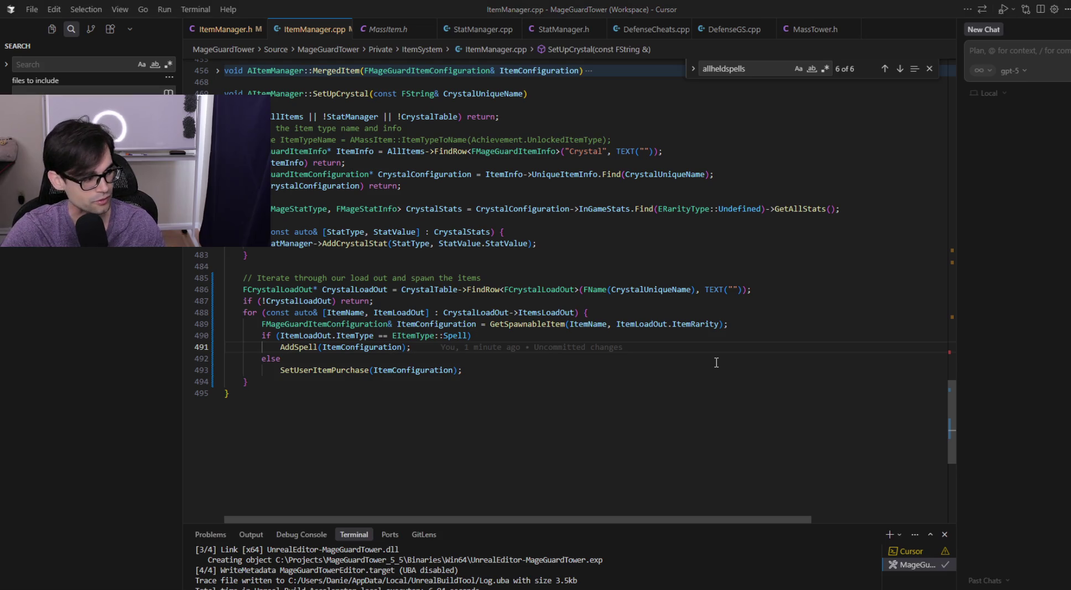
{"action": "mouse_move", "coordinate": [285, 304]}
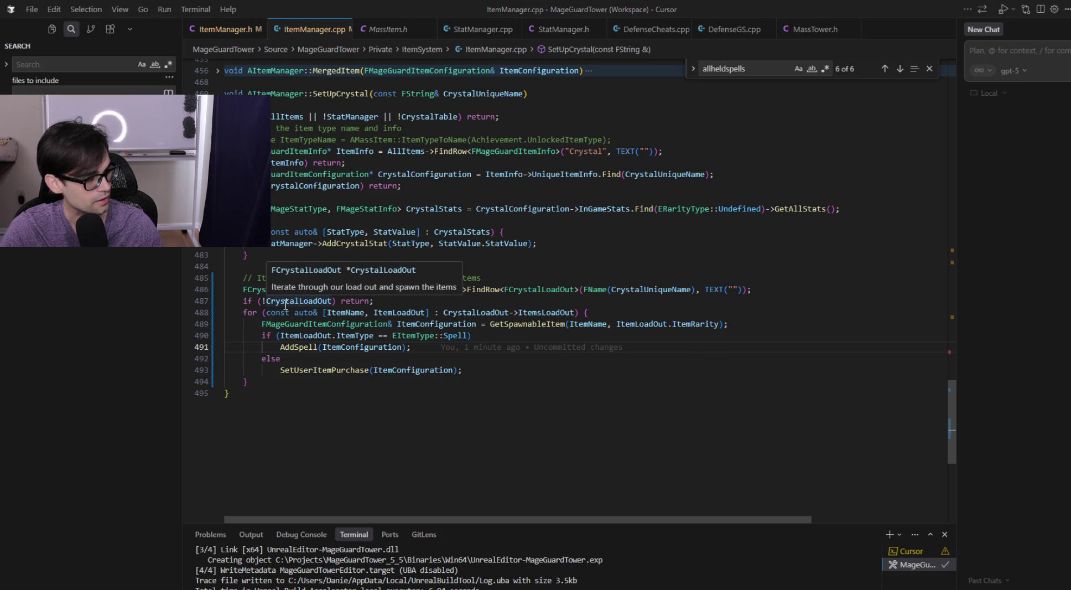
{"action": "key", "text": "alt+Tab"}
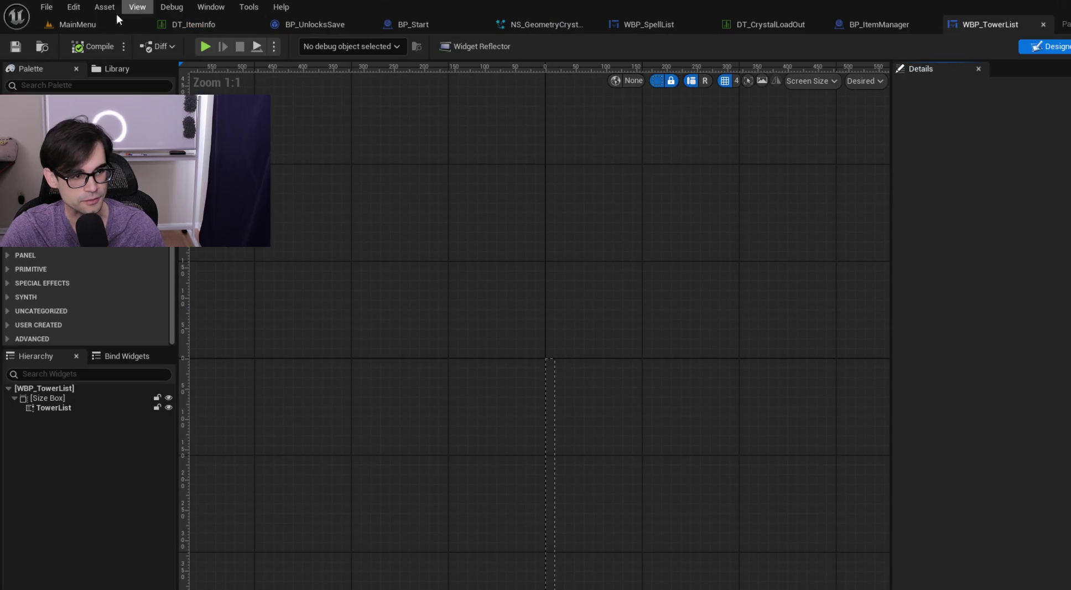
- Play the MainMenu level in the editor and start the defense run with the chosen crystal
{"action": "left_click", "coordinate": [61, 24]}
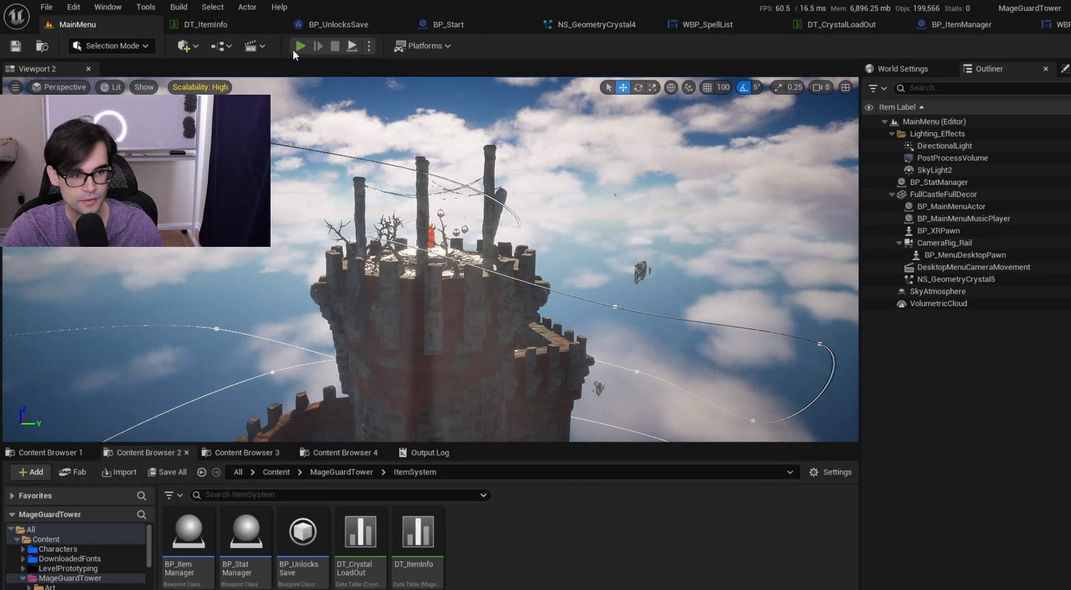
{"action": "left_click", "coordinate": [299, 46]}
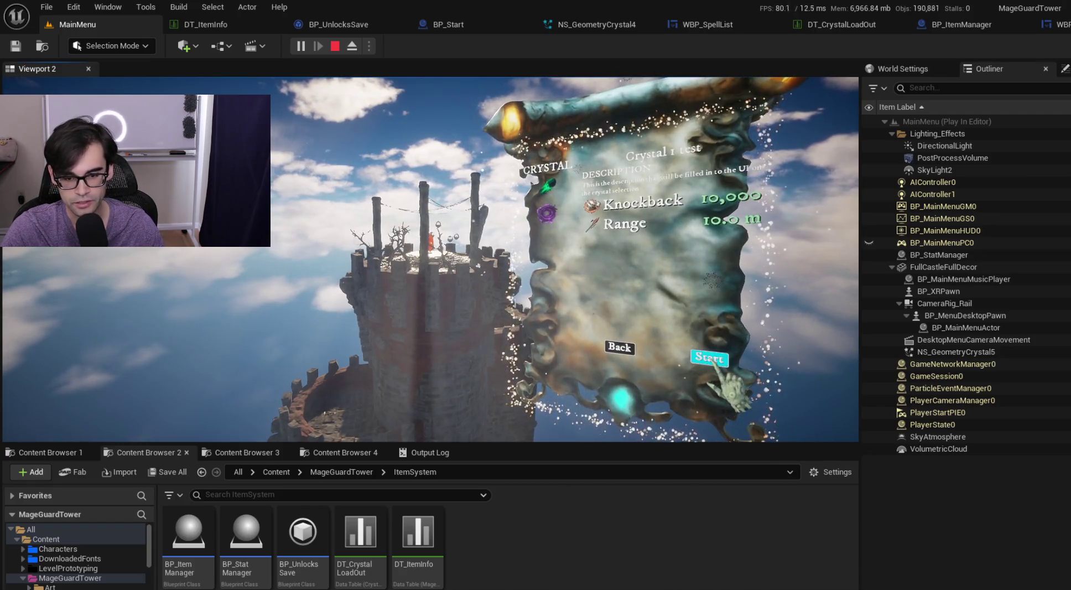
{"action": "left_click", "coordinate": [713, 358]}
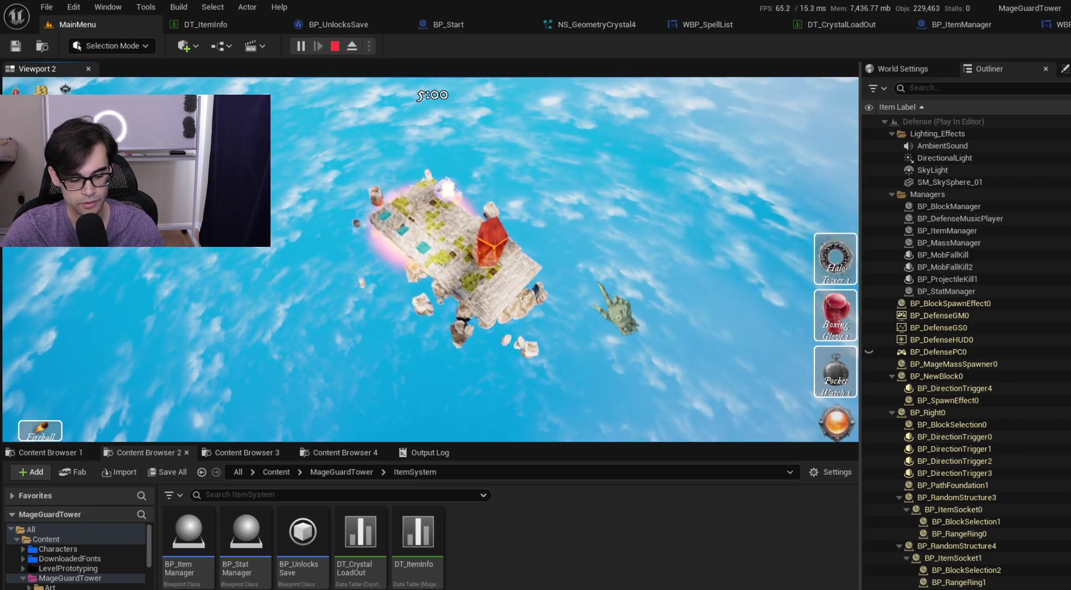
- Pause and resume the game, place the Boxing Glove, and inspect block stats and glove details
{"action": "key", "text": "Escape"}
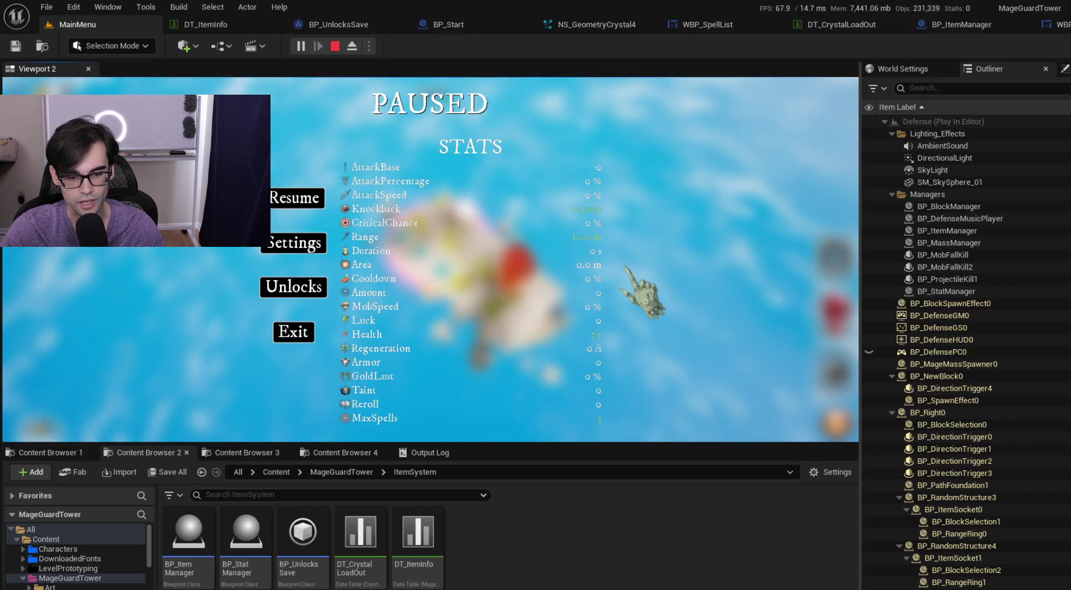
{"action": "key", "text": "Escape"}
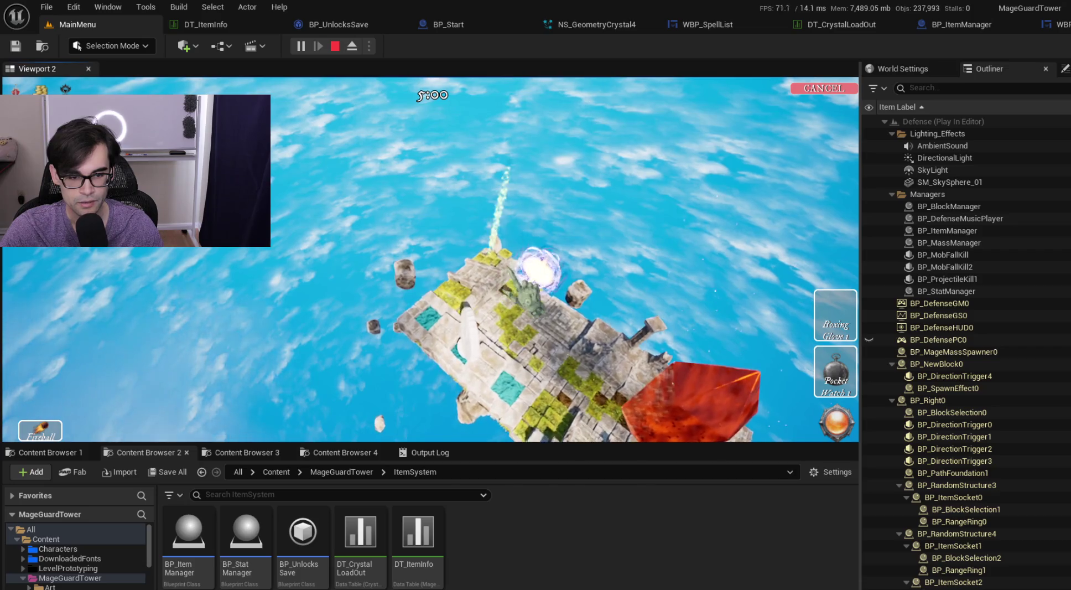
{"action": "left_click", "coordinate": [544, 310]}
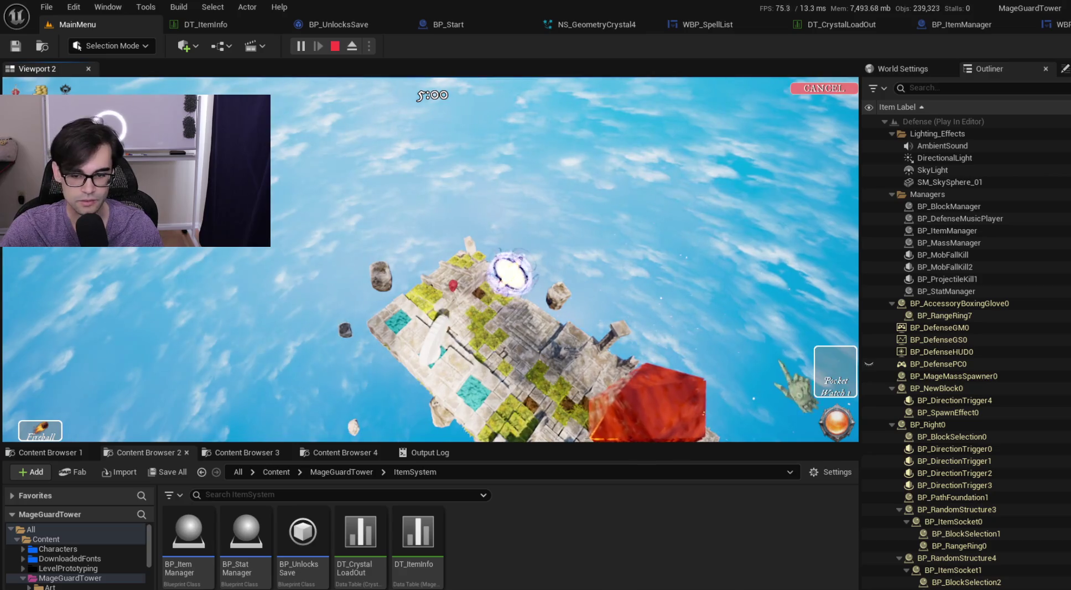
{"action": "left_click", "coordinate": [553, 321]}
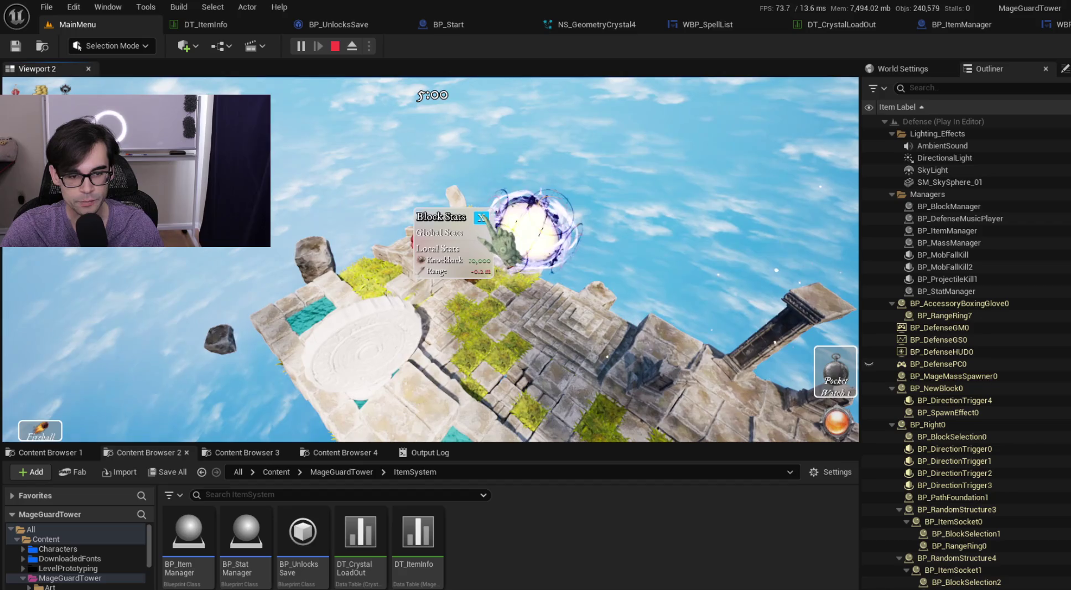
{"action": "left_click", "coordinate": [481, 217]}
{"action": "left_click", "coordinate": [426, 233]}
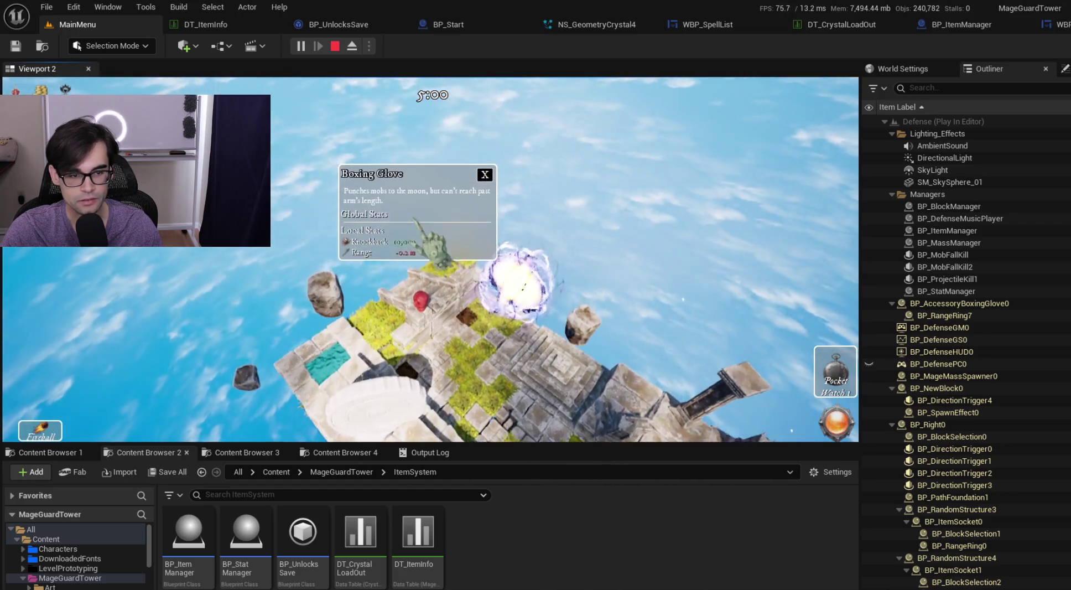
{"action": "left_click", "coordinate": [343, 452]}
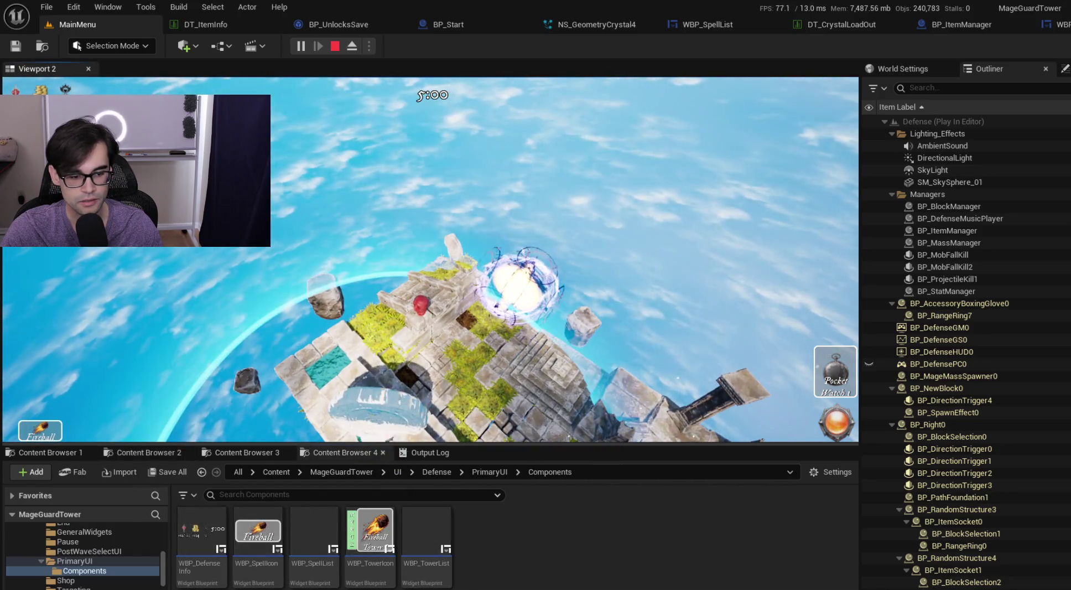
- Inspect Halo Tower 1 and block stats, then retrieve Halo Tower 1 into the inventory
{"action": "left_click", "coordinate": [520, 280]}
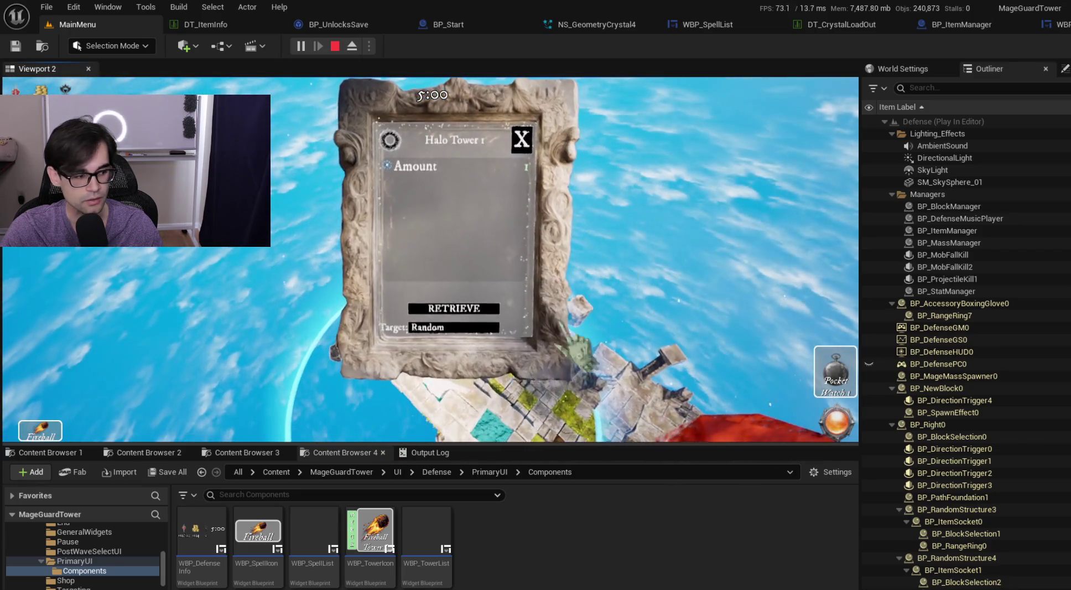
{"action": "left_click", "coordinate": [531, 136]}
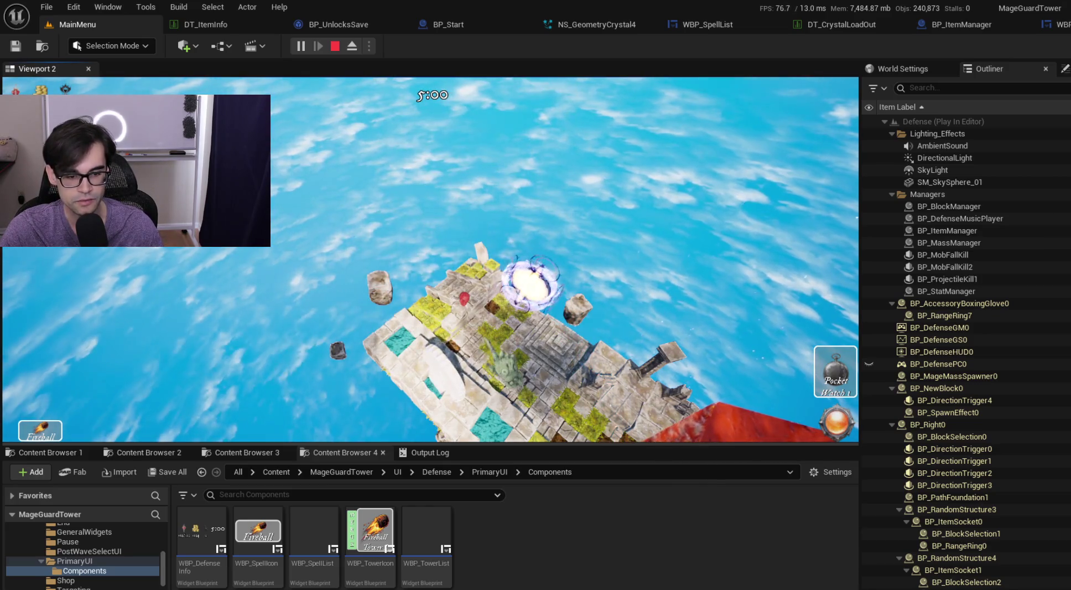
{"action": "left_click", "coordinate": [506, 365]}
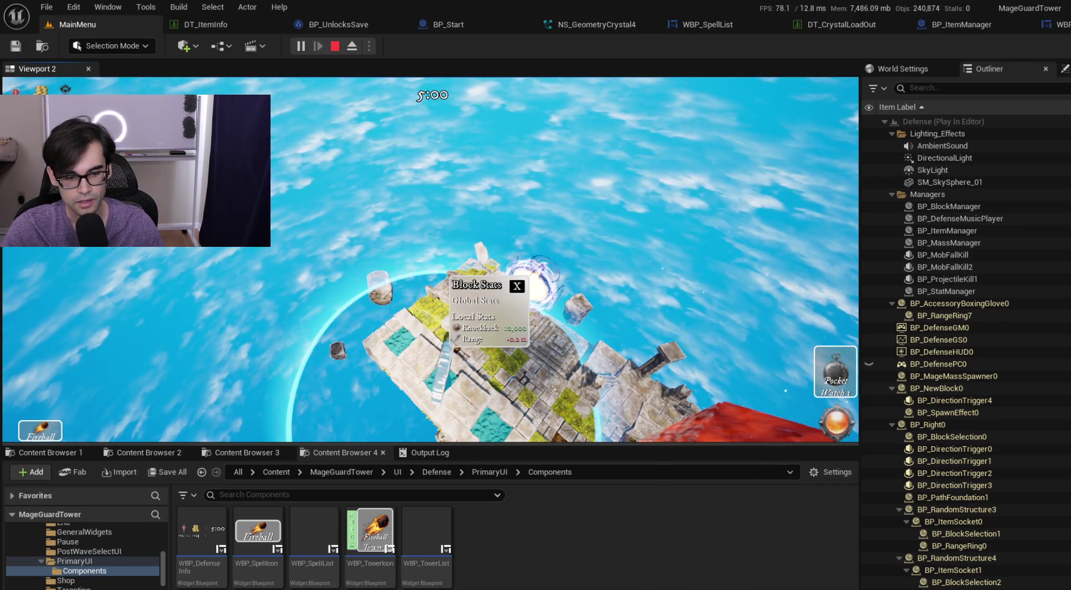
{"action": "left_click", "coordinate": [533, 274]}
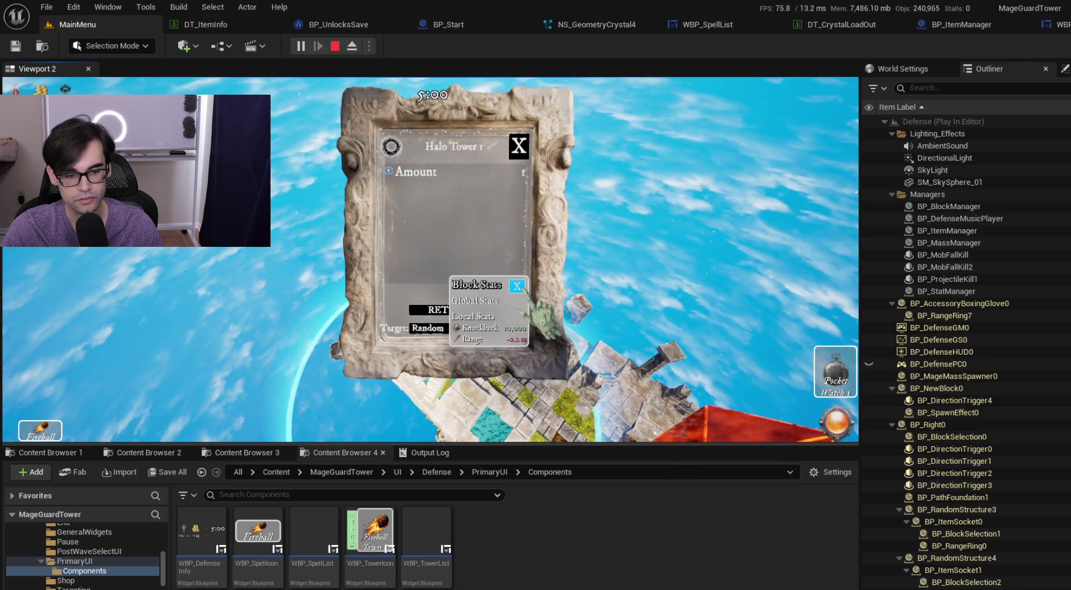
{"action": "left_click", "coordinate": [517, 286]}
{"action": "left_click", "coordinate": [519, 146]}
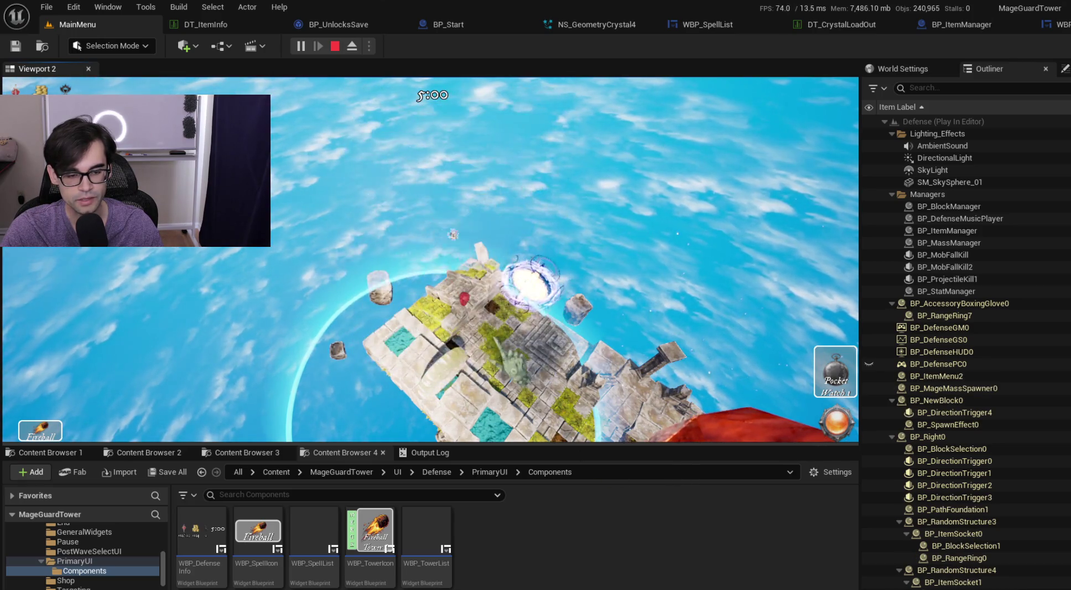
{"action": "left_click", "coordinate": [531, 277]}
{"action": "left_click", "coordinate": [475, 320]}
- Place Halo Tower 1 on the platform, retrieve it again, and view the Boxing Glove details
{"action": "mouse_move", "coordinate": [797, 346]}
{"action": "left_mouse_down"}
{"action": "mouse_move", "coordinate": [553, 310]}
{"action": "mouse_move", "coordinate": [520, 354]}
{"action": "mouse_move", "coordinate": [448, 382]}
{"action": "left_mouse_up"}
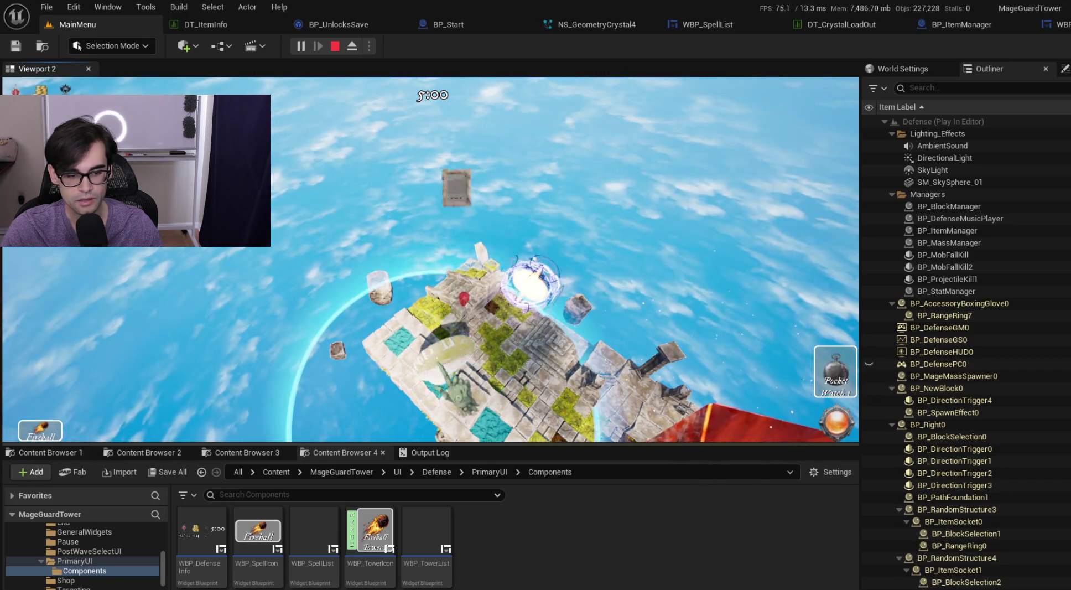
{"action": "left_click", "coordinate": [523, 91]}
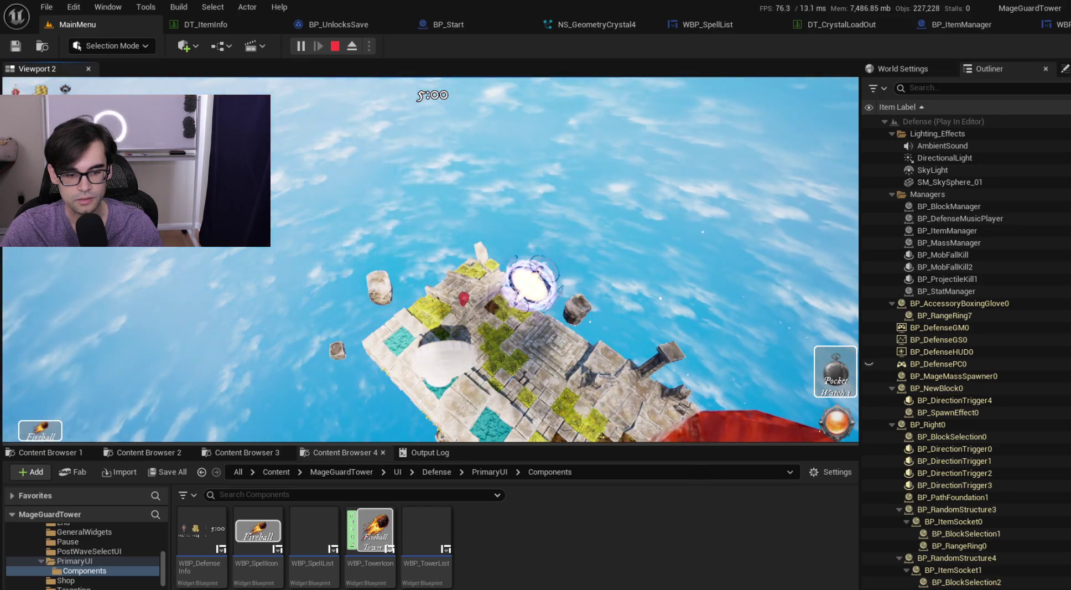
{"action": "left_click", "coordinate": [442, 360]}
{"action": "left_click", "coordinate": [445, 303]}
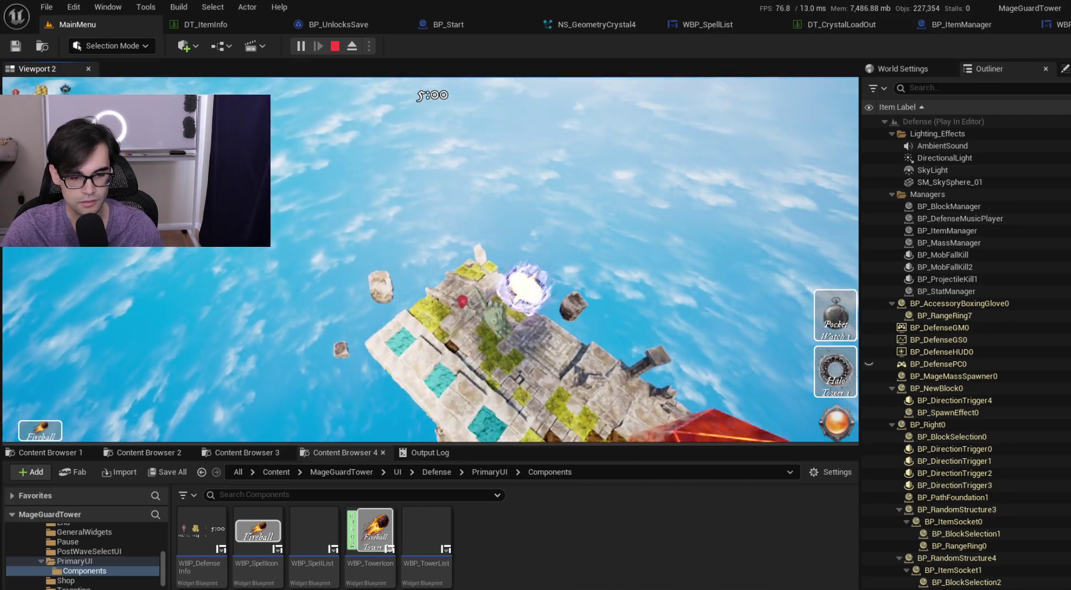
{"action": "left_click", "coordinate": [493, 310]}
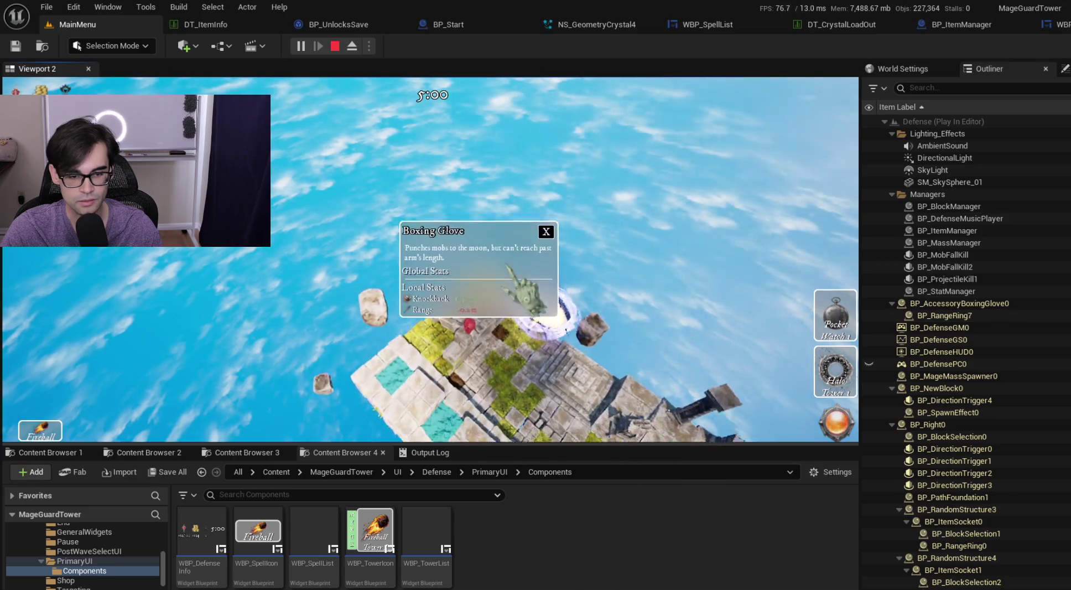
- Stop the play session, open the DT_CrystalLoadOut data table, and switch to the notes file
{"action": "key", "text": "Escape"}
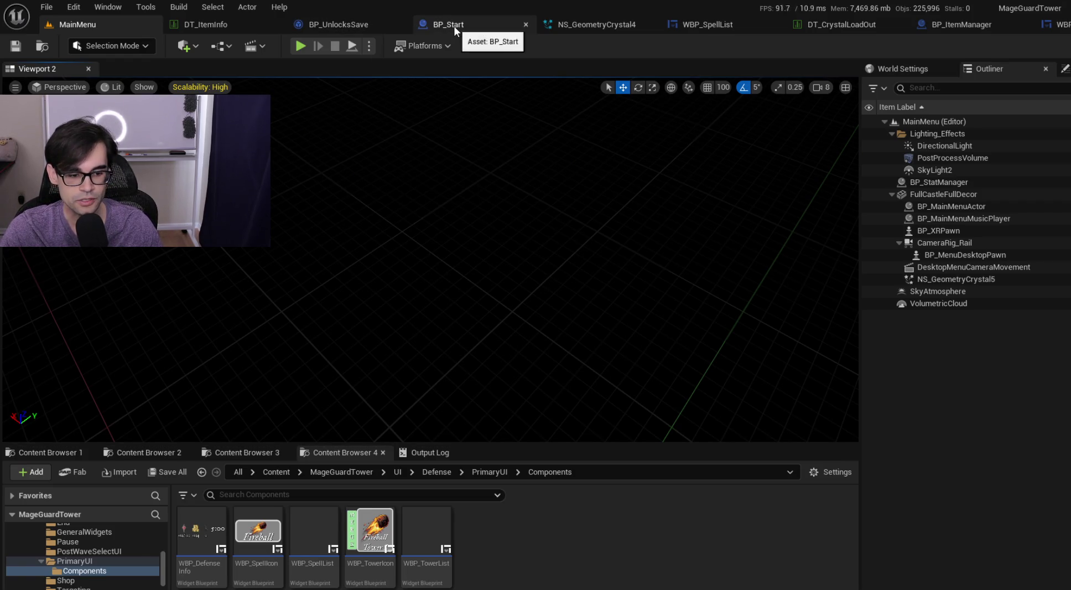
{"action": "left_click", "coordinate": [713, 29]}
{"action": "left_click", "coordinate": [755, 25]}
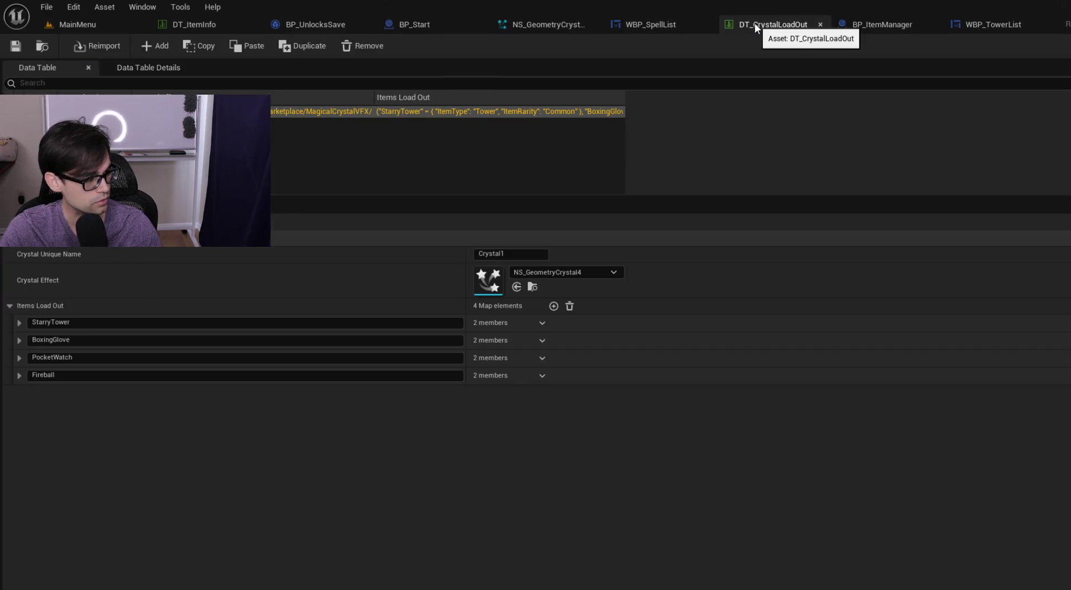
{"action": "key", "text": "alt+Tab"}
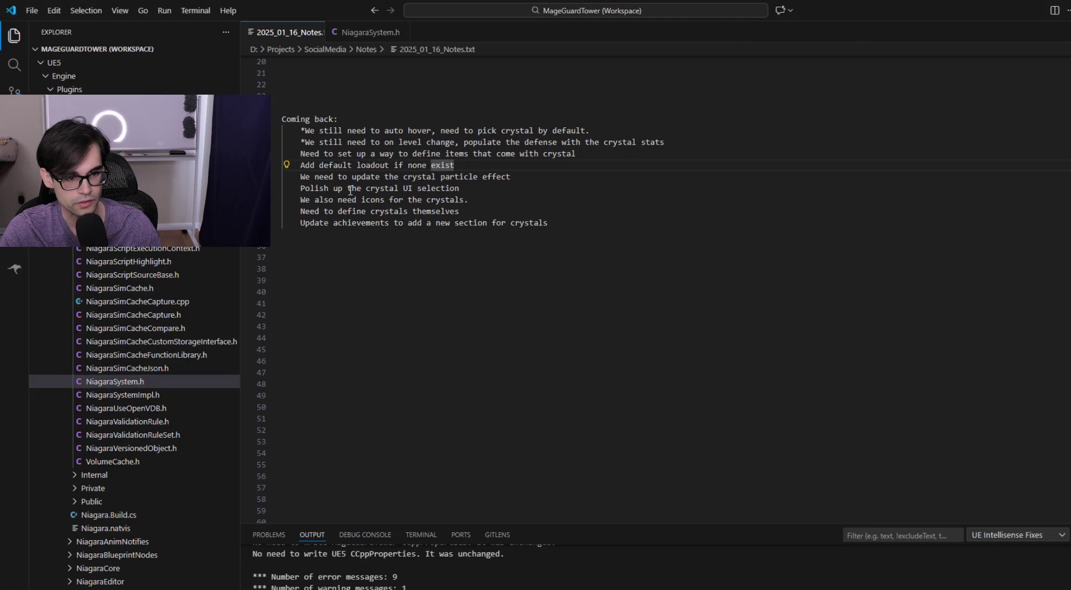
- Select the 'Add default loadout if none exist' note, then cycle back through the data table to ItemManager.cpp
{"action": "left_click", "coordinate": [300, 164]}
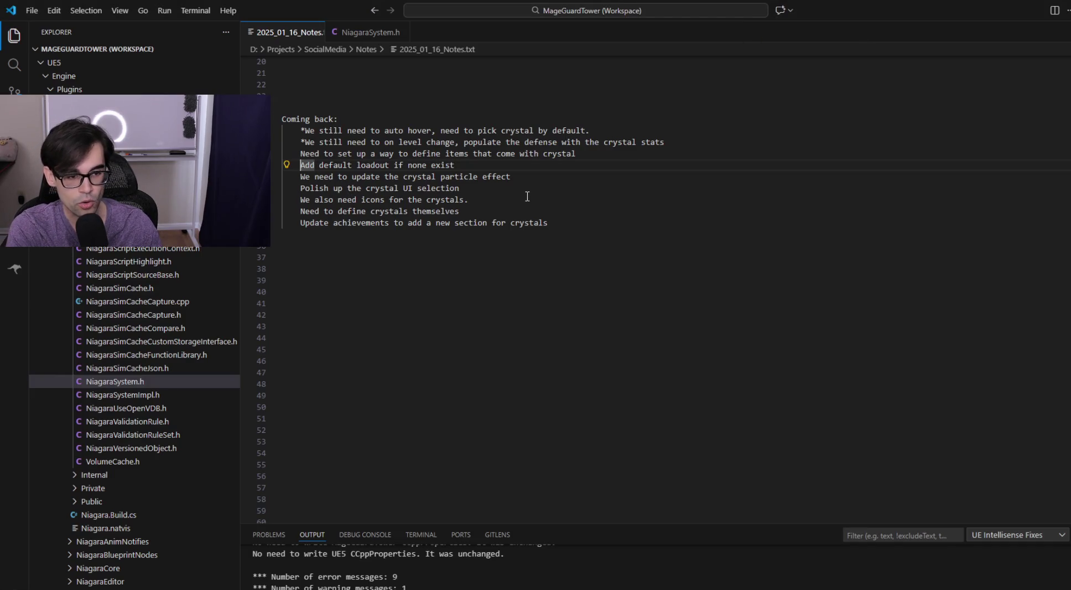
{"action": "key", "text": "shift+Down"}
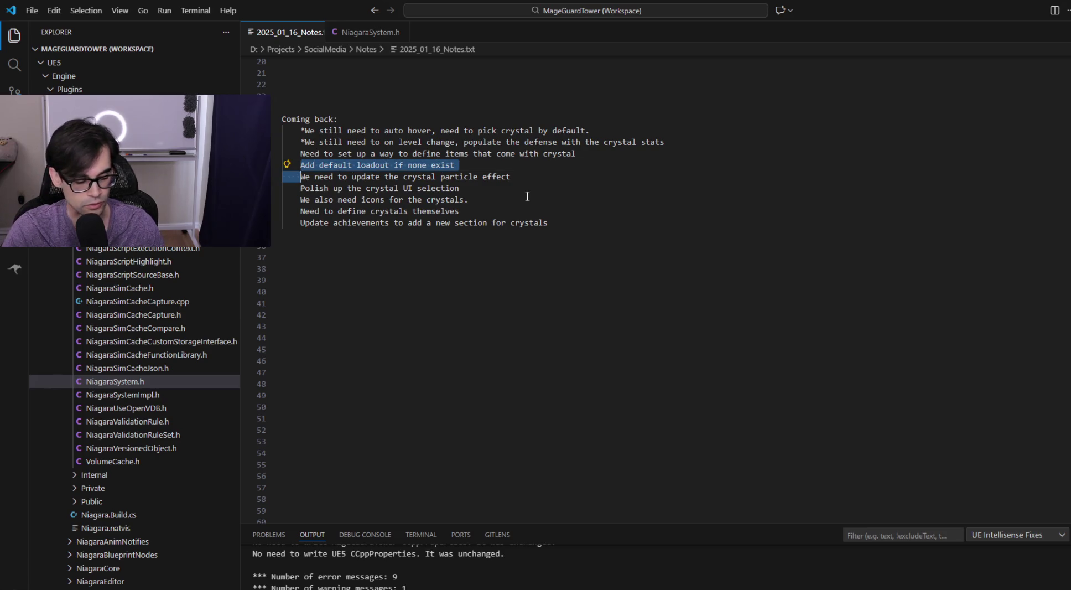
{"action": "key", "text": "alt+Tab"}
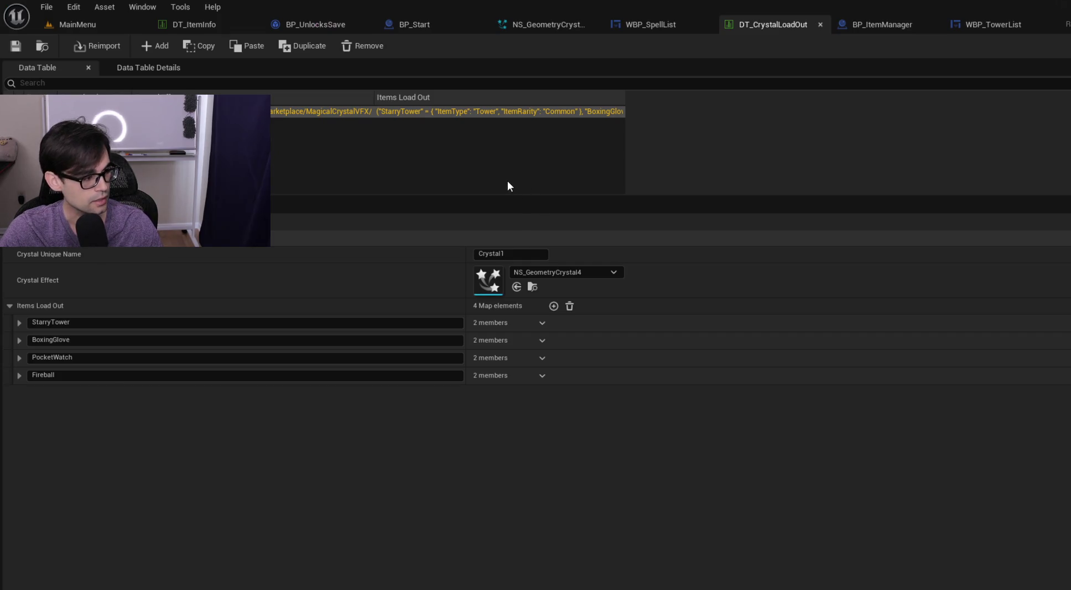
{"action": "key", "text": "alt+Tab"}
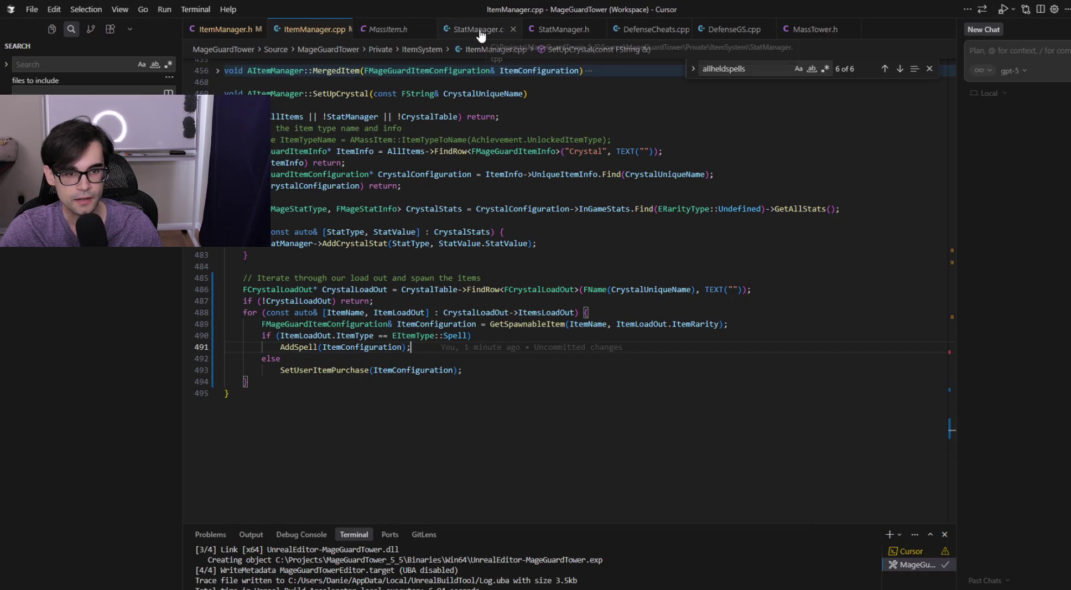
- Select the SetUpCrystal function name and search the whole project for it
{"action": "scroll", "coordinate": [460, 205], "scroll_direction": "up", "scroll_amount": 4}
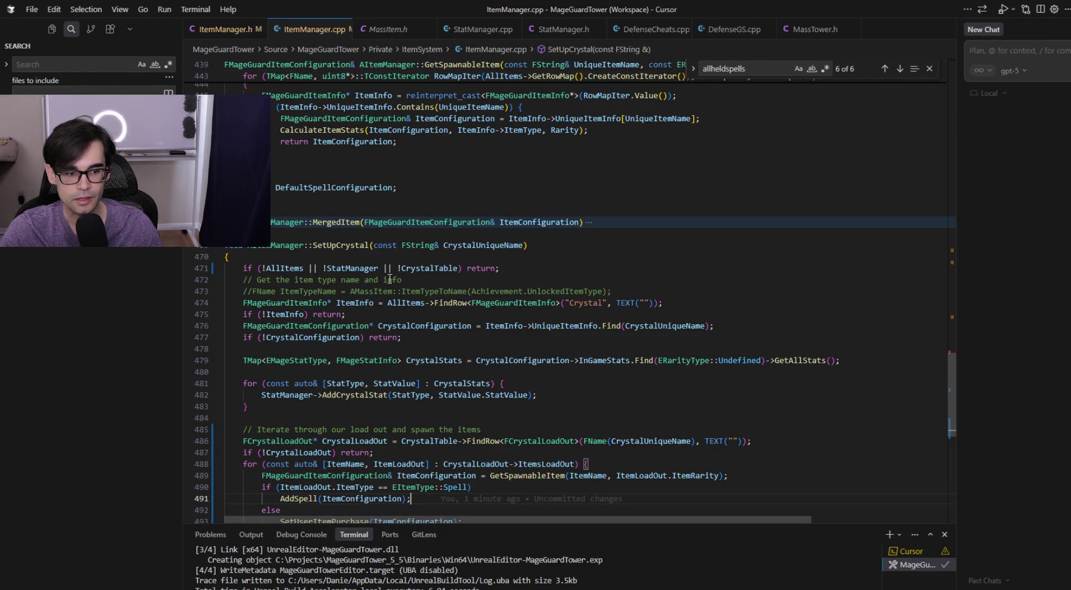
{"action": "left_click", "coordinate": [339, 252]}
{"action": "key", "text": "Up"}
{"action": "key", "text": "ctrl+Right"}
{"action": "key", "text": "ctrl+Right"}
{"action": "key", "text": "ctrl+Right"}
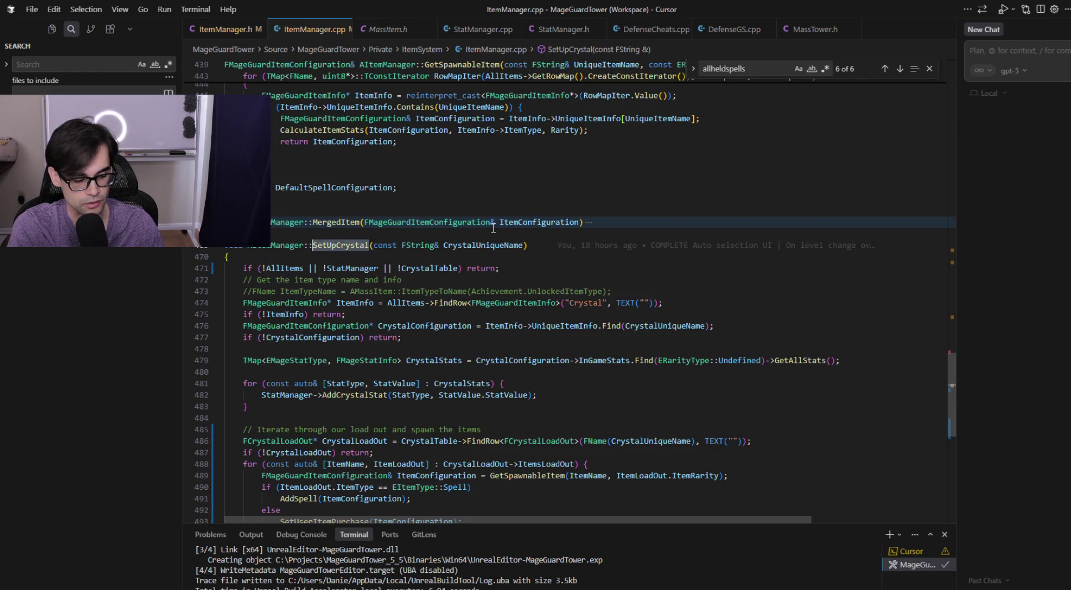
{"action": "key", "text": "ctrl+shift+f"}
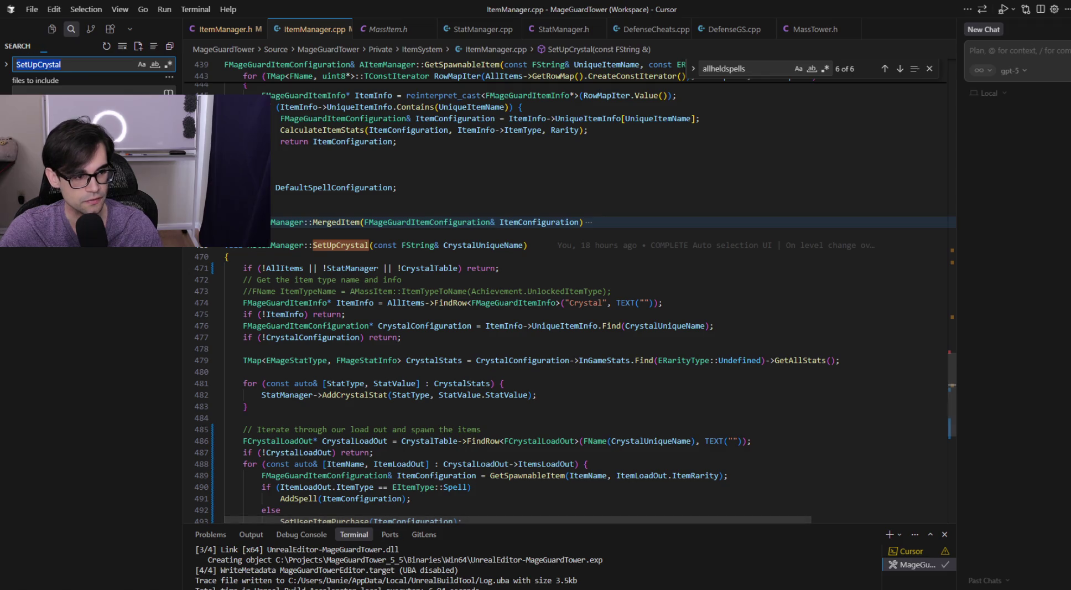
{"action": "key", "text": "F4"}
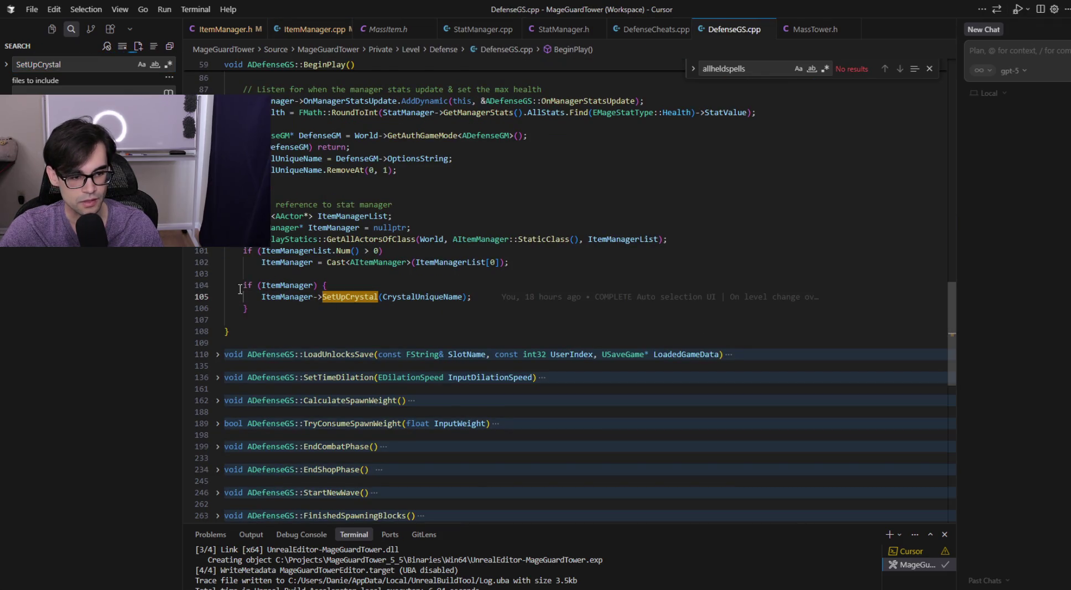
{"action": "left_click", "coordinate": [283, 286]}
{"action": "left_click", "coordinate": [352, 292]}
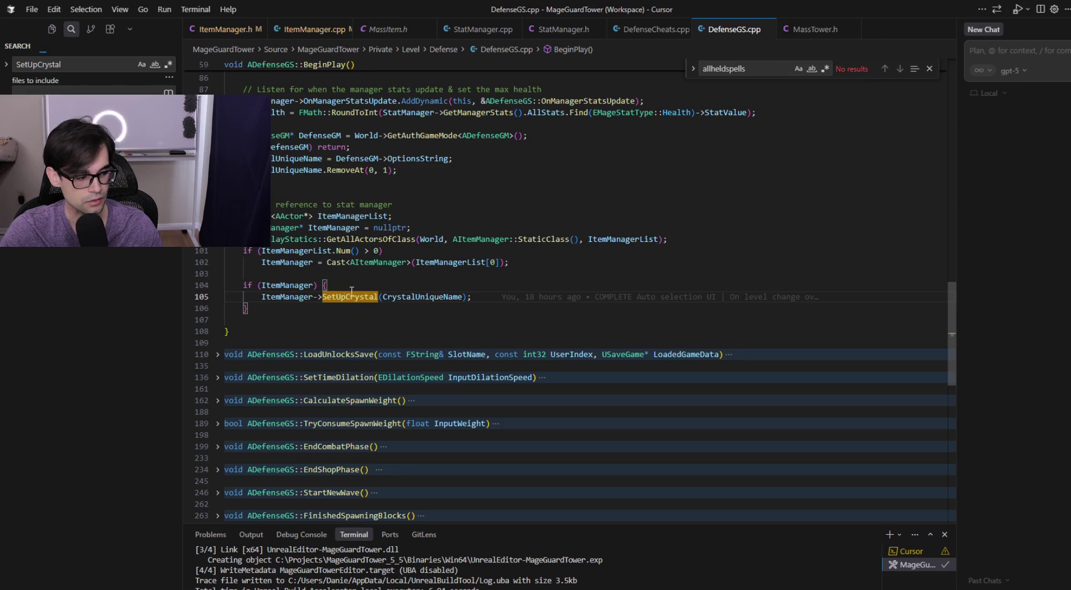
{"action": "key", "text": "Up"}
{"action": "key", "text": "Return"}
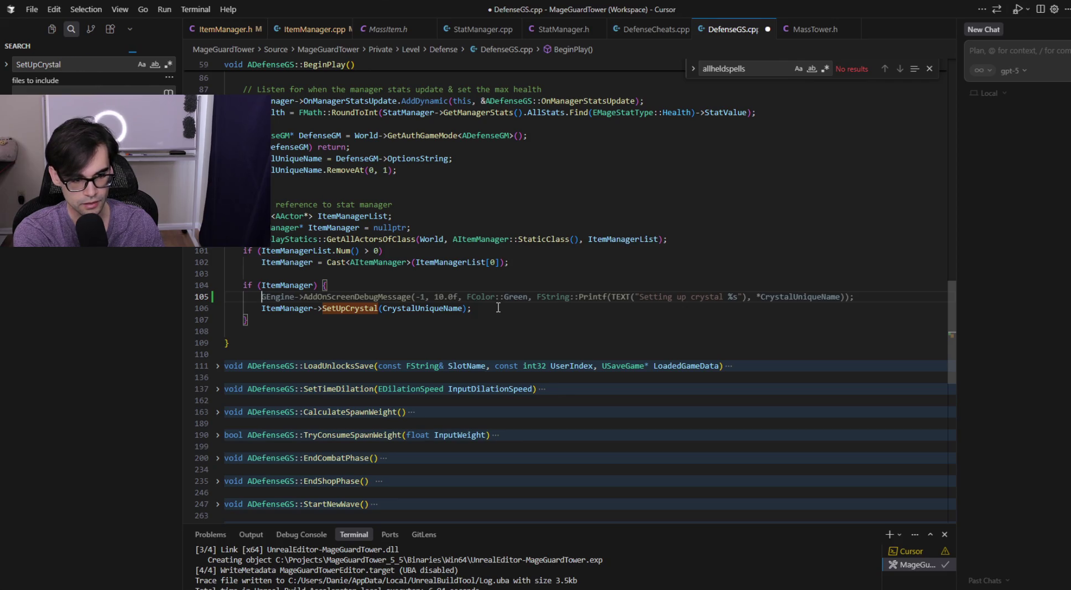
{"action": "key", "text": "ctrl+shift+k"}
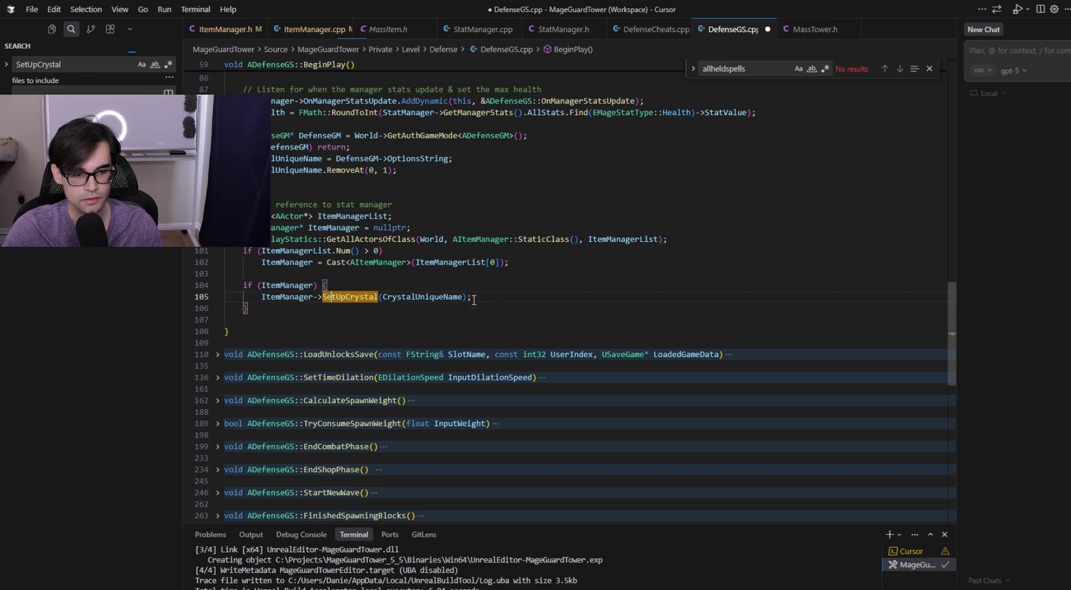
{"action": "left_click", "coordinate": [290, 29]}
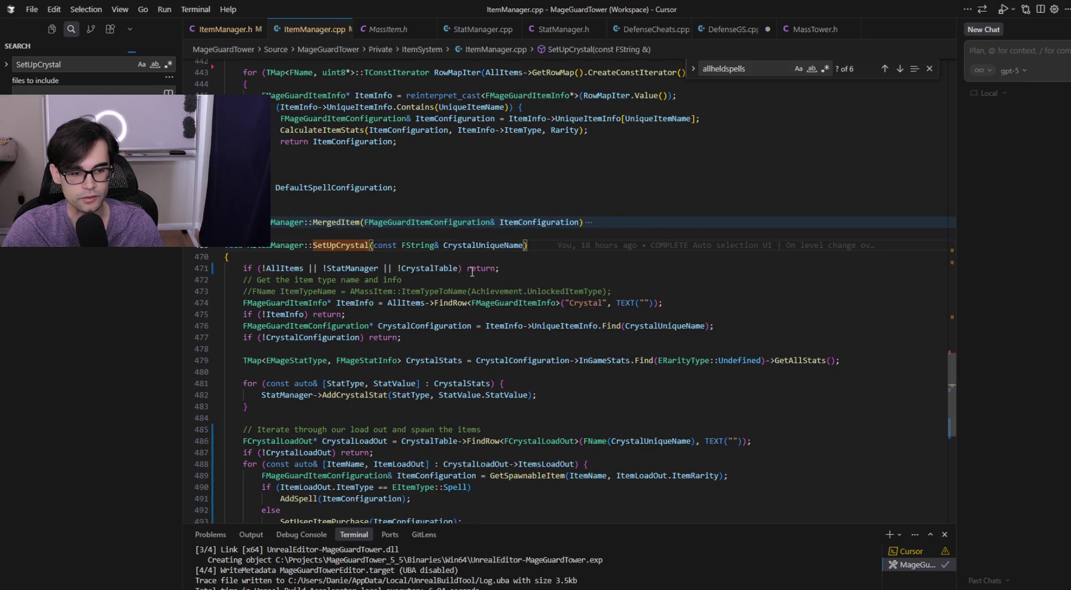
- Highlight uses of CrystalUniqueName and delete the commented-out ItemTypeName line
{"action": "left_click", "coordinate": [504, 250]}
{"action": "key", "text": "ctrl+d"}
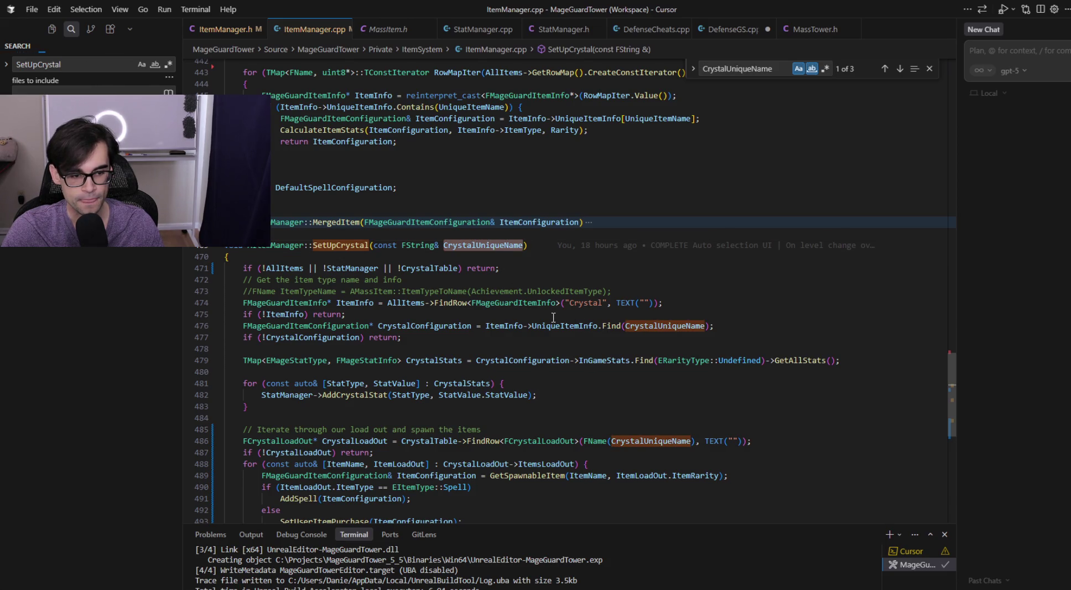
{"action": "left_click", "coordinate": [639, 288]}
{"action": "key", "text": "shift+Up"}
{"action": "key", "text": "BackSpace"}
- Add 'if (CrystalUniqueName.IsEmpty());' on a new line after the ItemInfo check
{"action": "key", "text": "Down"}
{"action": "key", "text": "Down"}
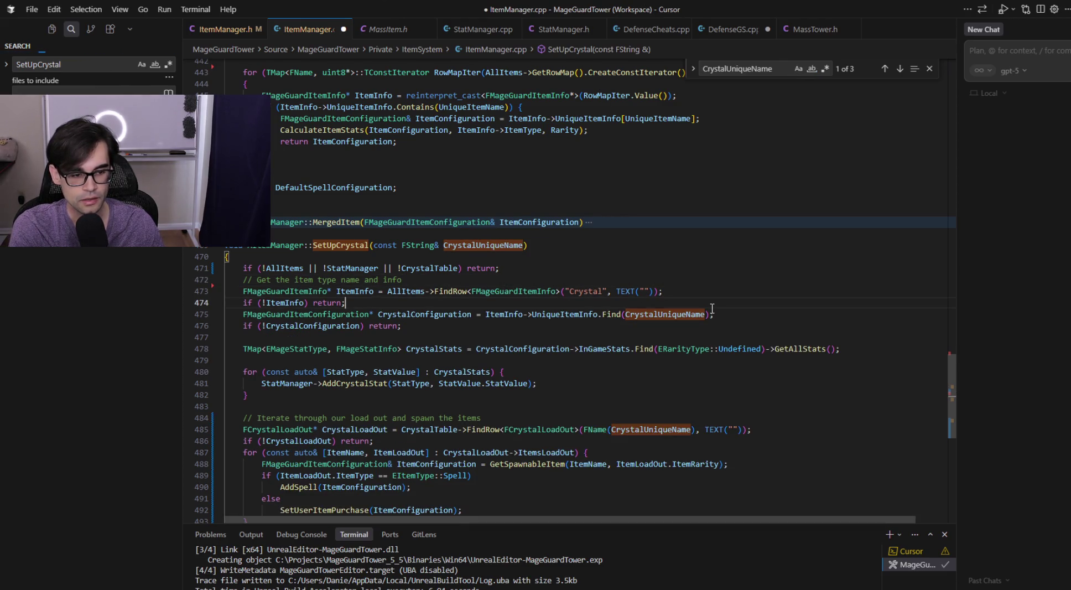
{"action": "key", "text": "Return"}
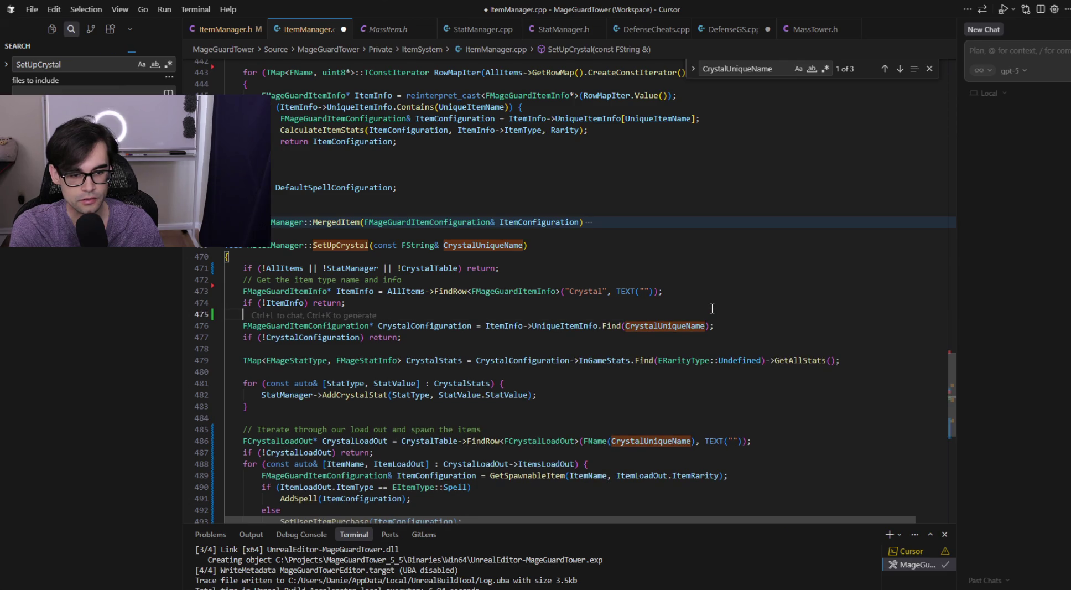
{"action": "key", "text": "Return"}
{"action": "type", "text": "i"}
{"action": "type", "text": "f (Cryst"}
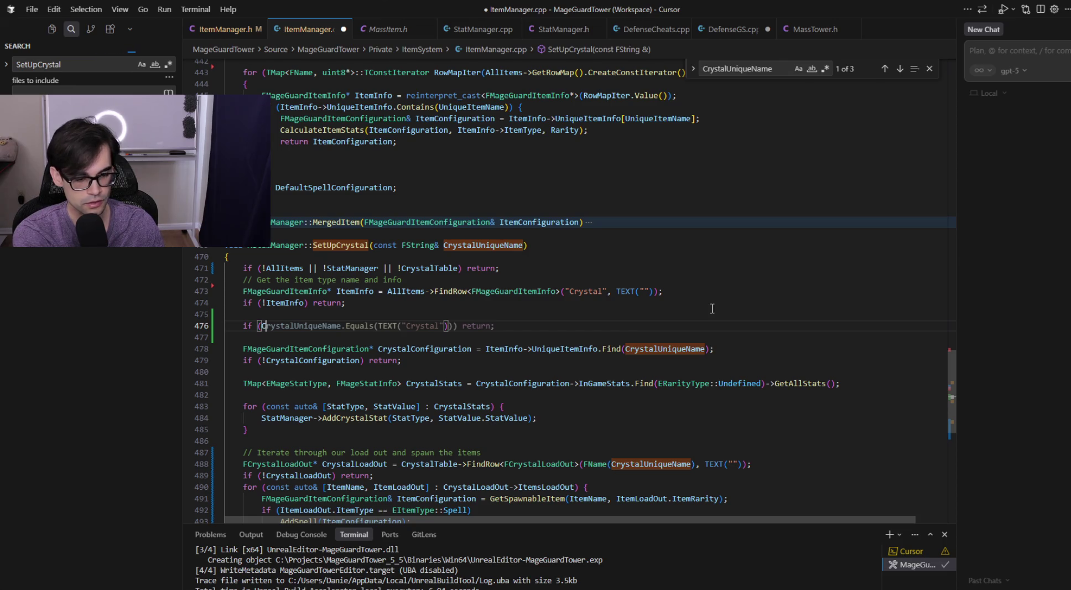
{"action": "type", "text": "alUniqueN"}
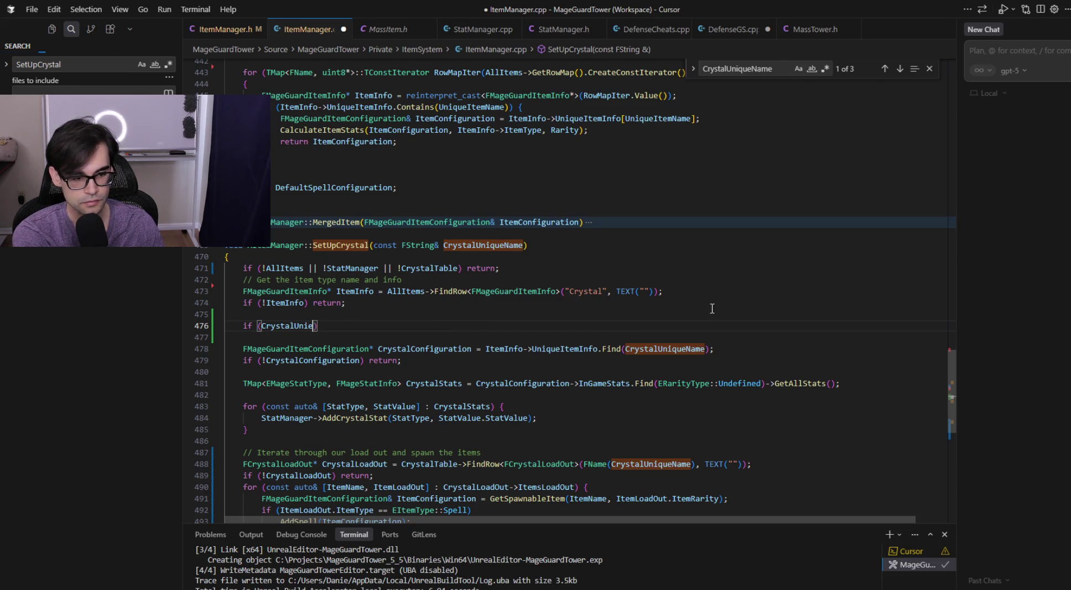
{"action": "type", "text": "ame.IsEmpty());"}
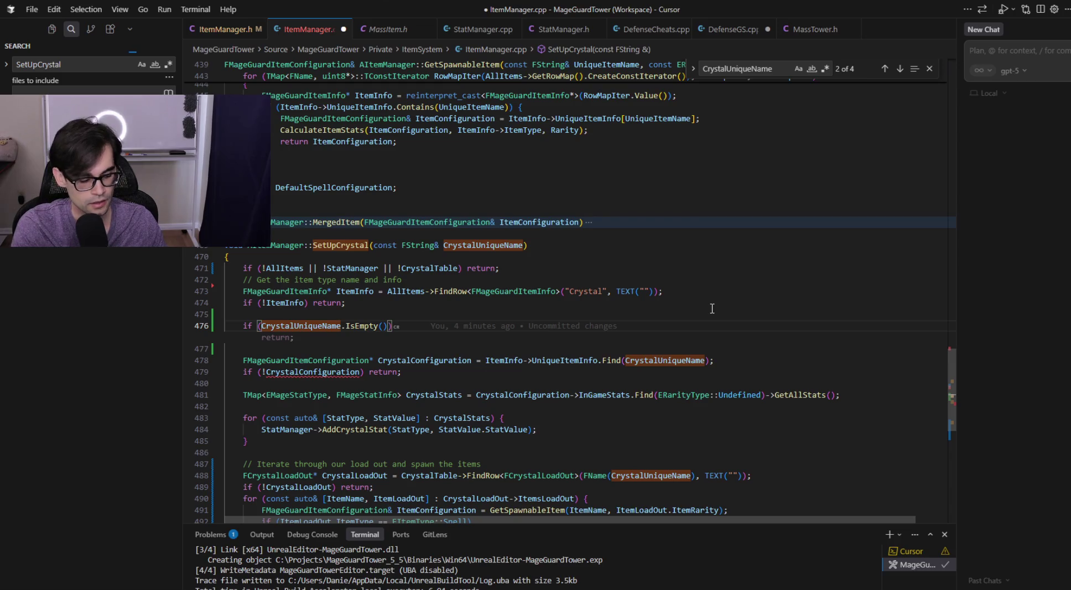
- Delete the IsEmpty check line and the leftover blank line
{"action": "key", "text": "shift+Up"}
{"action": "key", "text": "BackSpace"}
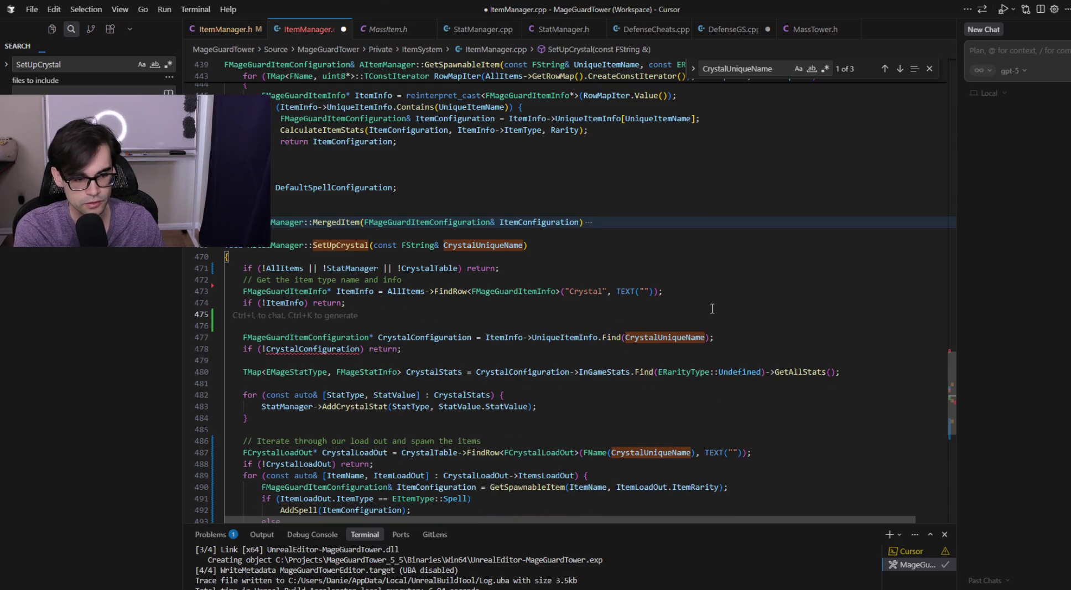
{"action": "key", "text": "BackSpace"}
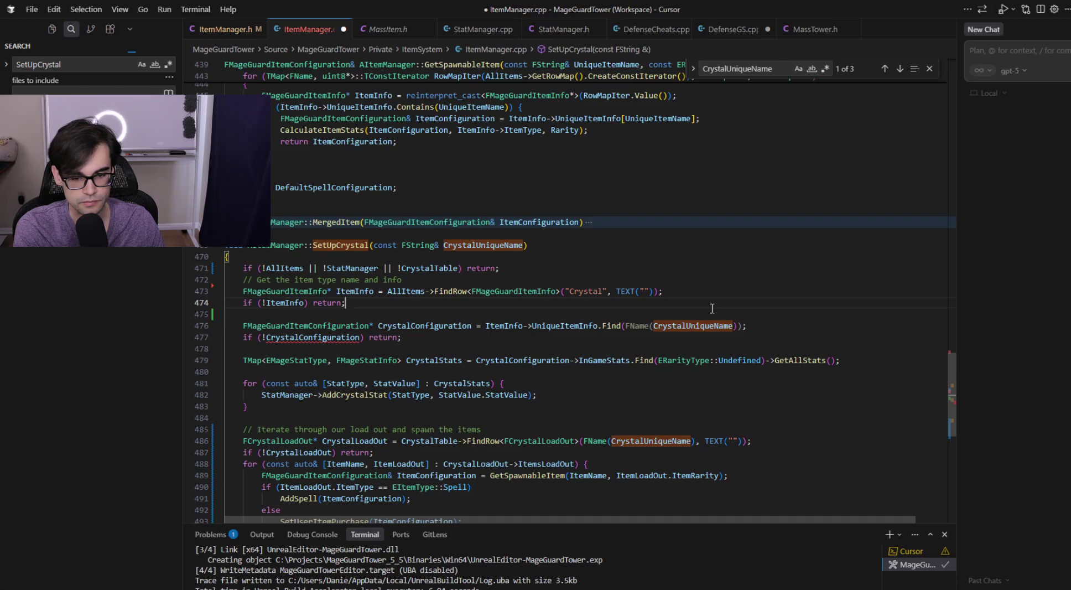
{"action": "key", "text": "Down"}
{"action": "key", "text": "Down"}
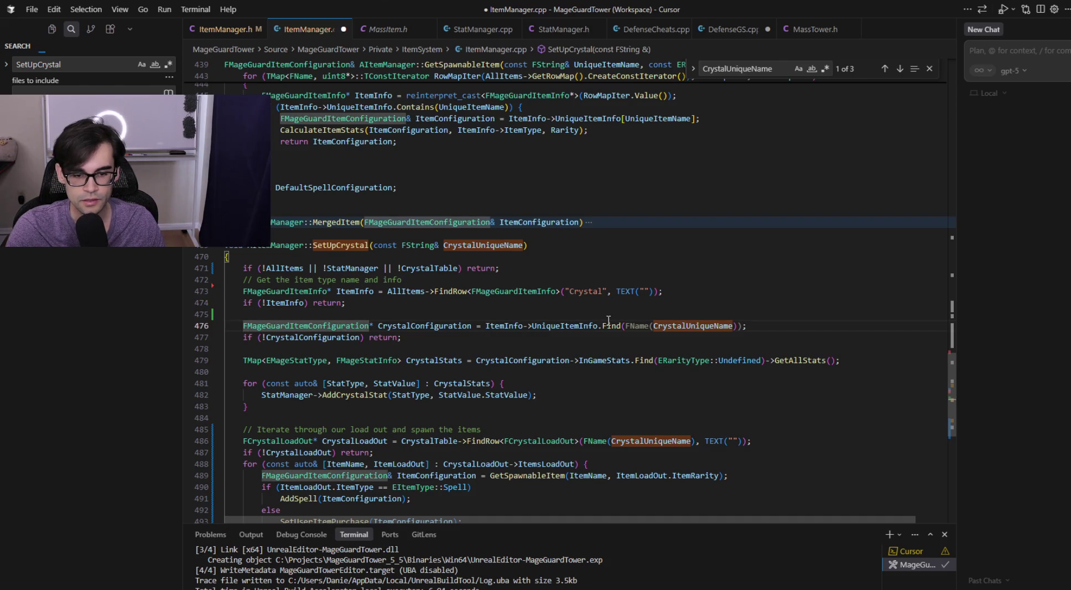
- Revert the FName wrapper and stray comma in the UniqueItemInfo.Find lookup
{"action": "mouse_move", "coordinate": [609, 324]}
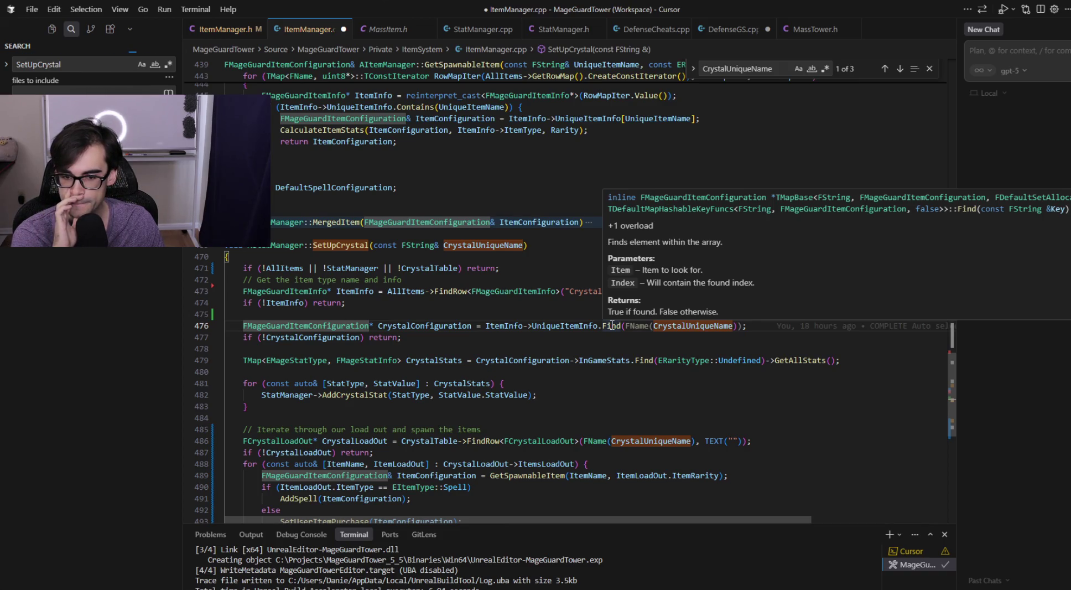
{"action": "key", "text": "Tab"}
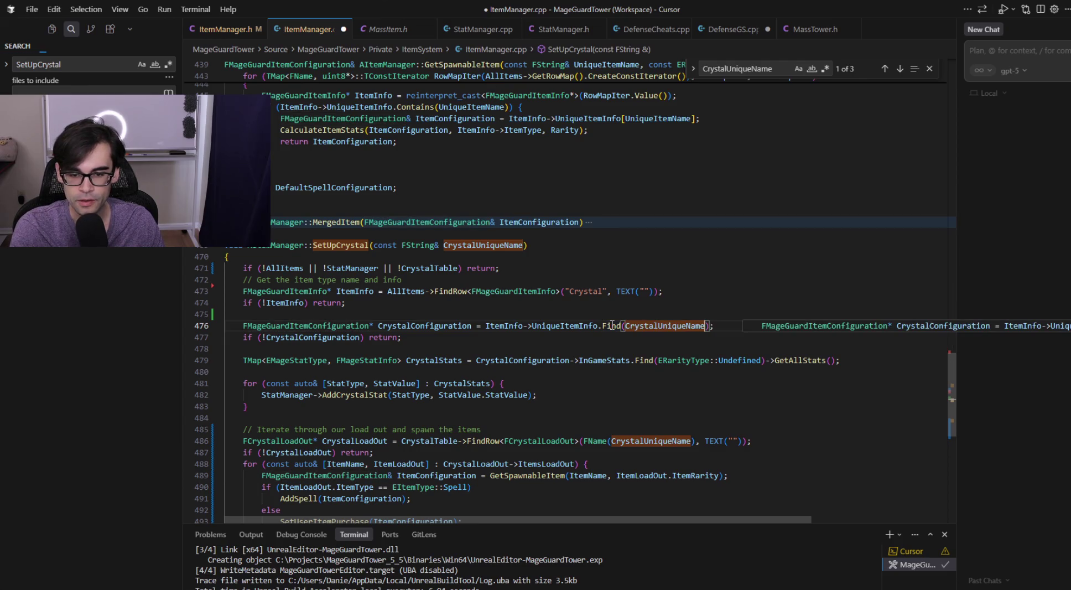
{"action": "type", "text": ","}
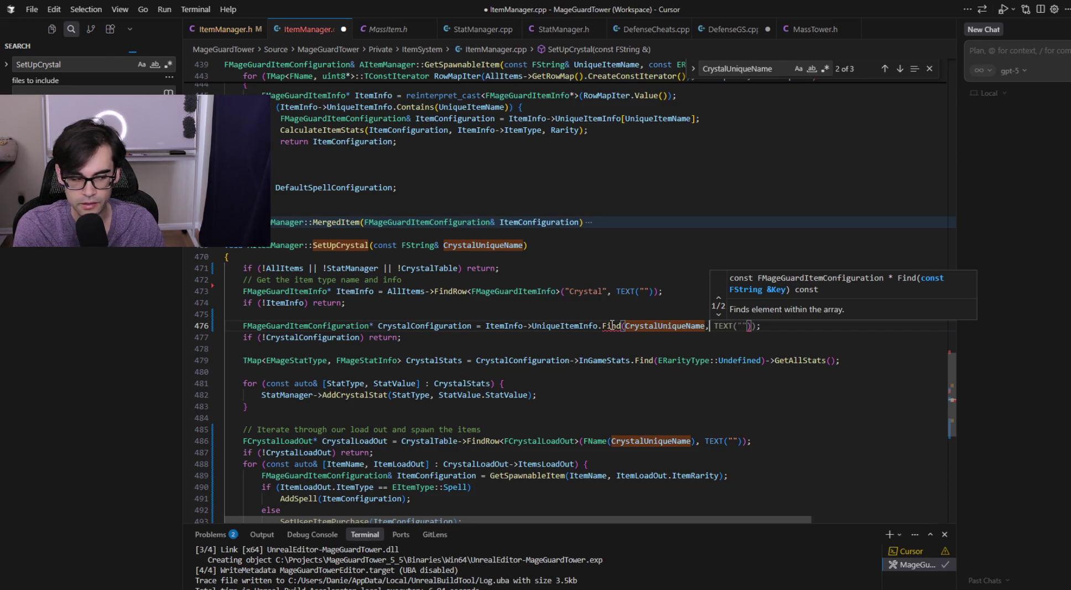
{"action": "key", "text": "Down"}
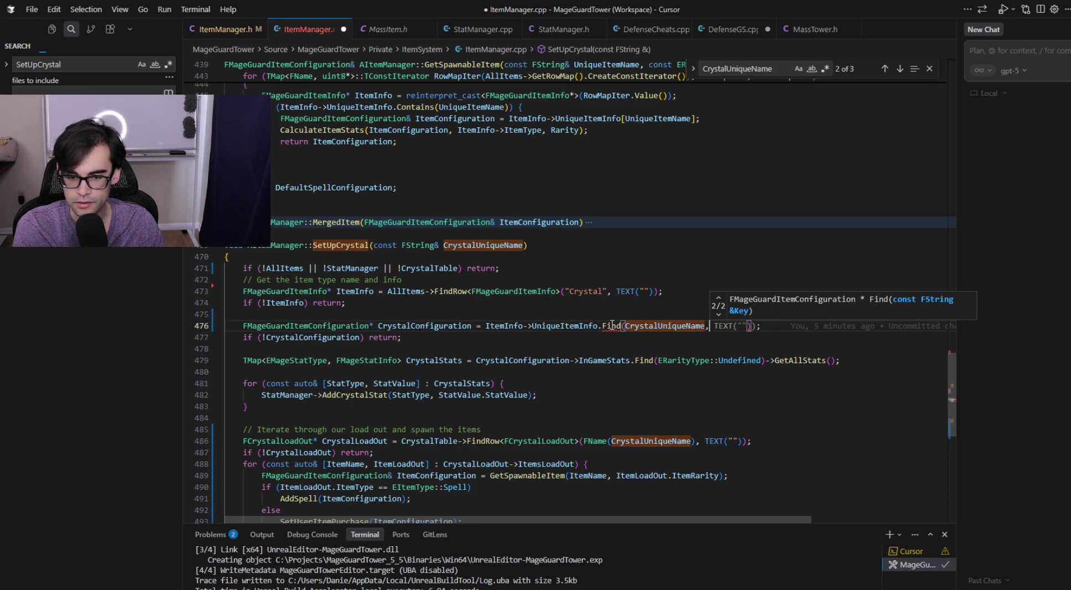
{"action": "key", "text": "BackSpace"}
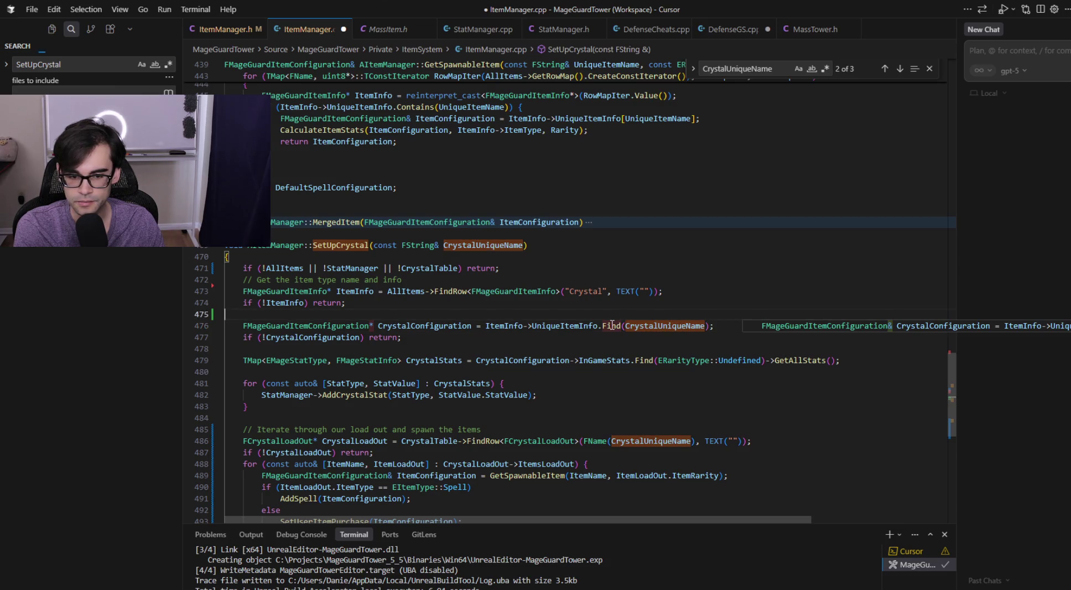
- Remove the early return after the missing-CrystalConfiguration check to make room for a fallback
{"action": "left_click", "coordinate": [430, 324]}
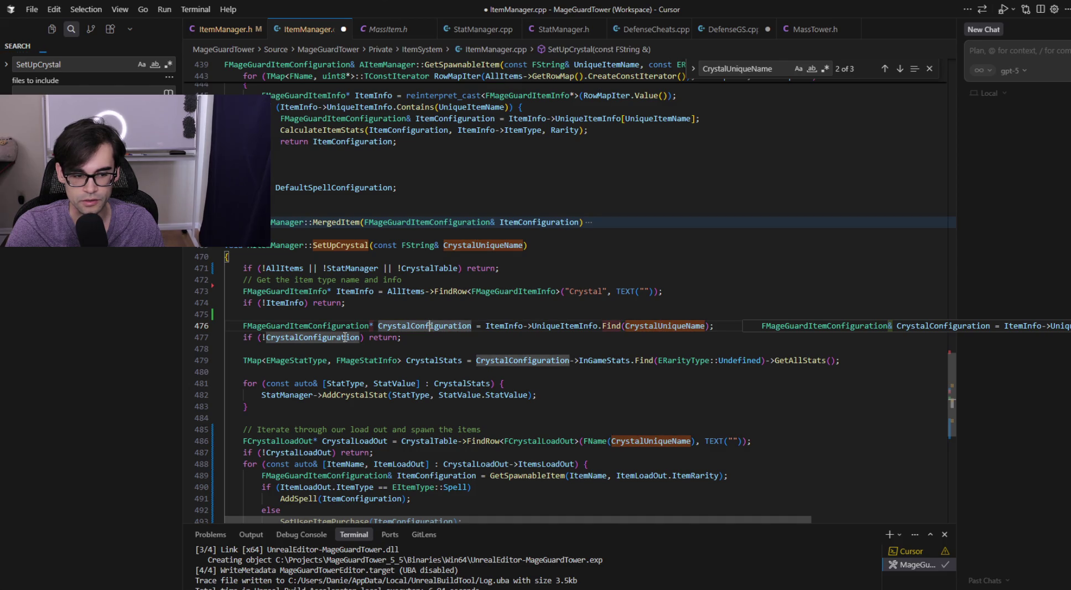
{"action": "left_click", "coordinate": [397, 338]}
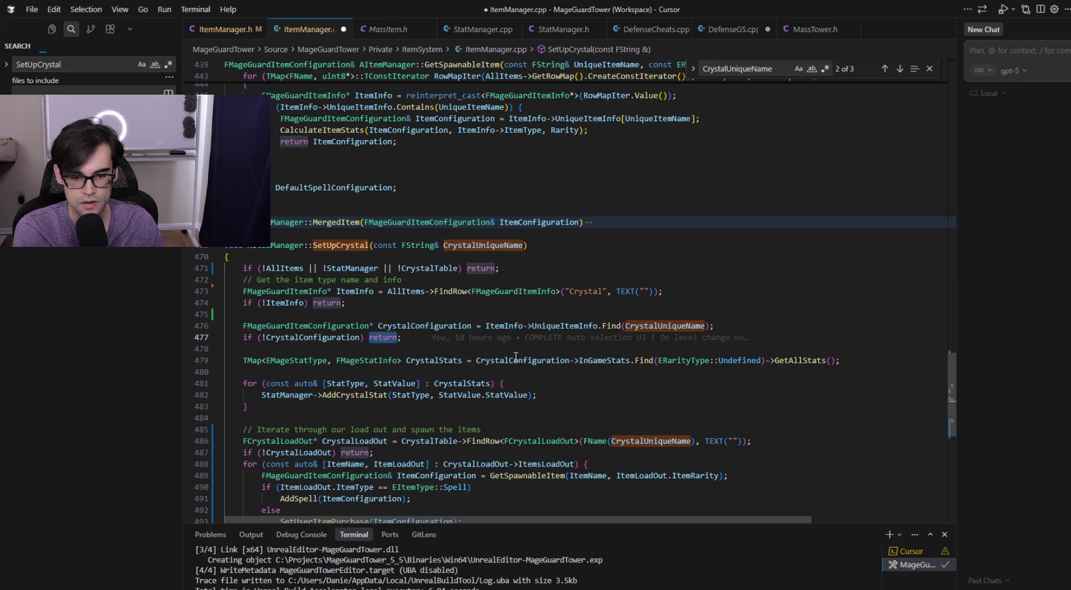
{"action": "key", "text": "shift+End"}
{"action": "key", "text": "BackSpace"}
{"action": "key", "text": "BackSpace"}
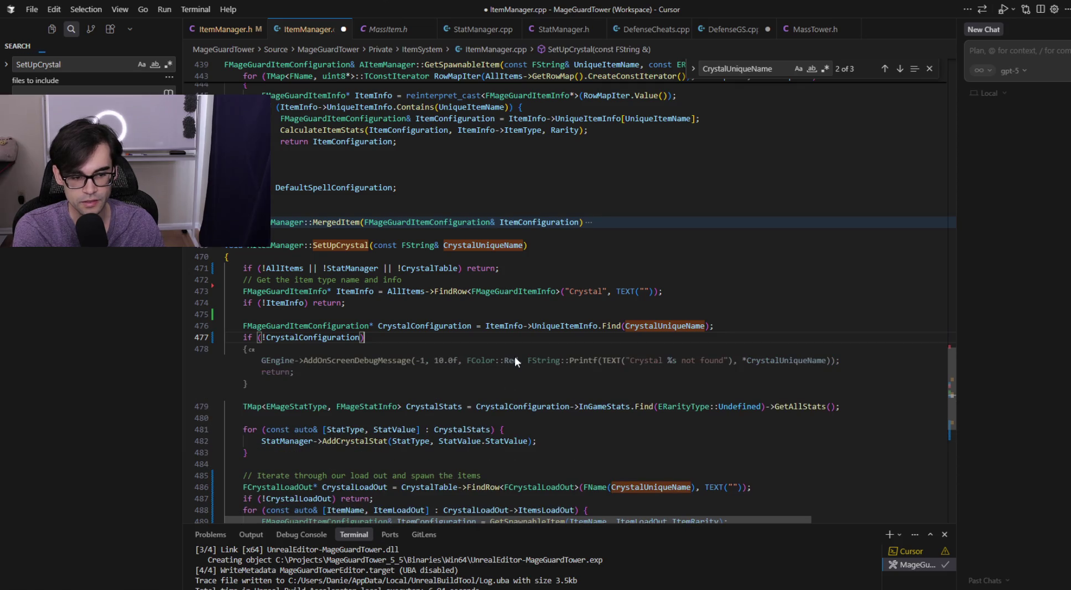
- Add braces to the if (!CrystalConfiguration) block and insert a copy of the configuration lookup
{"action": "type", "text": "{"}
{"action": "key", "text": "Return"}
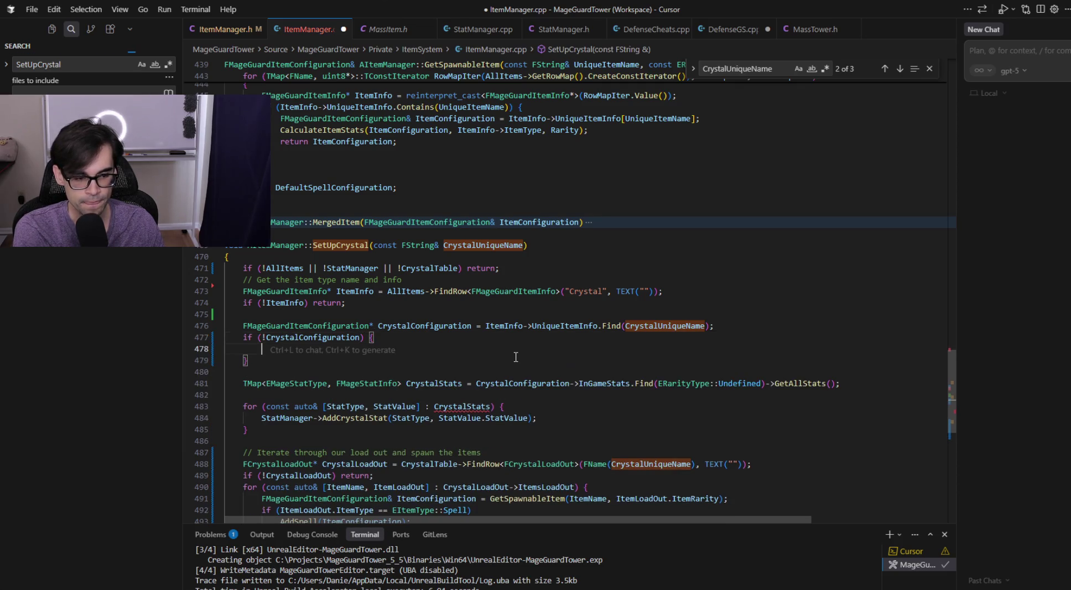
{"action": "key", "text": "Escape"}
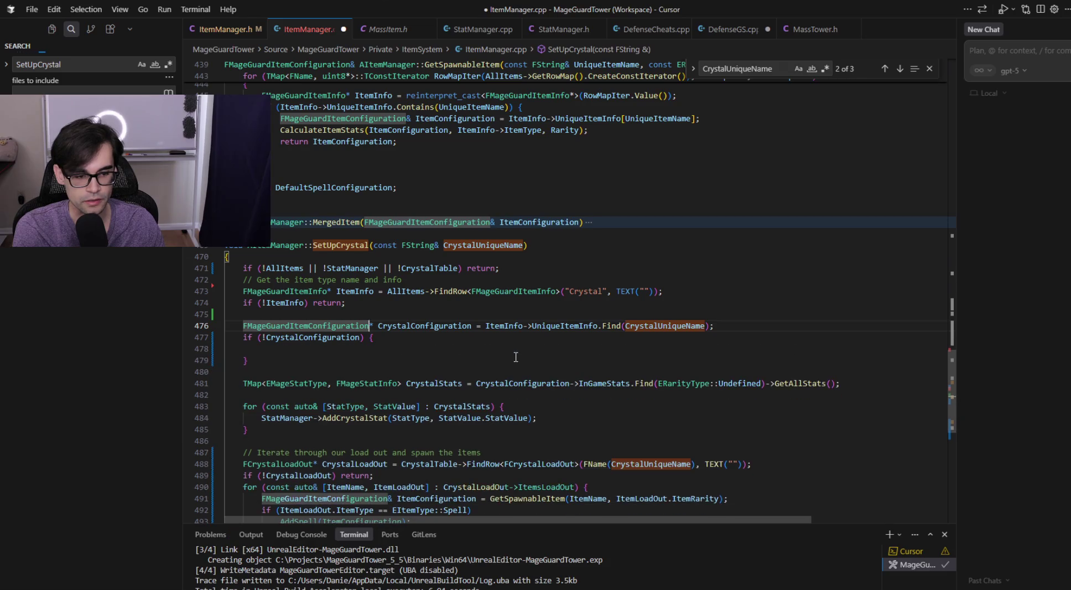
{"action": "key", "text": "ctrl+shift+Right"}
{"action": "key", "text": "ctrl+shift+Right"}
{"action": "key", "text": "ctrl+shift+Right"}
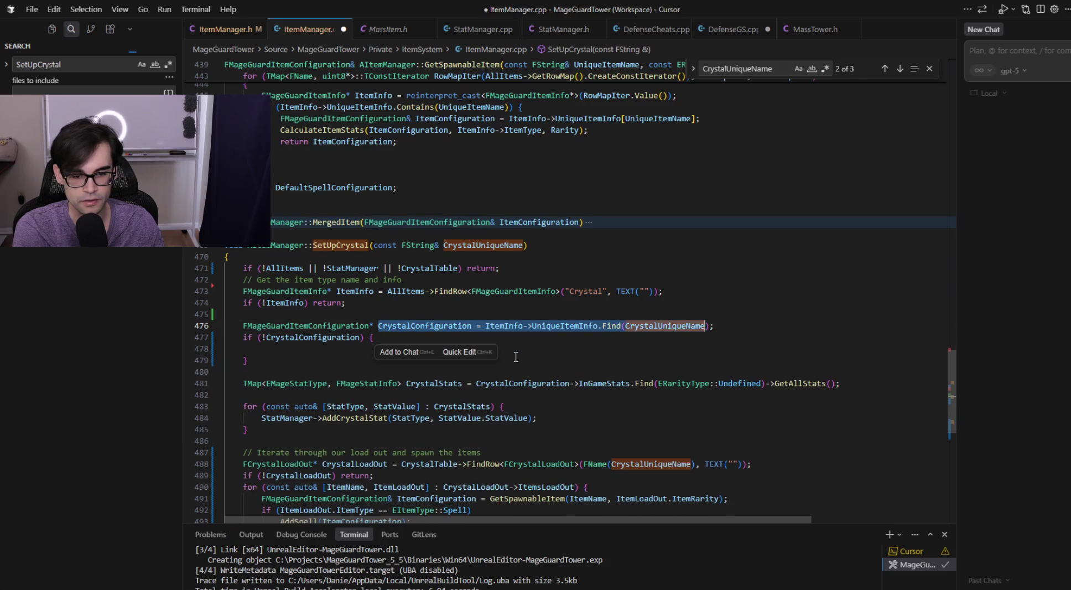
{"action": "key", "text": "Tab"}
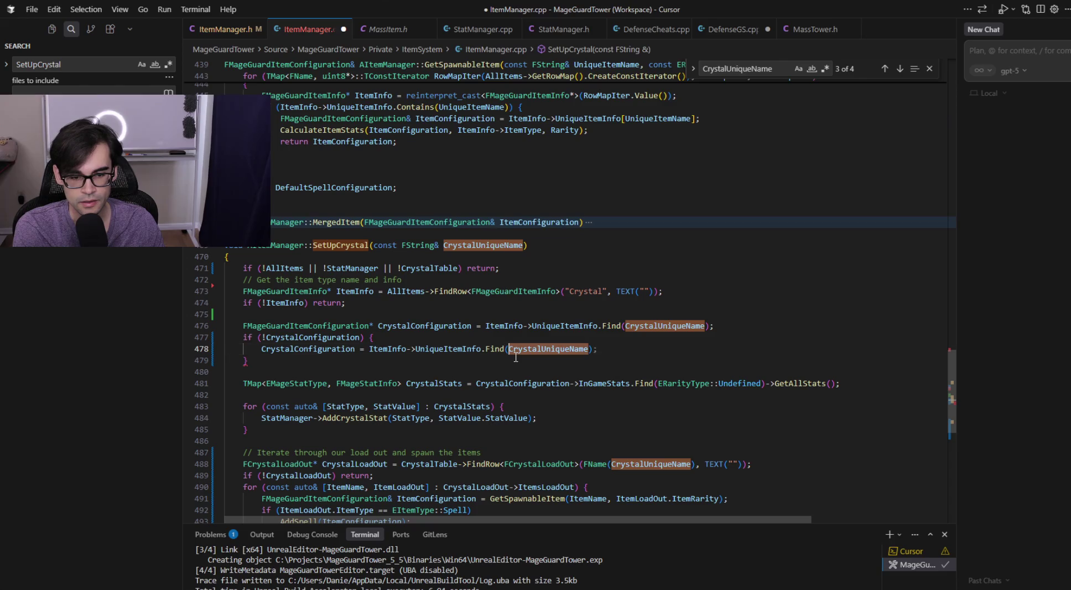
{"action": "key", "text": "ctrl+BackSpace"}
{"action": "key", "text": "ctrl+BackSpace"}
{"action": "key", "text": "ctrl+BackSpace"}
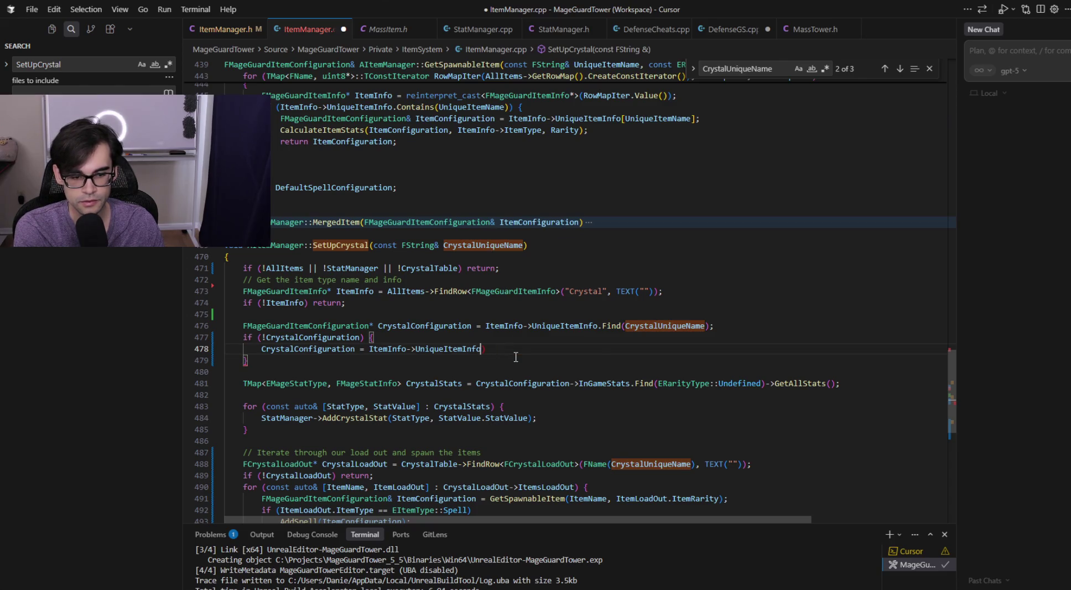
- Browse UniqueItemInfo's autocomplete functions and settle on Find for the fallback lookup
{"action": "type", "text": "."}
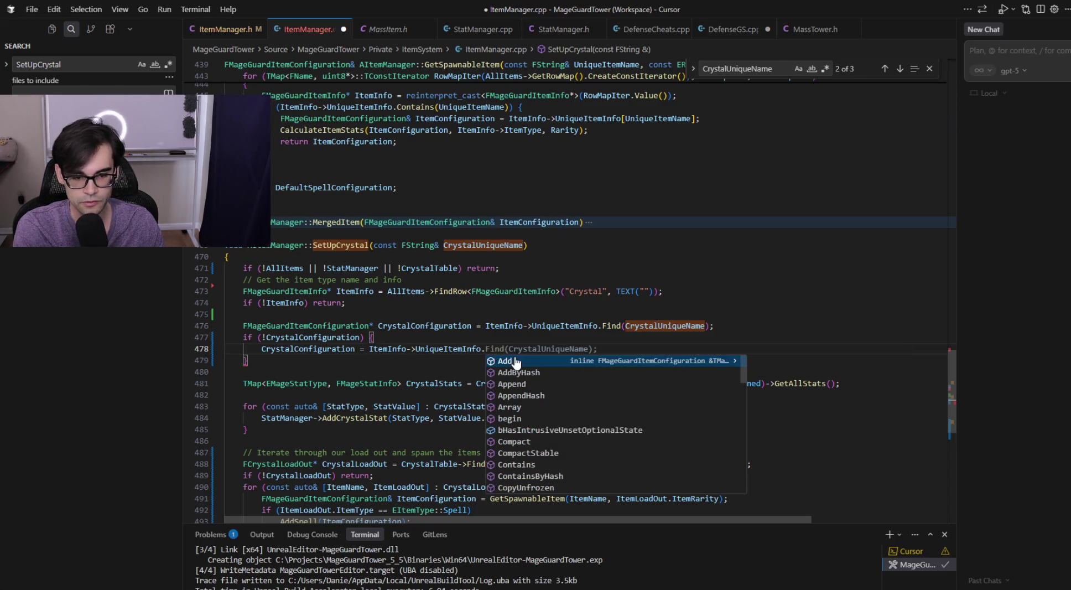
{"action": "key", "text": "Down"}
{"action": "key", "text": "Down"}
{"action": "key", "text": "Down"}
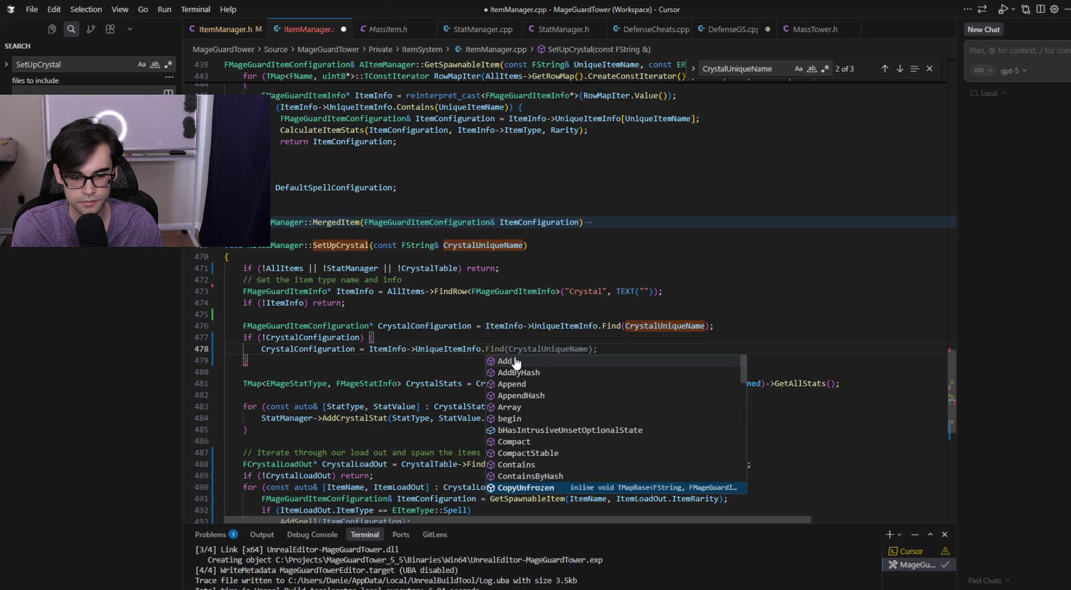
{"action": "key", "text": "Down"}
{"action": "key", "text": "Down"}
{"action": "key", "text": "Down"}
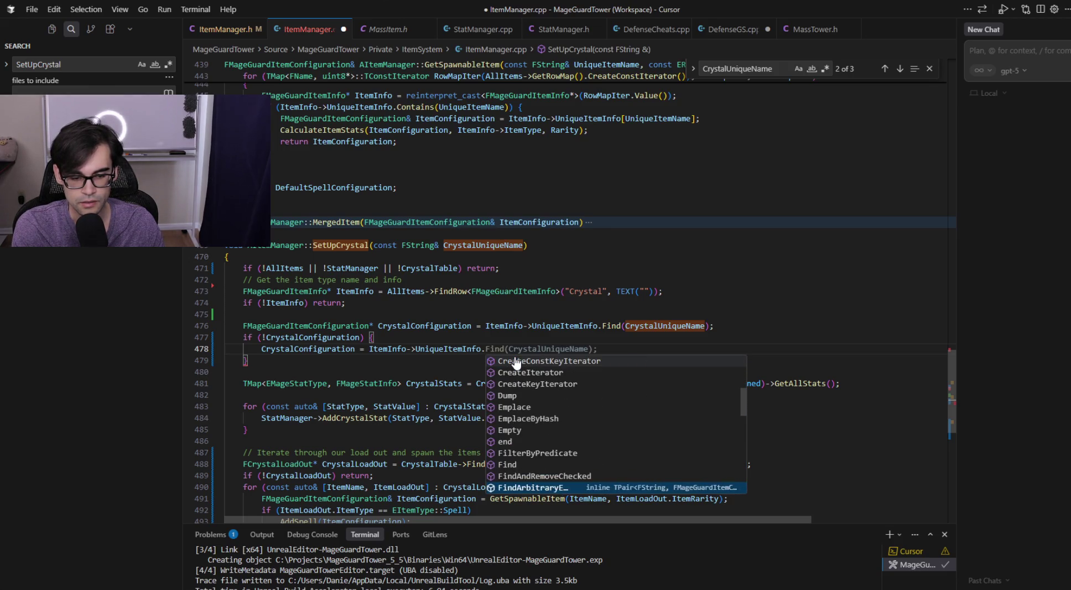
{"action": "key", "text": "Down"}
{"action": "key", "text": "Down"}
{"action": "key", "text": "Down"}
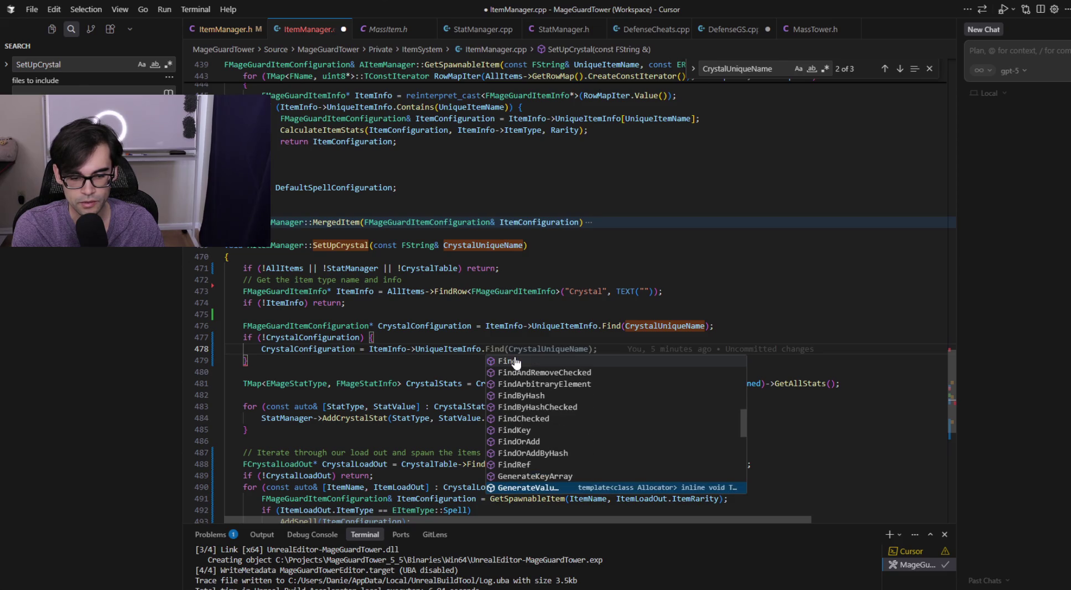
{"action": "key", "text": "Down"}
{"action": "key", "text": "Down"}
{"action": "key", "text": "Up"}
{"action": "key", "text": "Up"}
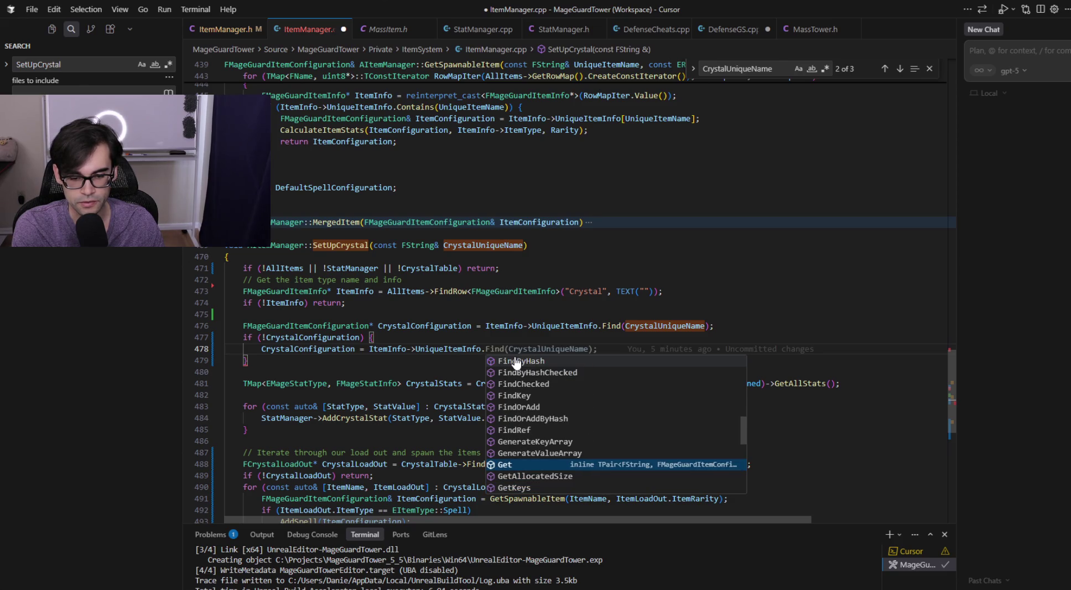
{"action": "key", "text": "Down"}
{"action": "key", "text": "Down"}
{"action": "key", "text": "Down"}
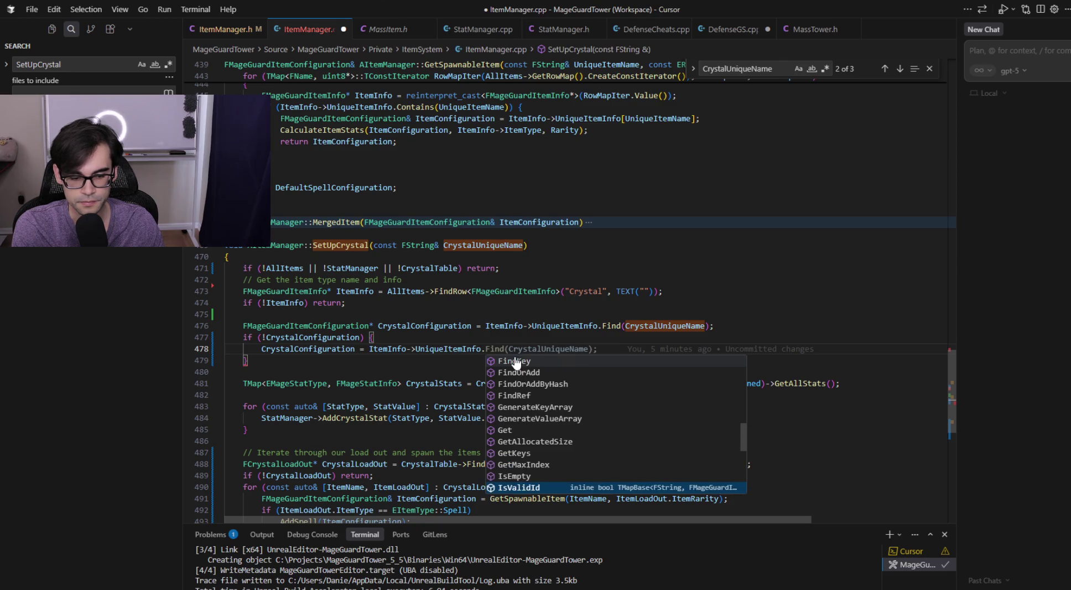
{"action": "key", "text": "Down"}
{"action": "key", "text": "Up"}
{"action": "key", "text": "Up"}
{"action": "key", "text": "Up"}
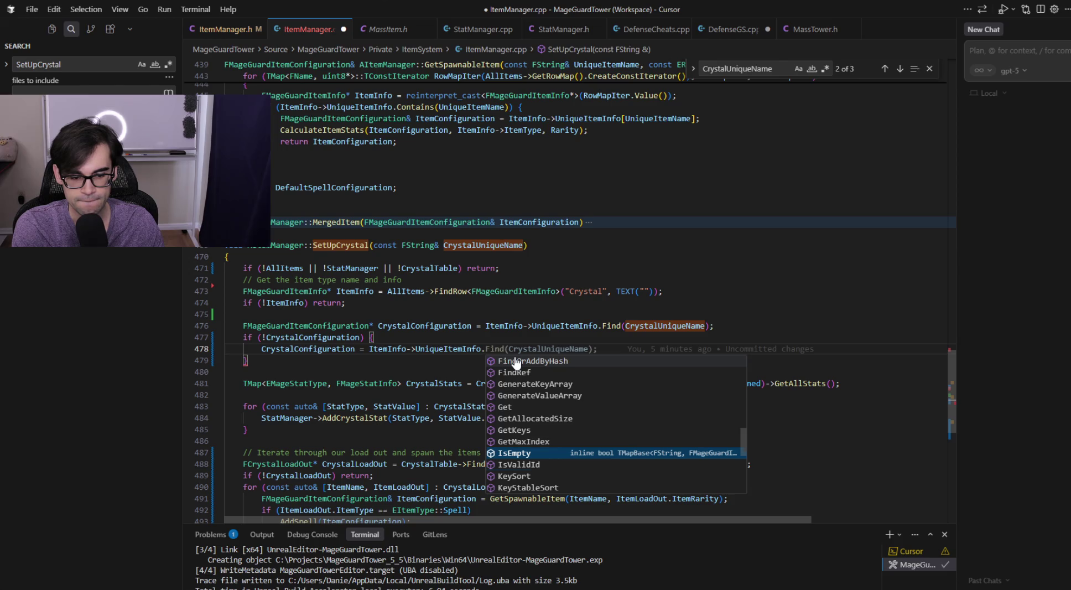
{"action": "key", "text": "Down"}
{"action": "key", "text": "Down"}
{"action": "key", "text": "Down"}
{"action": "key", "text": "Up"}
{"action": "key", "text": "Up"}
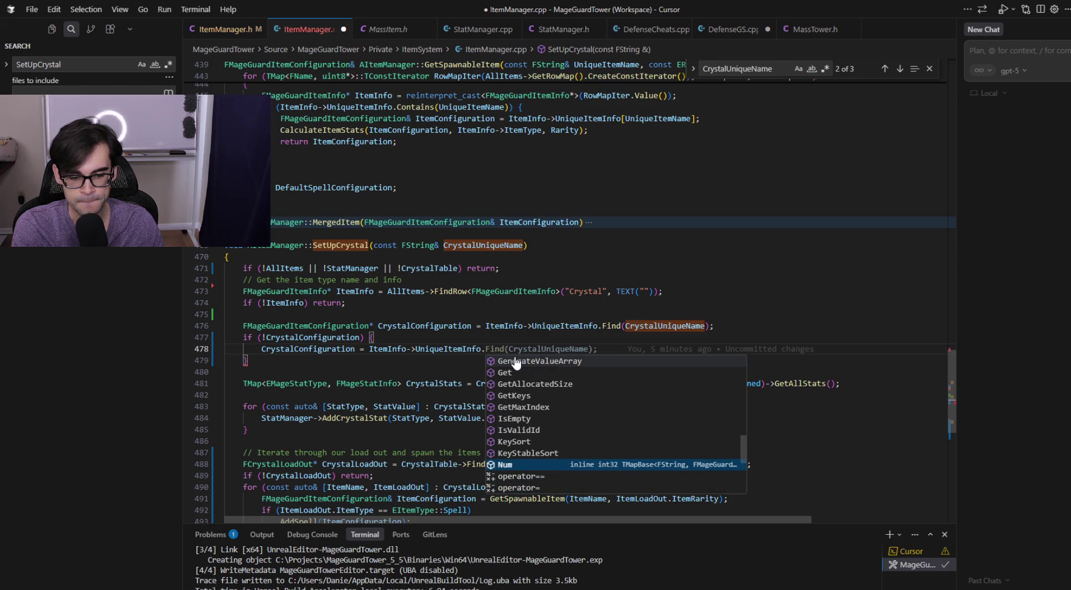
{"action": "key", "text": "Up"}
{"action": "key", "text": "Up"}
{"action": "key", "text": "Up"}
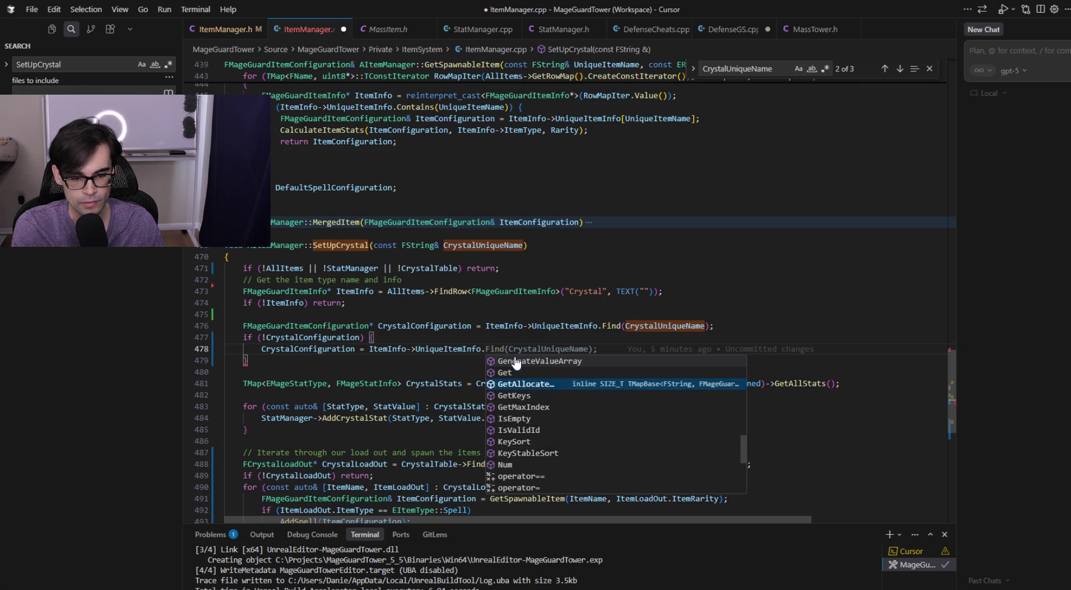
{"action": "key", "text": "Up"}
{"action": "key", "text": "Down"}
{"action": "key", "text": "Down"}
{"action": "key", "text": "Down"}
{"action": "key", "text": "Up"}
{"action": "key", "text": "Up"}
{"action": "key", "text": "Up"}
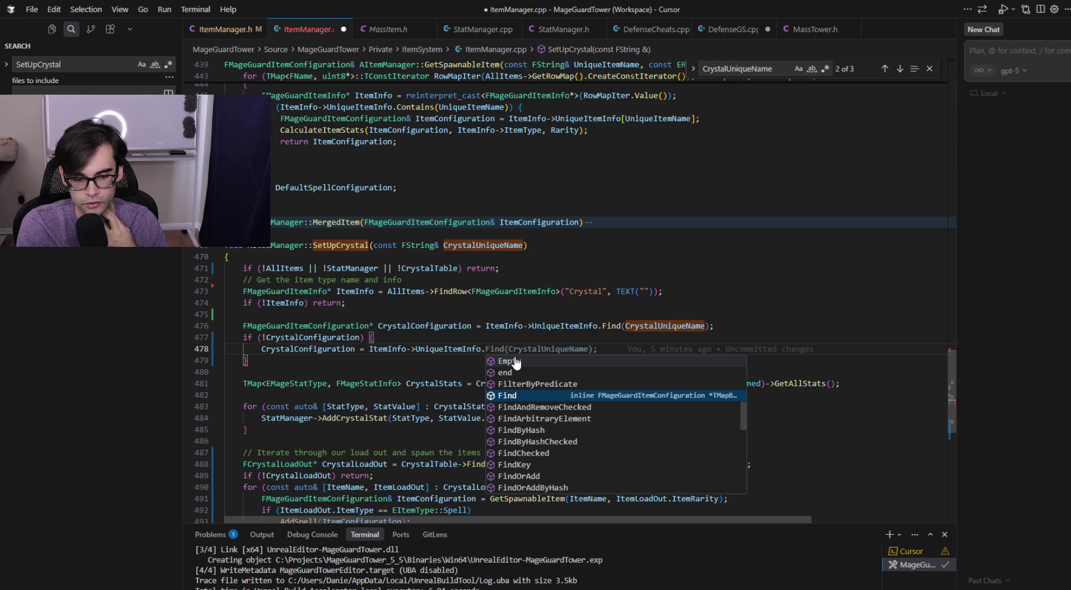
{"action": "key", "text": "Down"}
{"action": "key", "text": "Down"}
{"action": "key", "text": "Down"}
{"action": "key", "text": "Up"}
{"action": "key", "text": "Up"}
{"action": "key", "text": "Up"}
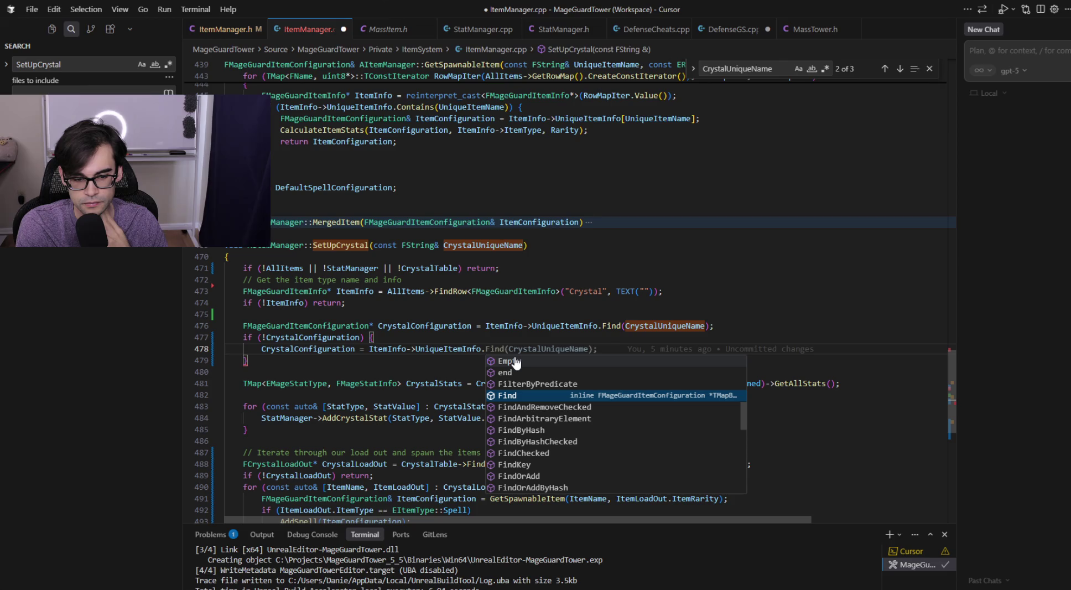
{"action": "key", "text": "Up"}
{"action": "key", "text": "Up"}
{"action": "key", "text": "Up"}
{"action": "key", "text": "Down"}
{"action": "key", "text": "Down"}
{"action": "key", "text": "Down"}
{"action": "key", "text": "Escape"}
{"action": "key", "text": "Right"}
{"action": "key", "text": "Right"}
{"action": "key", "text": "Right"}
- Pass ItemInfo->UniqueItemInfo.GetKeys() into Find using the GetKeys autocomplete suggestion
{"action": "type", "text": "(ItemInfo->UniqueItemInfo"}
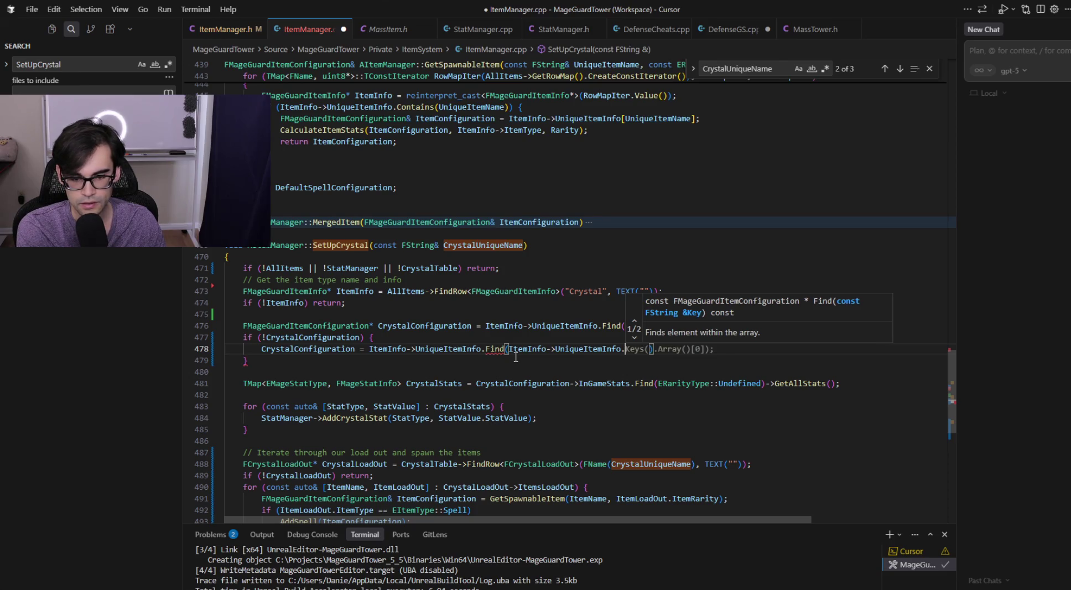
{"action": "type", "text": ".Ke"}
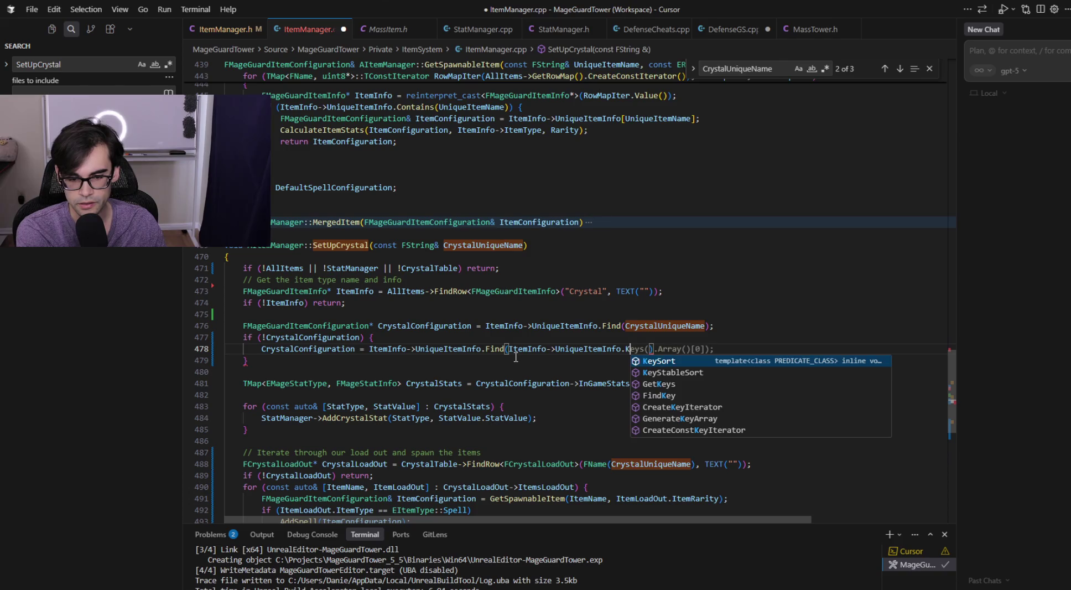
{"action": "key", "text": "Down"}
{"action": "key", "text": "Down"}
{"action": "key", "text": "Down"}
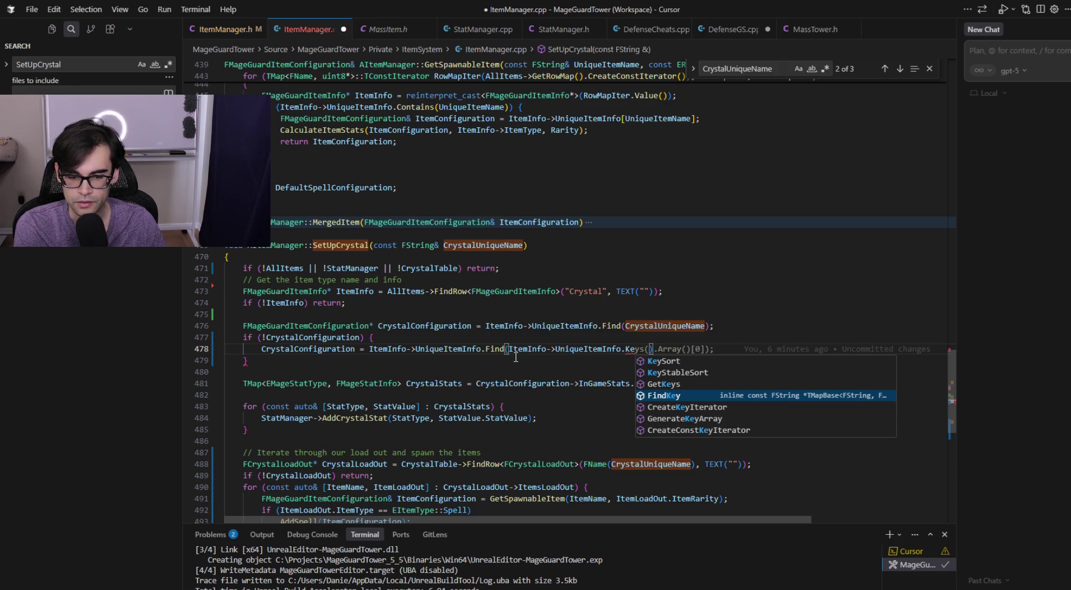
{"action": "key", "text": "Up"}
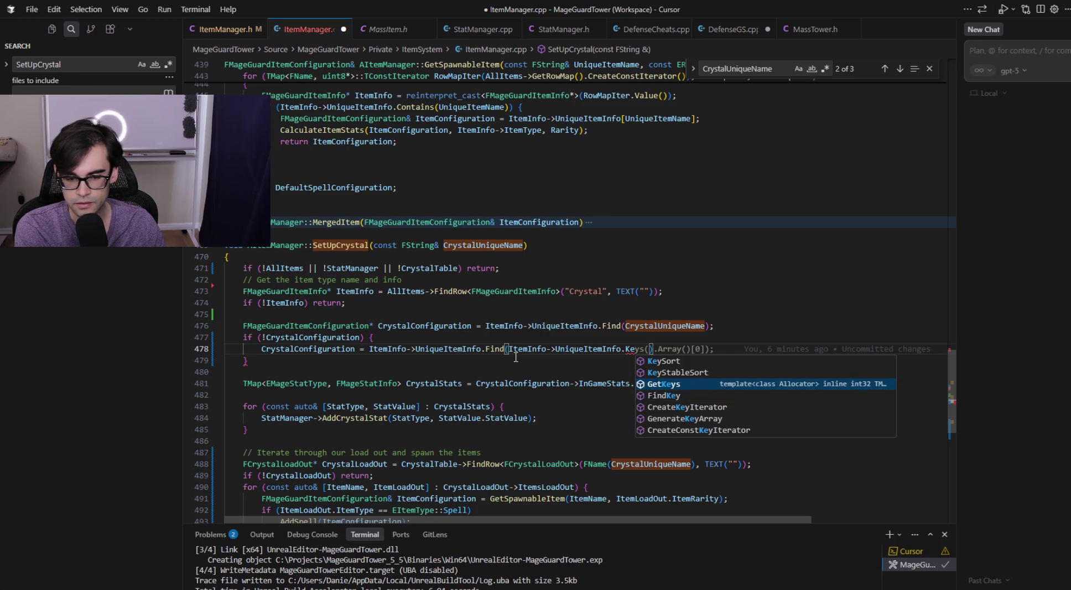
{"action": "key", "text": "Return"}
{"action": "key", "text": "shift+End"}
{"action": "key", "text": "Delete"}
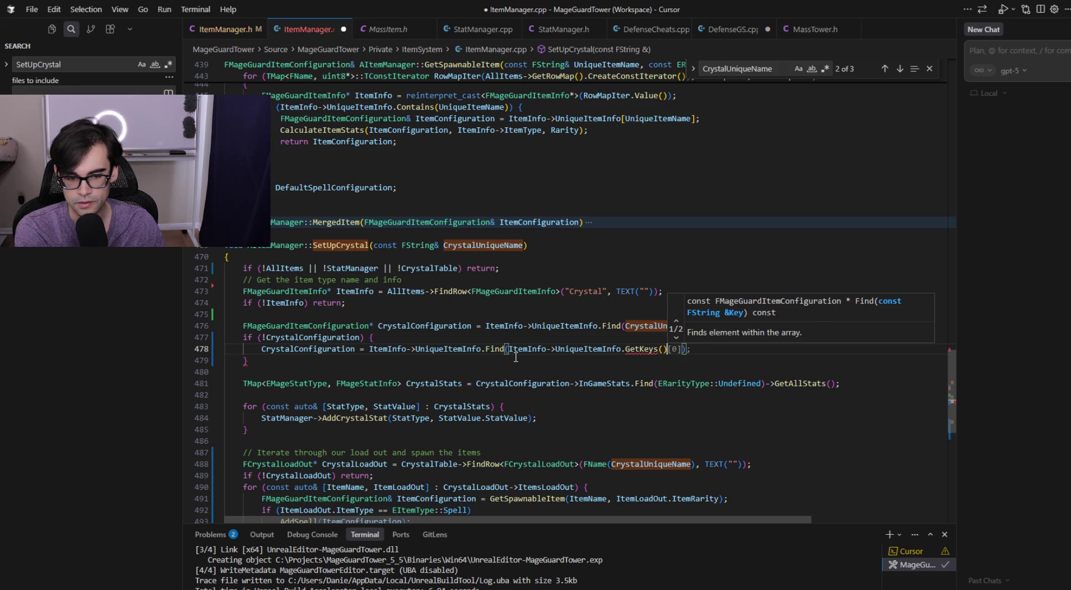
- Move the GetKeys() expression out of Find onto its own line above
{"action": "key", "text": "ctrl+shift+Left"}
{"action": "key", "text": "ctrl+shift+Left"}
{"action": "key", "text": "ctrl+shift+Left"}
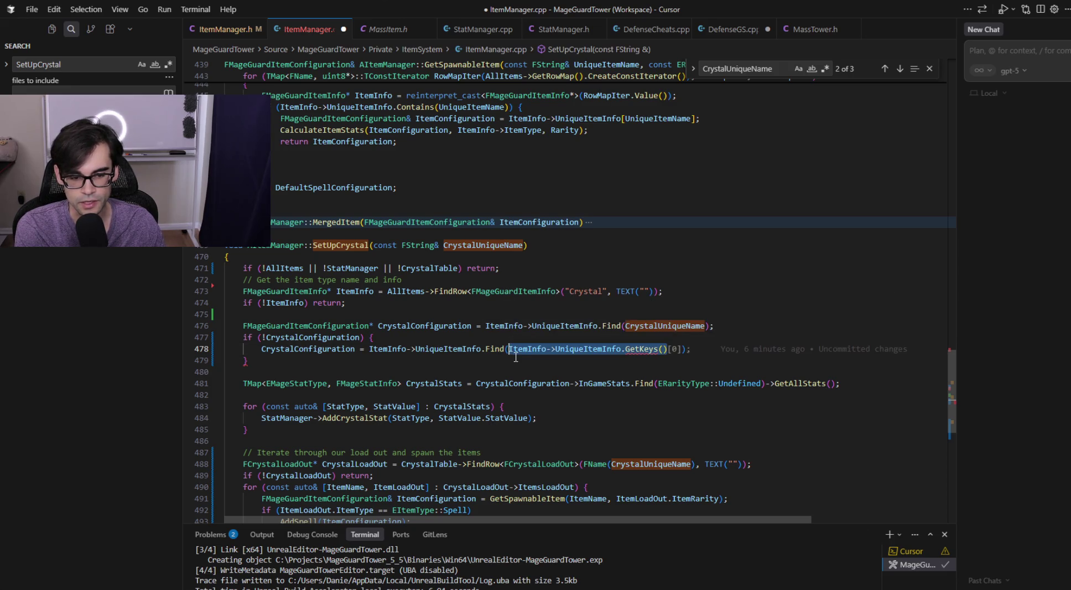
{"action": "key", "text": "ctrl+x"}
{"action": "key", "text": "ctrl+shift+Return"}
{"action": "key", "text": "ctrl+v"}
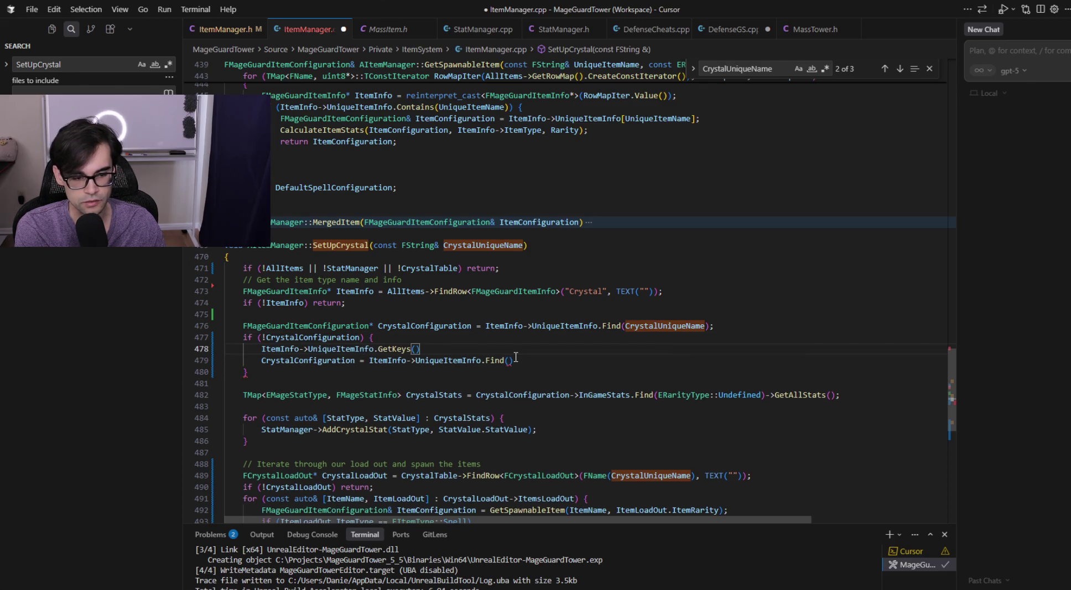
- Try and undo the suggested key loop, then start declaring 'TArray<FString> Keys ='
{"action": "type", "text": ";"}
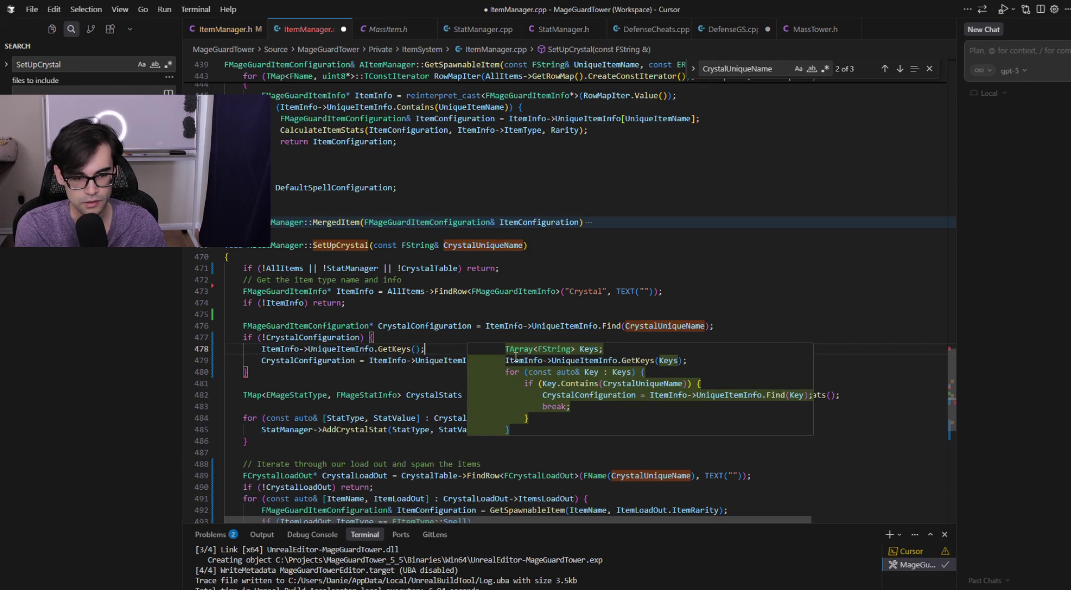
{"action": "key", "text": "Tab"}
{"action": "key", "text": "ctrl+z"}
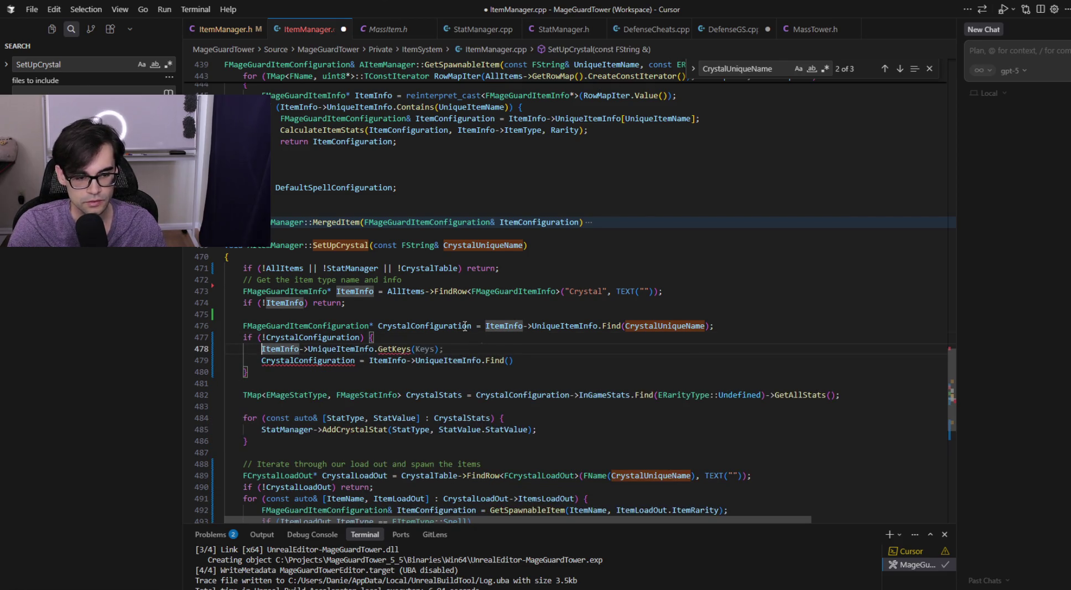
{"action": "mouse_move", "coordinate": [399, 345]}
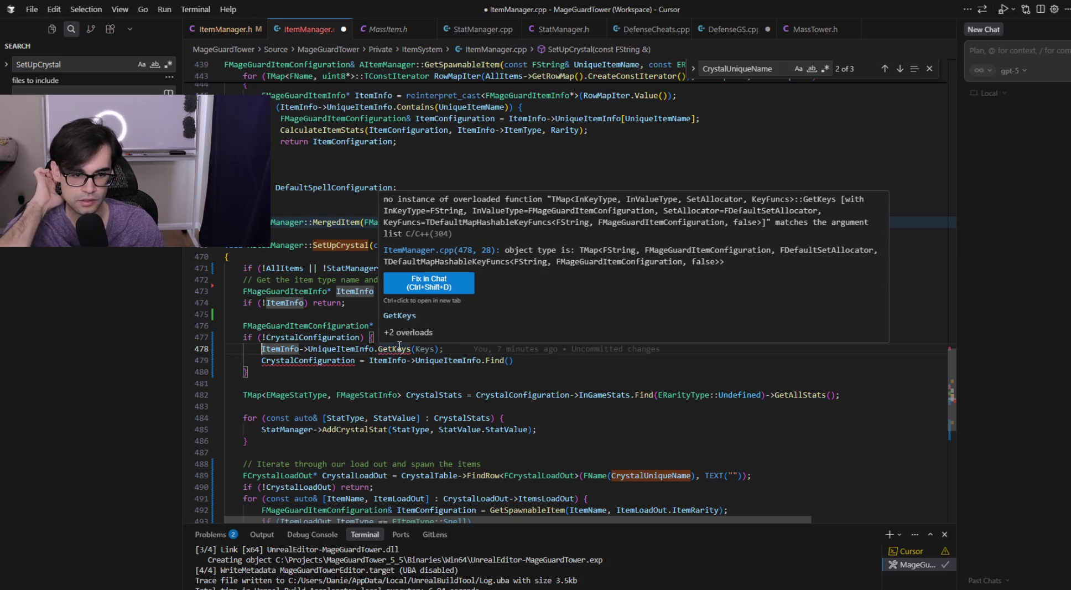
{"action": "key", "text": "Tab"}
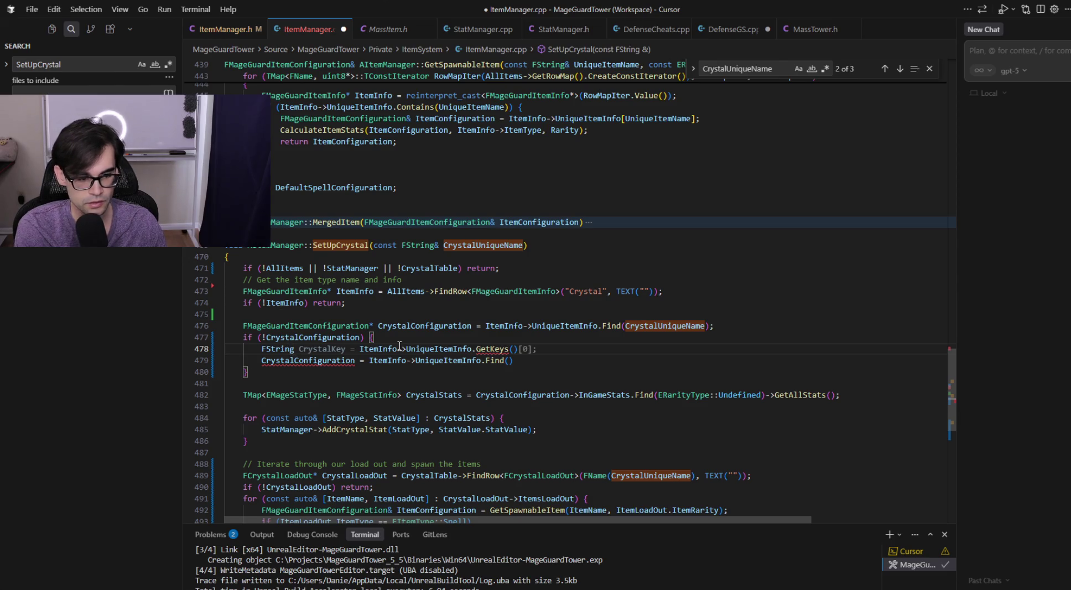
{"action": "type", "text": "TArray<FString"}
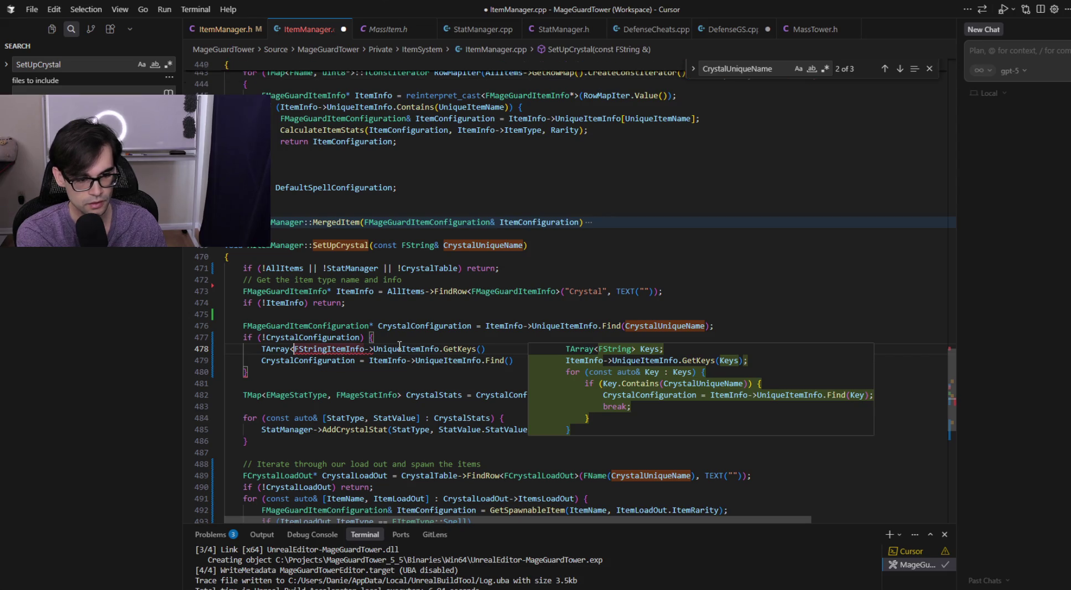
{"action": "type", "text": "> Keys ="}
{"action": "key", "text": "Tab"}
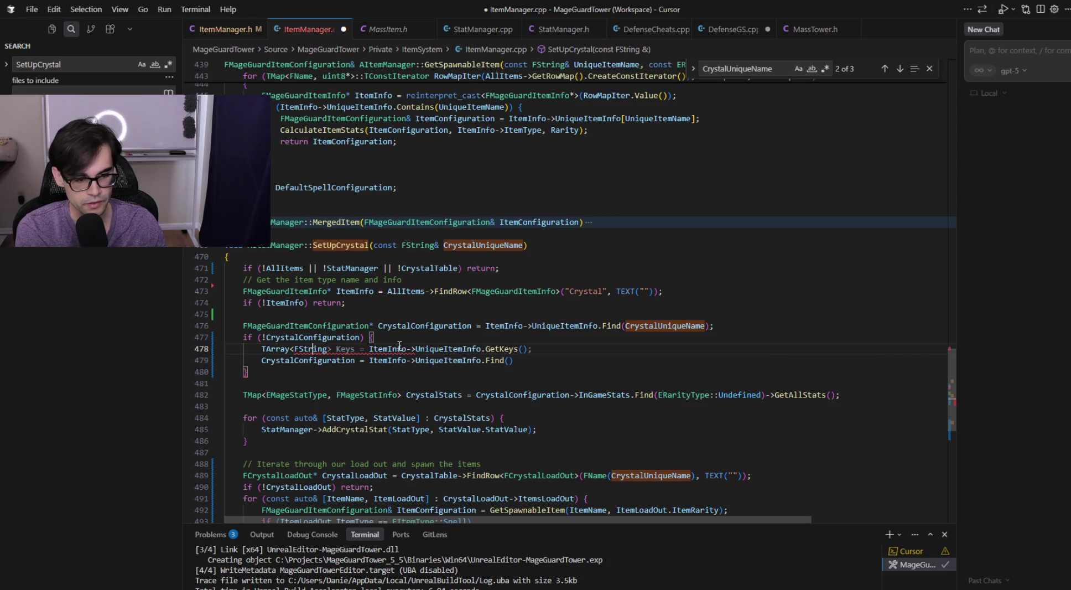
{"action": "type", "text": "> Keys = ItemInfo->UniqueItemInfo.GetKeys();"}
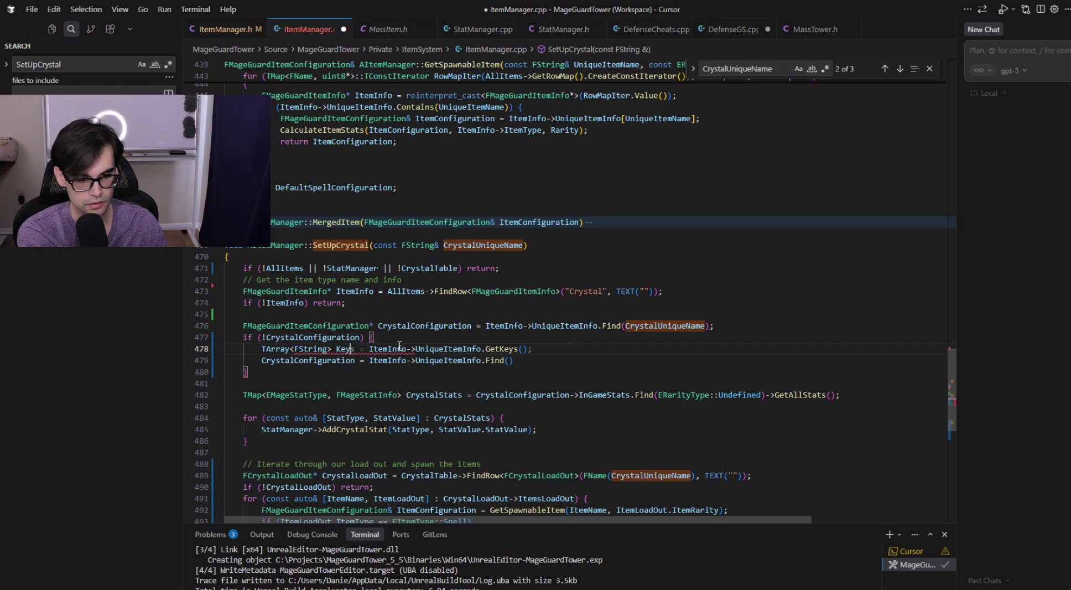
- Finish the Keys declaration from GetKeys() and add 'if (Keys.IsEmpty()) return;' below it
{"action": "key", "text": "Right"}
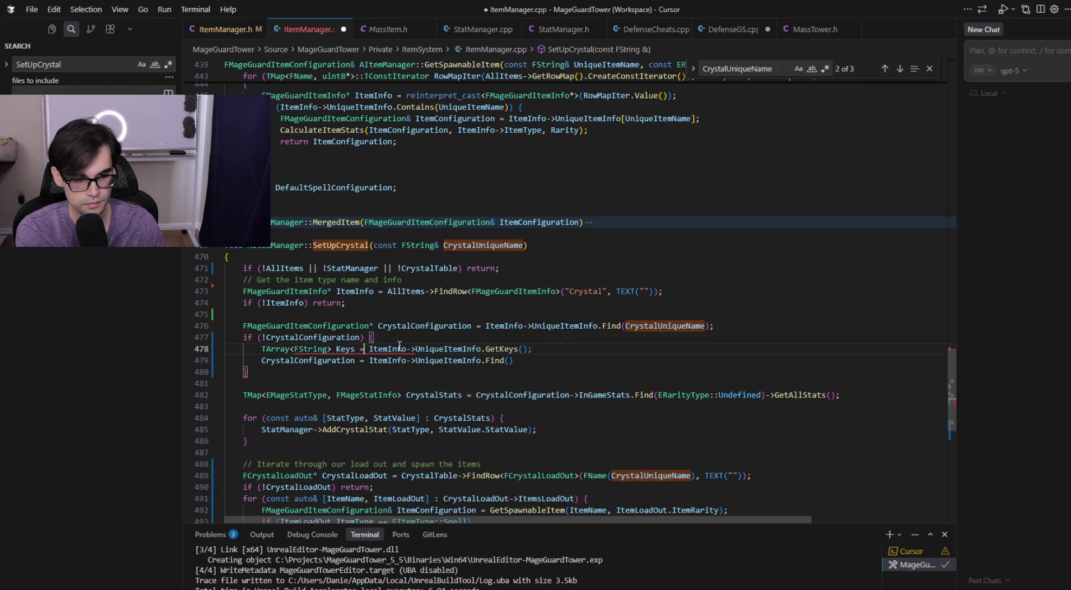
{"action": "key", "text": "ctrl+s"}
{"action": "key", "text": "Delete"}
{"action": "key", "text": "End"}
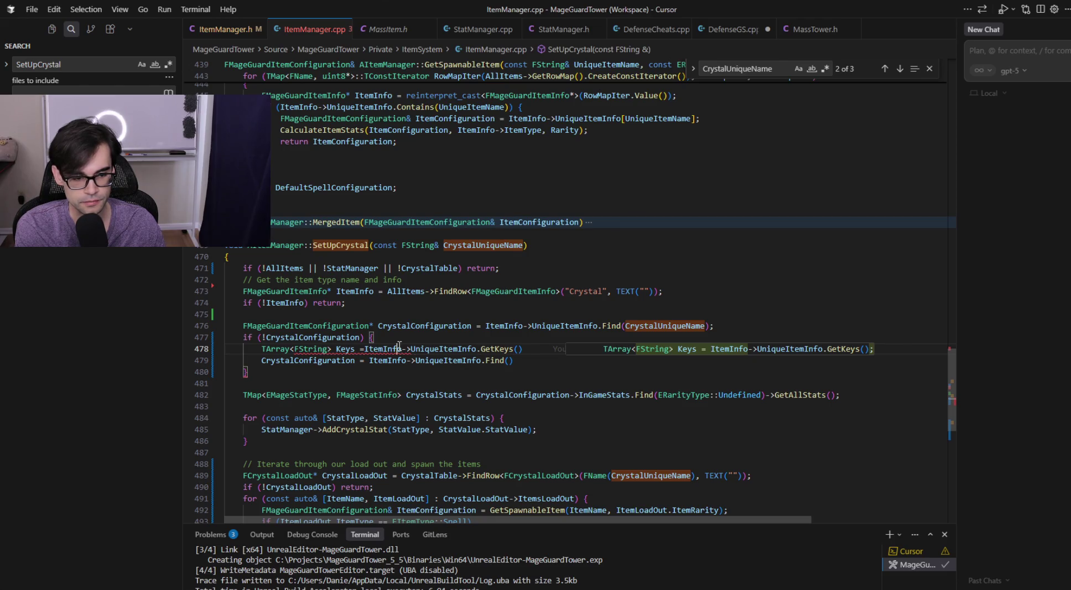
{"action": "key", "text": "Tab"}
{"action": "key", "text": "End"}
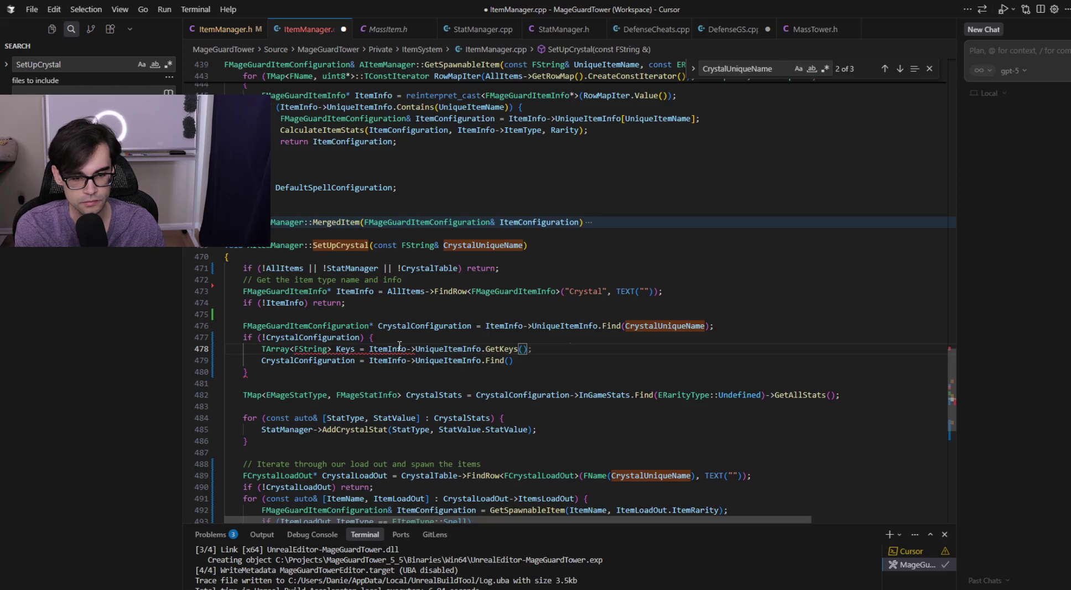
{"action": "key", "text": "Return"}
{"action": "type", "text": "if (Keys.IsEmpty()) return;"}
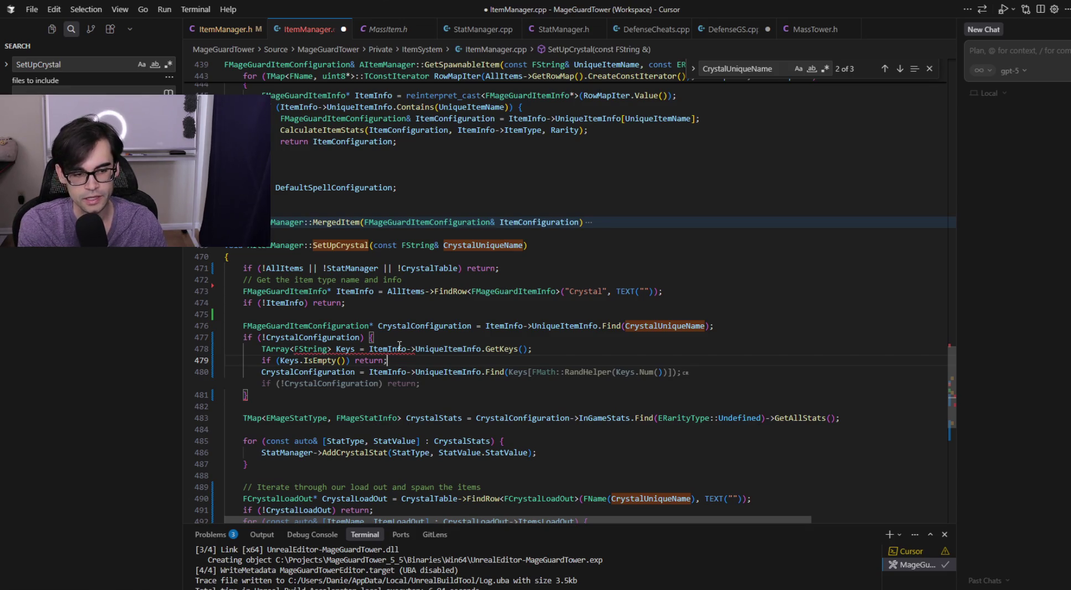
- Replace the RandHelper argument with Keys[0] inside Find on line 480 and save ItemManager.cpp
{"action": "key", "text": "ctrl+s"}
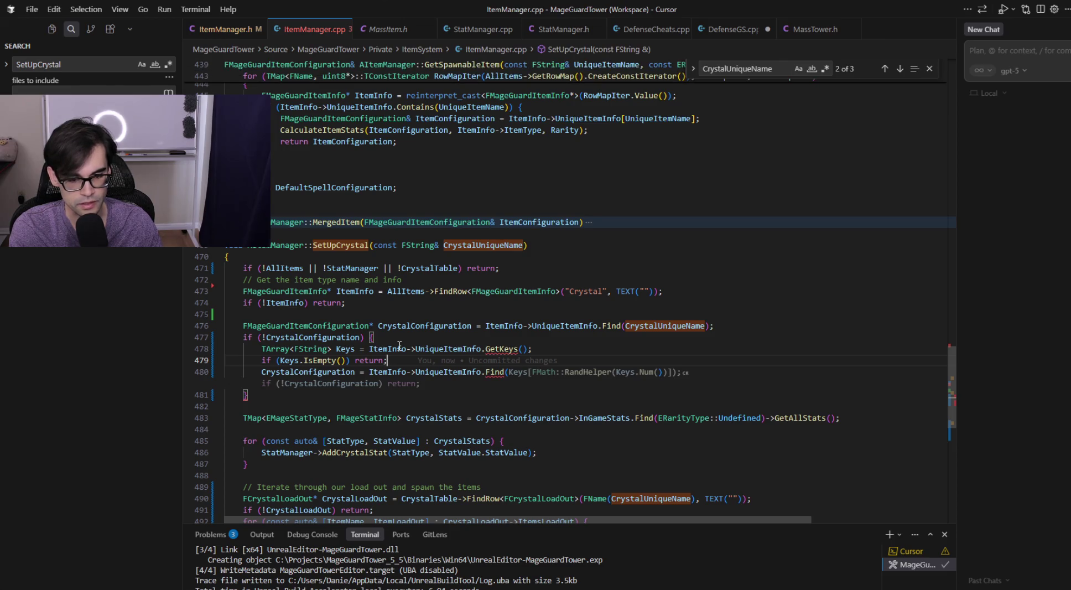
{"action": "key", "text": "Down"}
{"action": "key", "text": "ctrl+Right"}
{"action": "key", "text": "ctrl+Right"}
{"action": "key", "text": "ctrl+Right"}
{"action": "key", "text": "Right"}
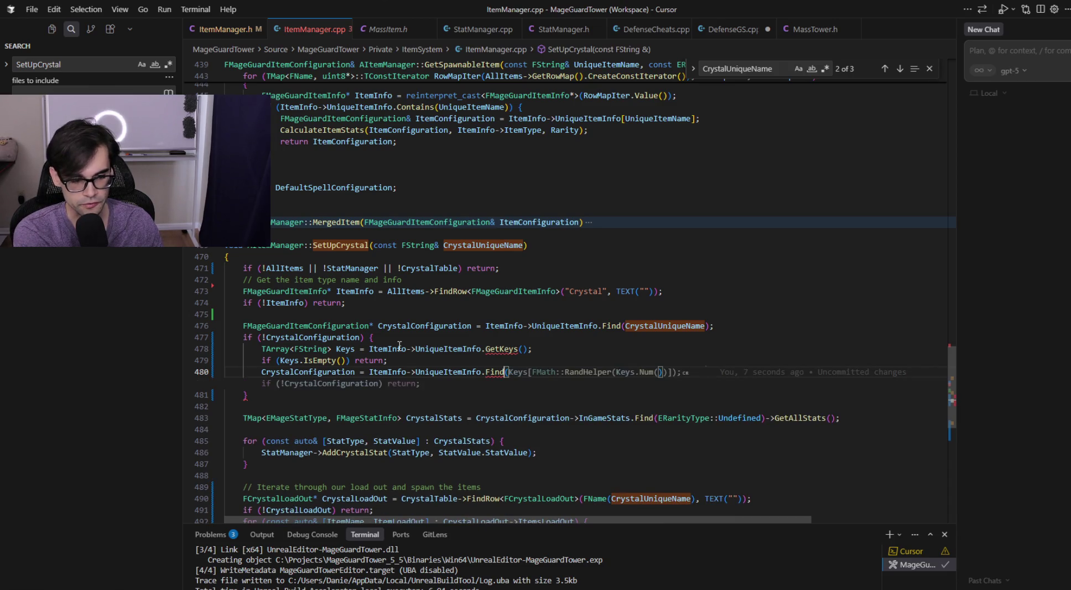
{"action": "key", "text": "BackSpace"}
{"action": "type", "text": "Keys[0](Key"}
{"action": "type", "text": "s"}
{"action": "type", "text": "[0"}
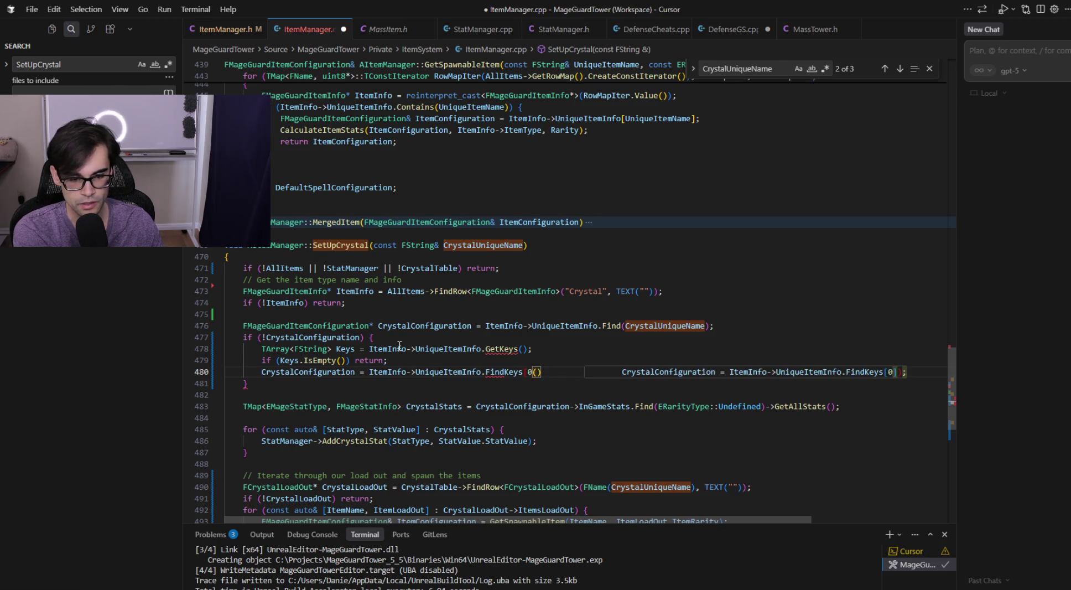
{"action": "type", "text": "]"}
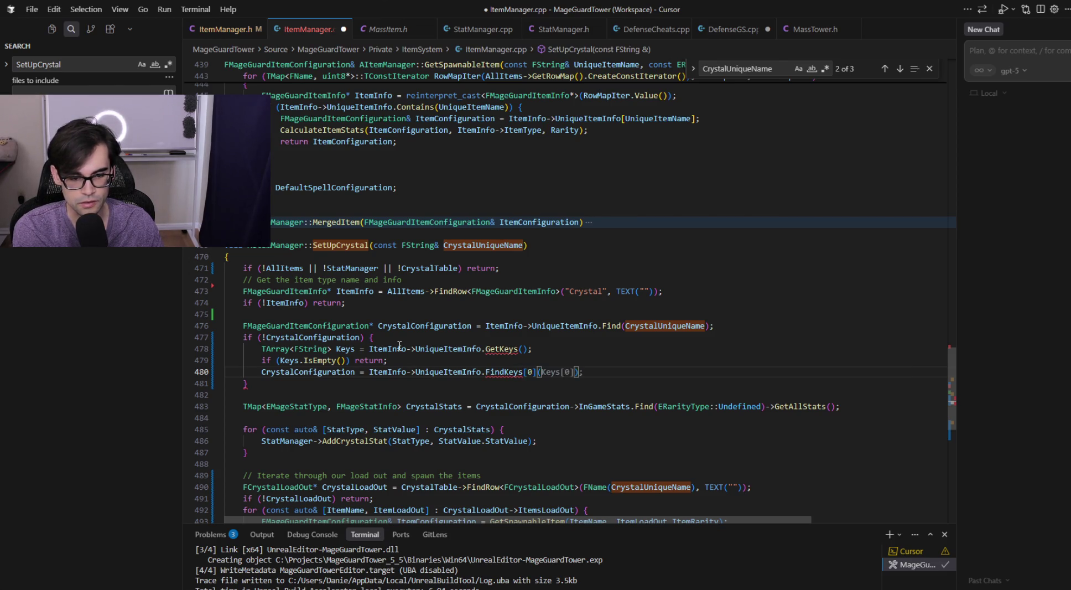
{"action": "key", "text": "BackSpace"}
{"action": "key", "text": "BackSpace"}
{"action": "key", "text": "BackSpace"}
{"action": "key", "text": "ctrl+s"}
{"action": "type", "text": "Keys["}
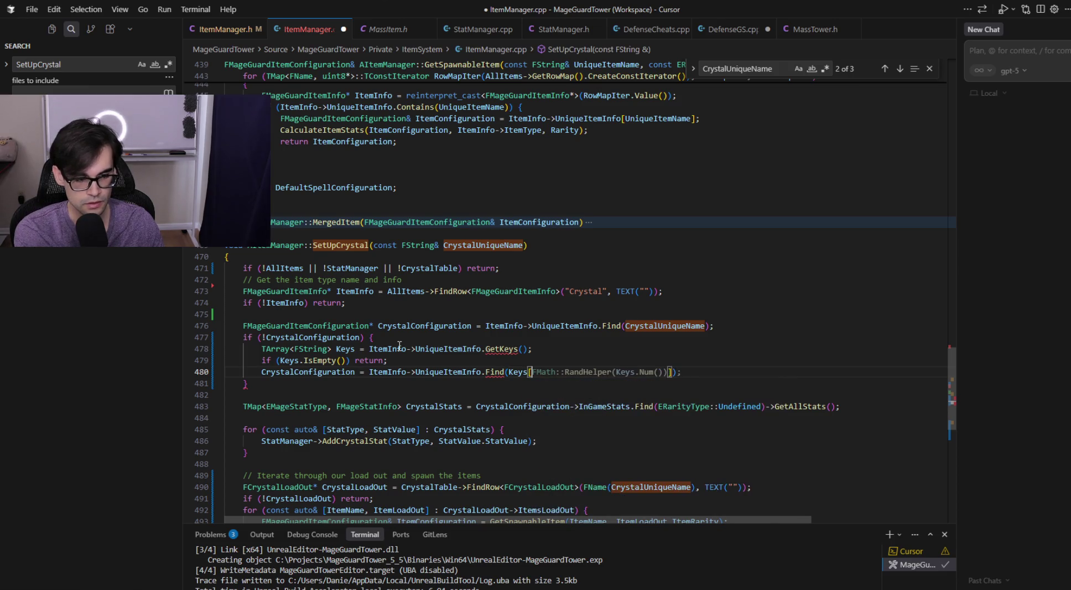
{"action": "type", "text": "00])"}
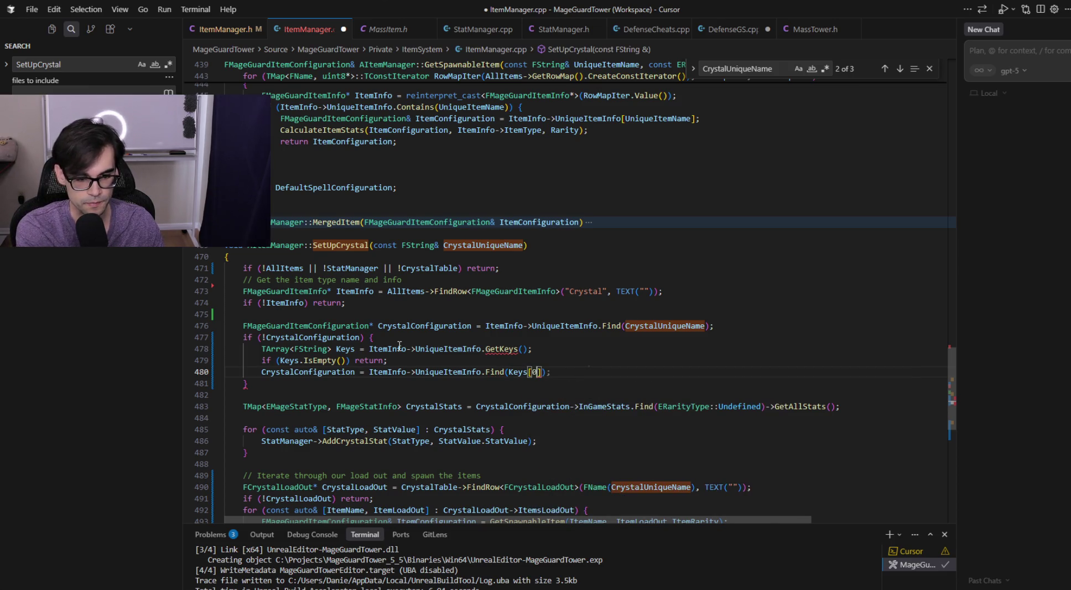
{"action": "key", "text": "ctrl+s"}
{"action": "key", "text": "Up"}
{"action": "key", "text": "Up"}
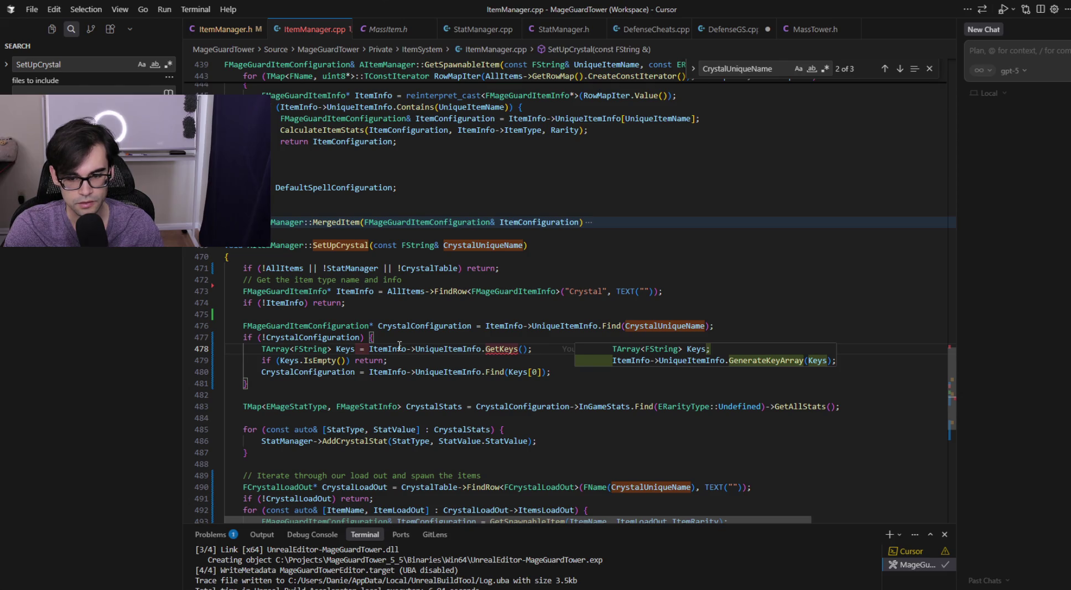
- Fill the Keys array with GenerateKeyArray instead of GetKeys in SetUpCrystal
{"action": "key", "text": "Tab"}
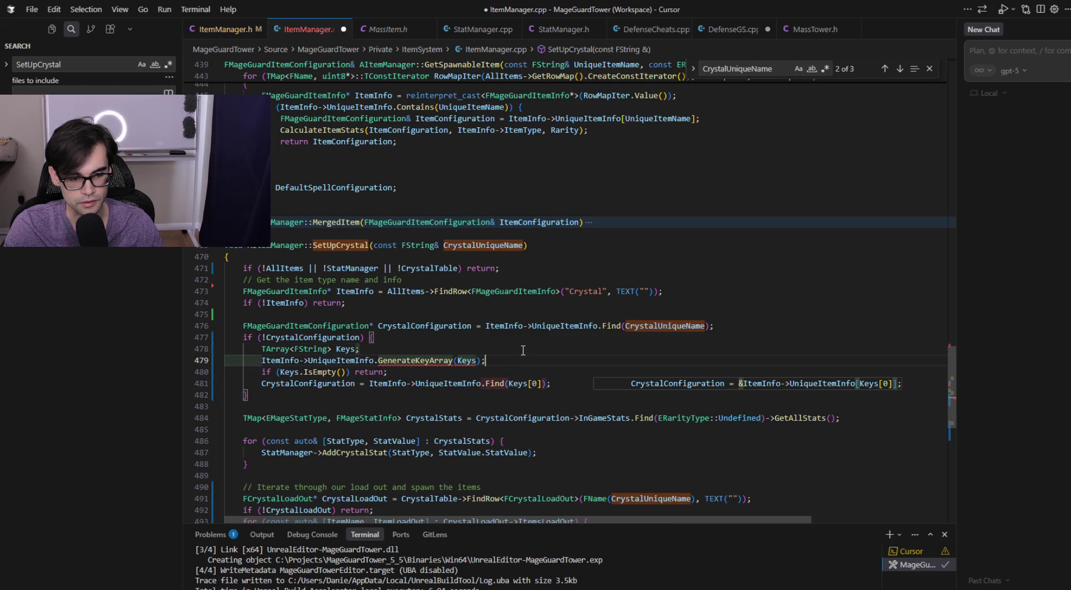
{"action": "key", "text": "Up"}
{"action": "key", "text": "Down"}
{"action": "key", "text": "Down"}
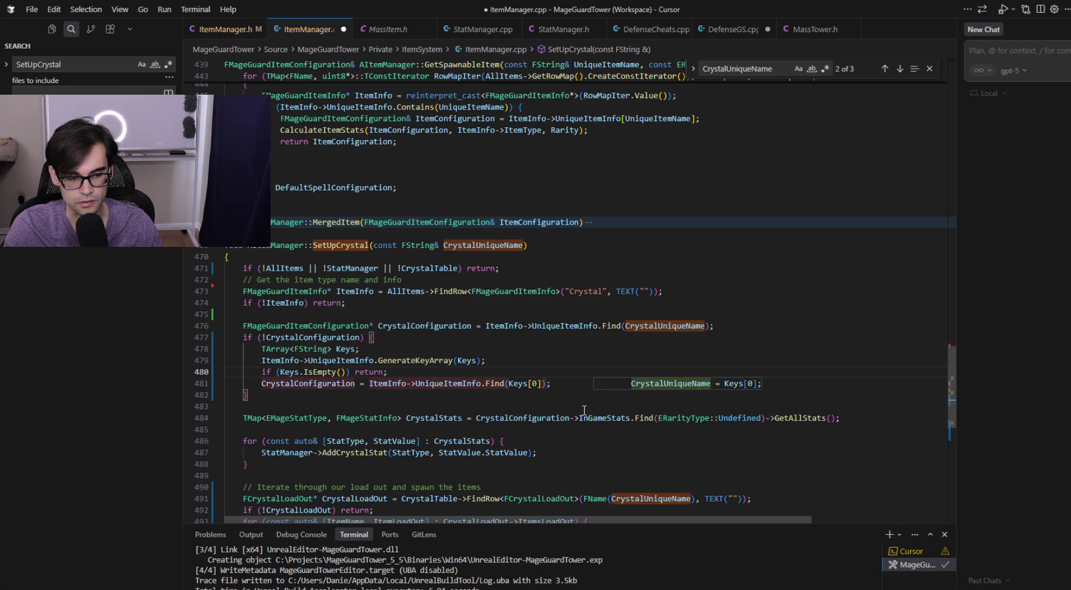
{"action": "key", "text": "Down"}
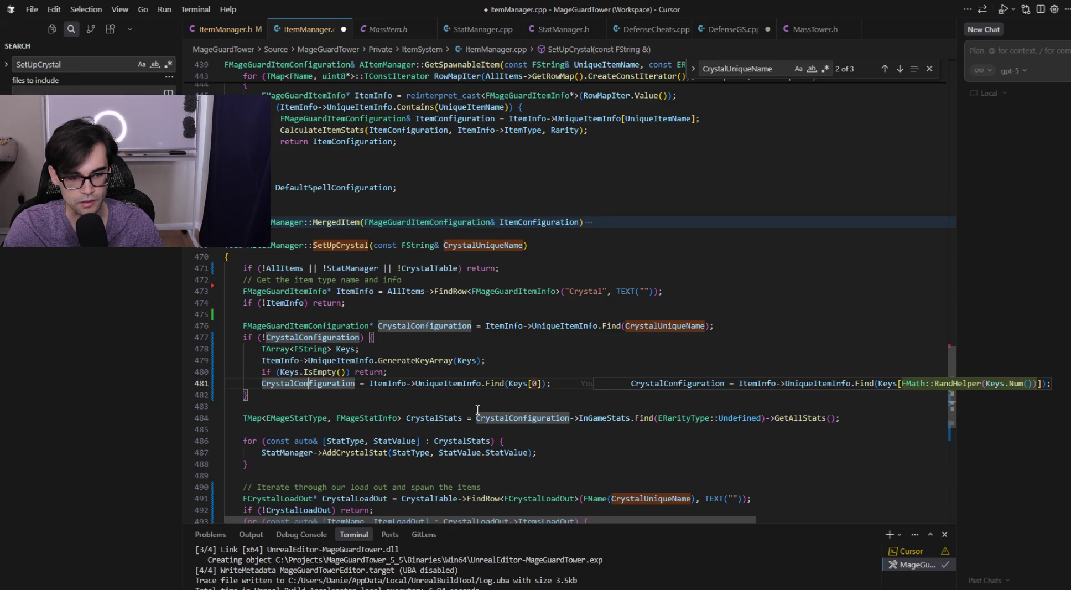
{"action": "left_click", "coordinate": [521, 389]}
{"action": "key", "text": "Up"}
{"action": "key", "text": "Up"}
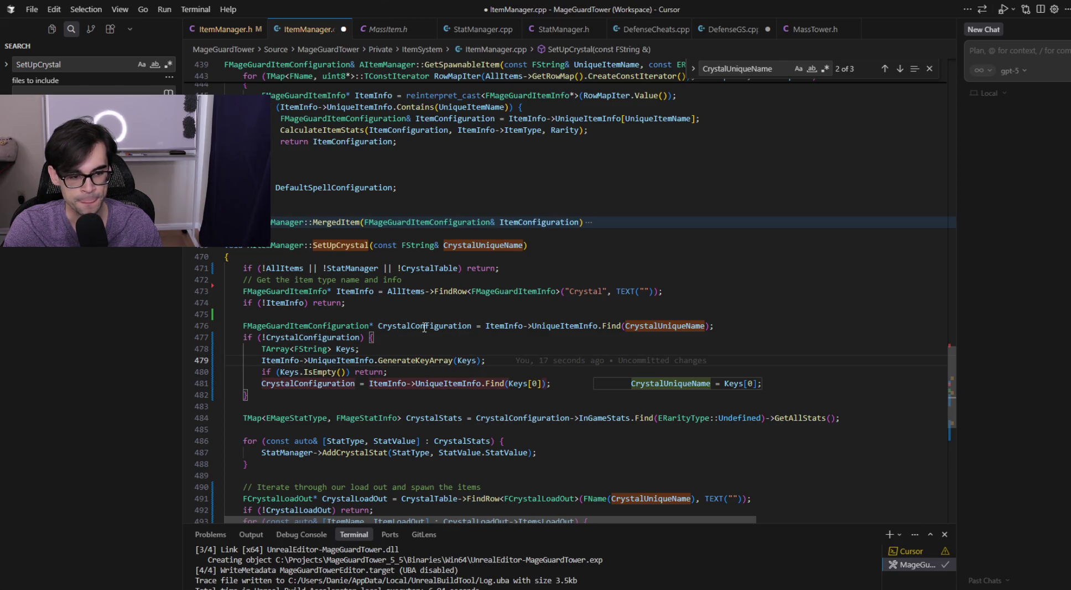
- Add a comment explaining the first-crystal fallback above the missing-configuration check, and save ItemManager.cpp
{"action": "left_click", "coordinate": [731, 325]}
{"action": "key", "text": "Return"}
{"action": "type", "text": "// If"}
{"action": "key", "text": "Tab"}
{"action": "key", "text": "ctrl+s"}
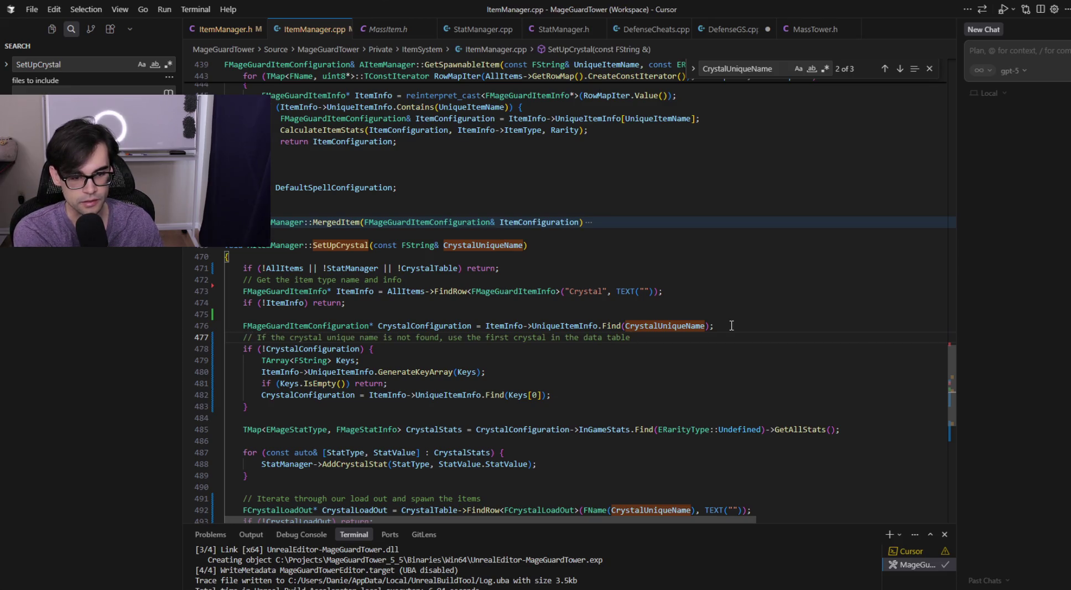
- Reword the comment's ending to 'default to the first crystal in the data table' and save
{"action": "key", "text": "ctrl+Left"}
{"action": "key", "text": "ctrl+Left"}
{"action": "key", "text": "ctrl+Left"}
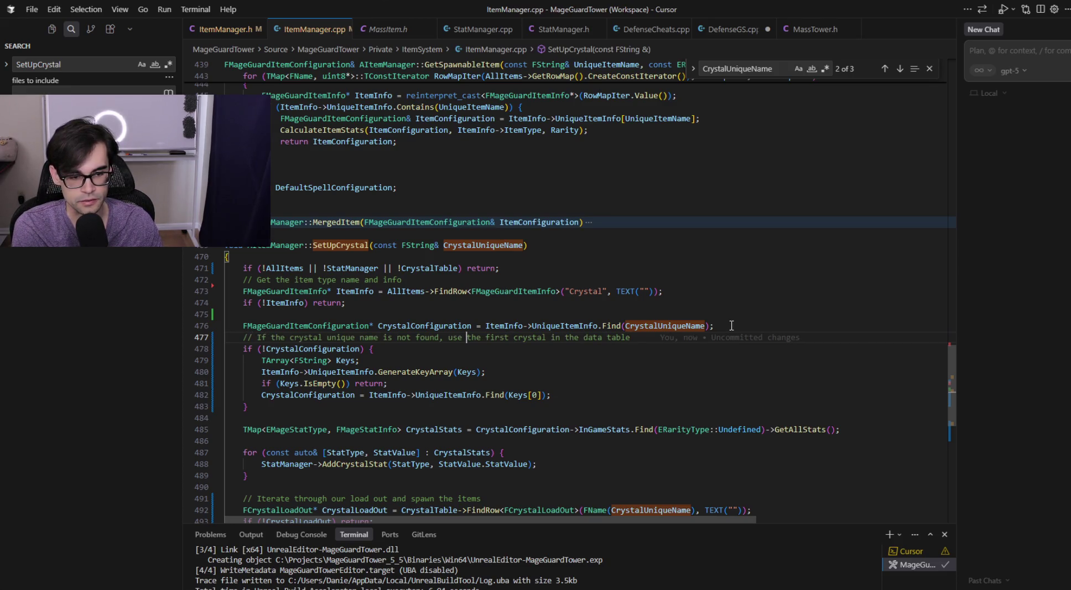
{"action": "key", "text": "Right"}
{"action": "key", "text": "Right"}
{"action": "key", "text": "Right"}
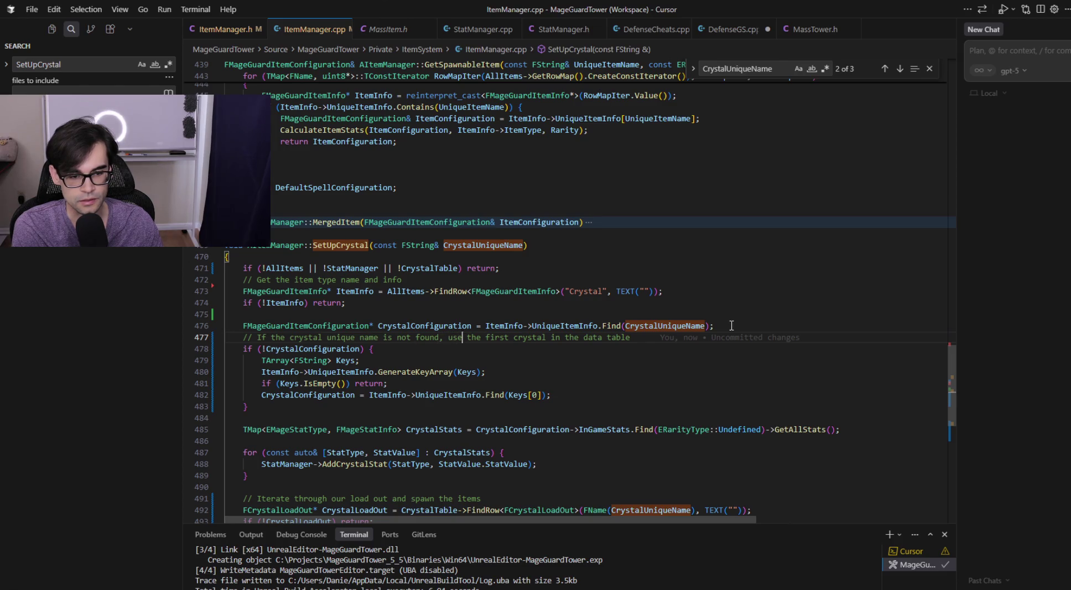
{"action": "key", "text": "ctrl+shift+Right"}
{"action": "key", "text": "ctrl+shift+Right"}
{"action": "key", "text": "ctrl+shift+Right"}
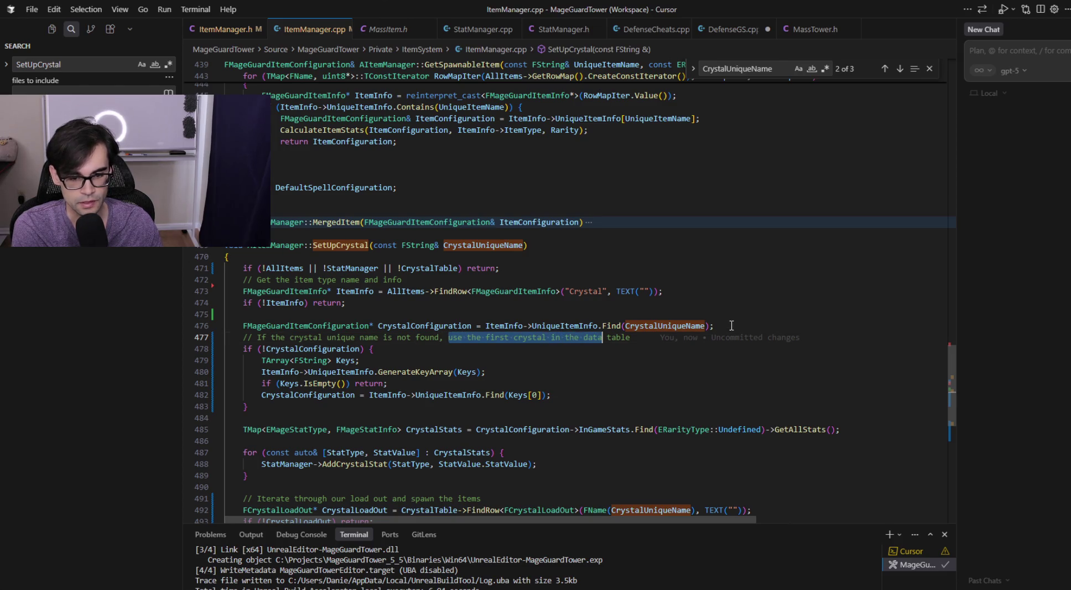
{"action": "type", "text": "dwe"}
{"action": "key", "text": "BackSpace"}
{"action": "key", "text": "BackSpace"}
{"action": "type", "text": "efa"}
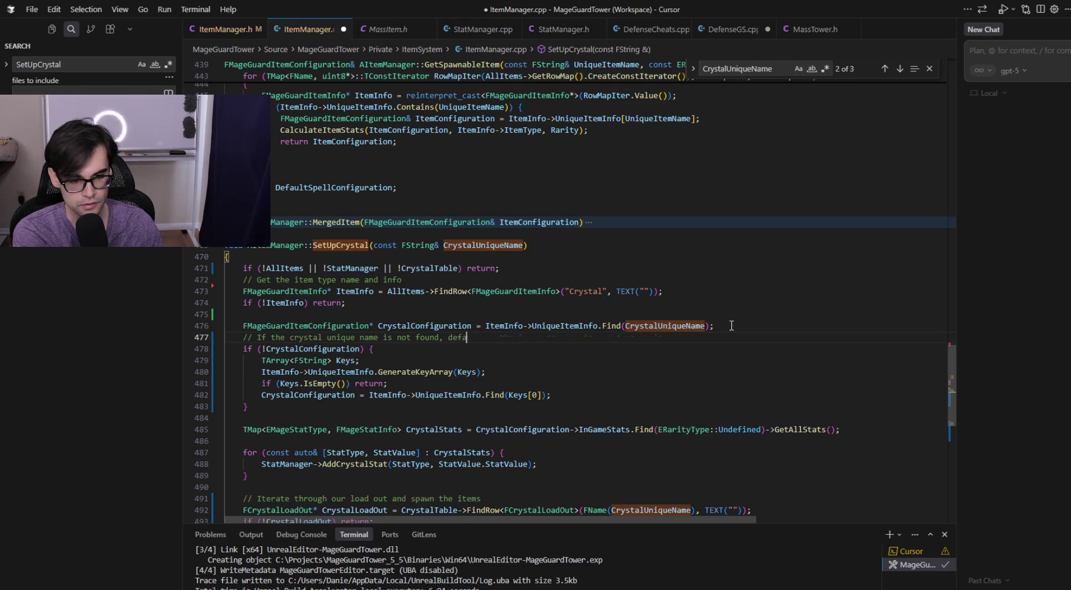
{"action": "type", "text": "ult to the first cr"}
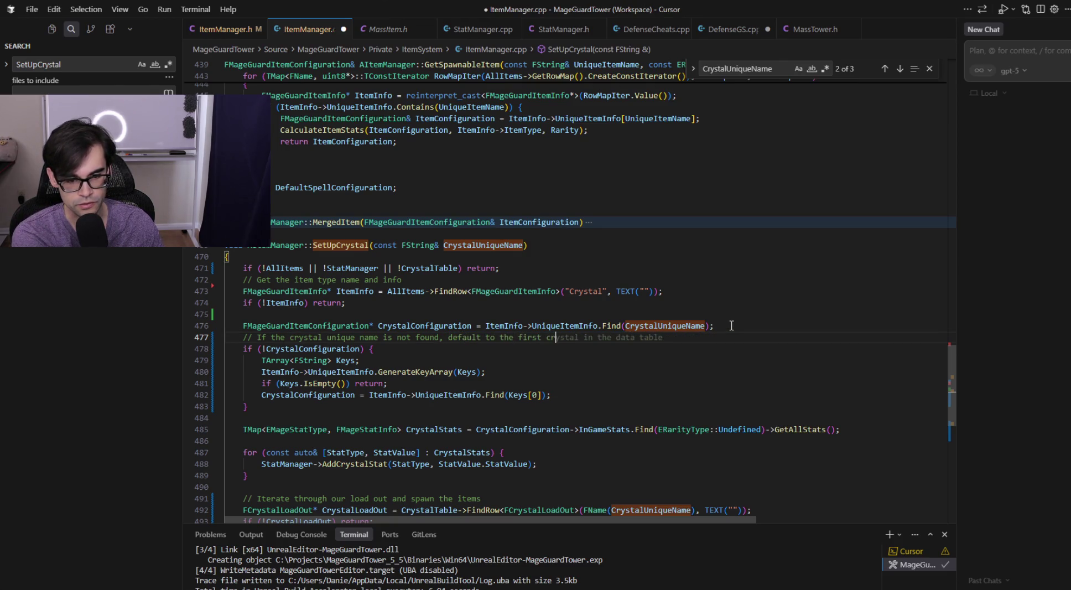
{"action": "type", "text": "ystal in the dat ata"}
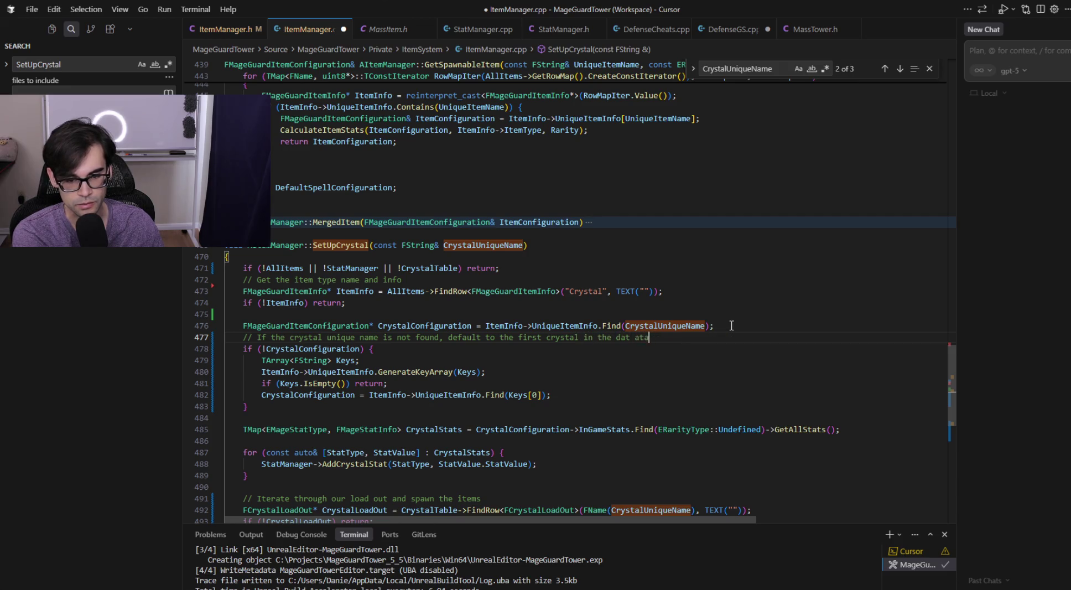
{"action": "key", "text": "BackSpace"}
{"action": "key", "text": "BackSpace"}
{"action": "key", "text": "BackSpace"}
{"action": "key", "text": "BackSpace"}
{"action": "type", "text": "a table"}
{"action": "key", "text": "ctrl+s"}
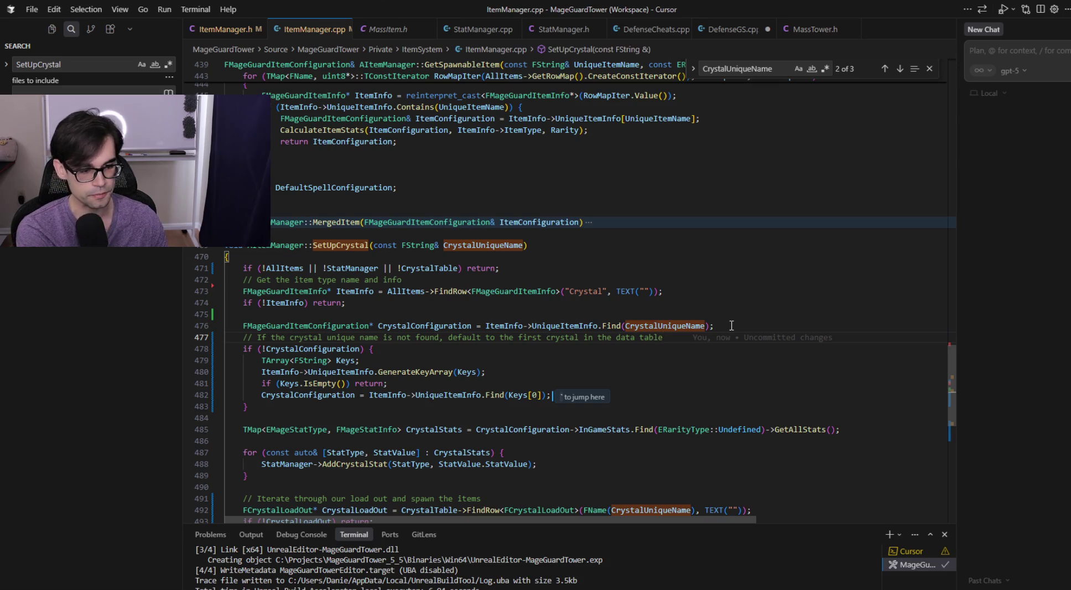
- Return to Unreal Editor showing the MainMenu level
{"action": "key", "text": "alt+Tab"}
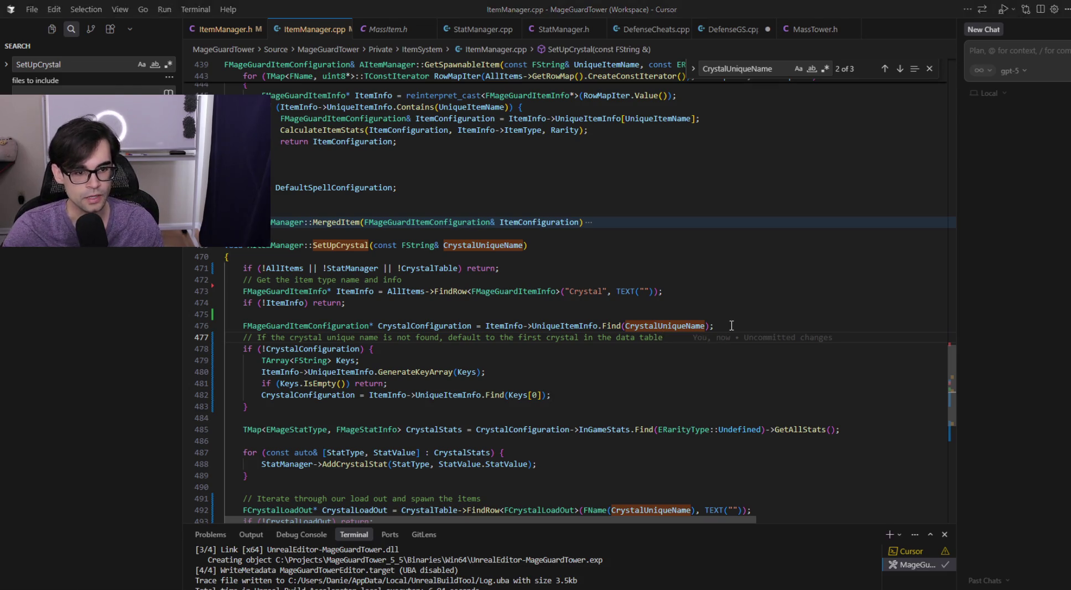
{"action": "key", "text": "alt+Tab"}
{"action": "key", "text": "alt+Tab"}
{"action": "key", "text": "alt+Tab"}
{"action": "key", "text": "alt+Tab"}
{"action": "left_click", "coordinate": [98, 21]}
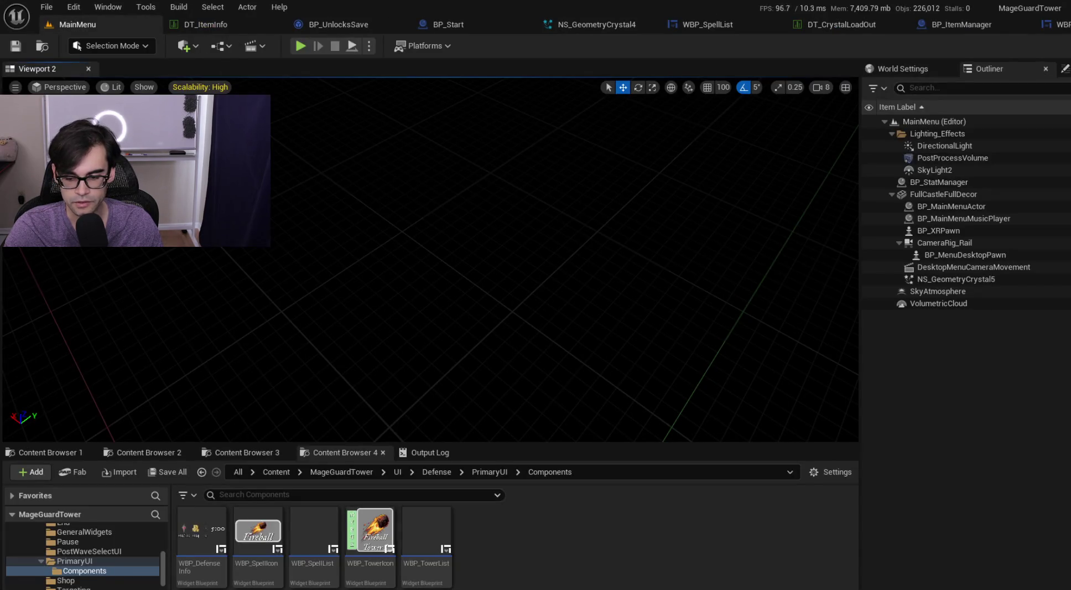
{"action": "left_click", "coordinate": [984, 587]}
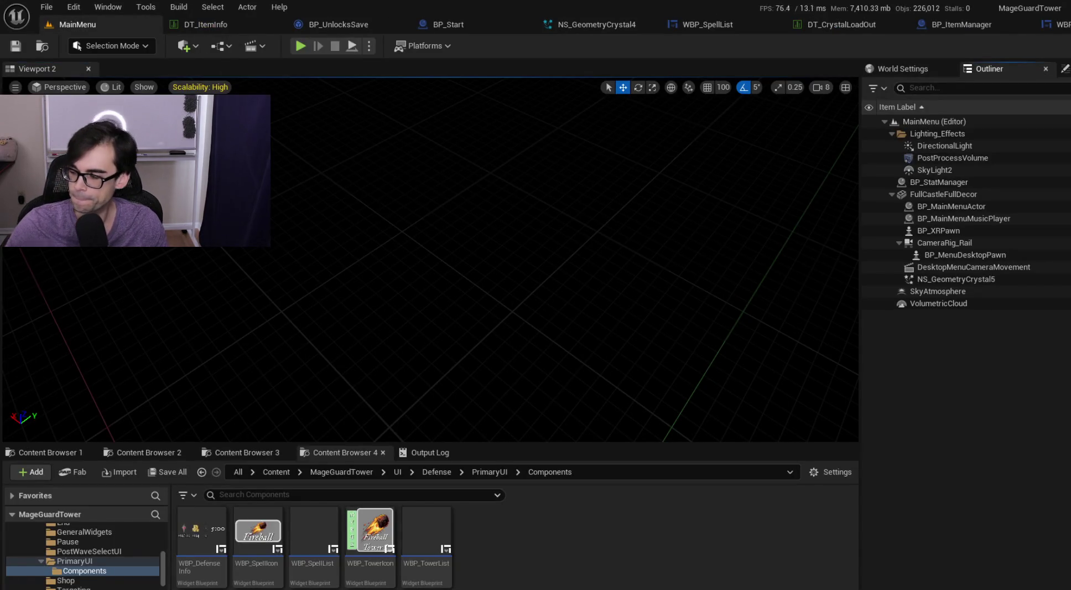
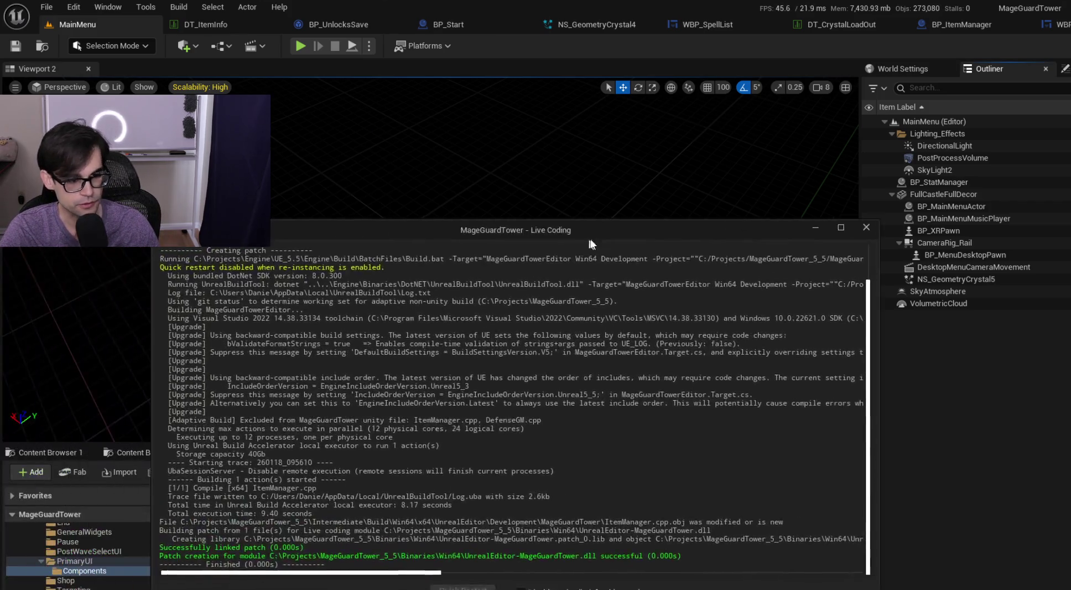
- Close the finished Live Coding window and clear the Output Log
{"action": "left_click_drag", "start_coordinate": [533, 228], "coordinate": [554, 235]}
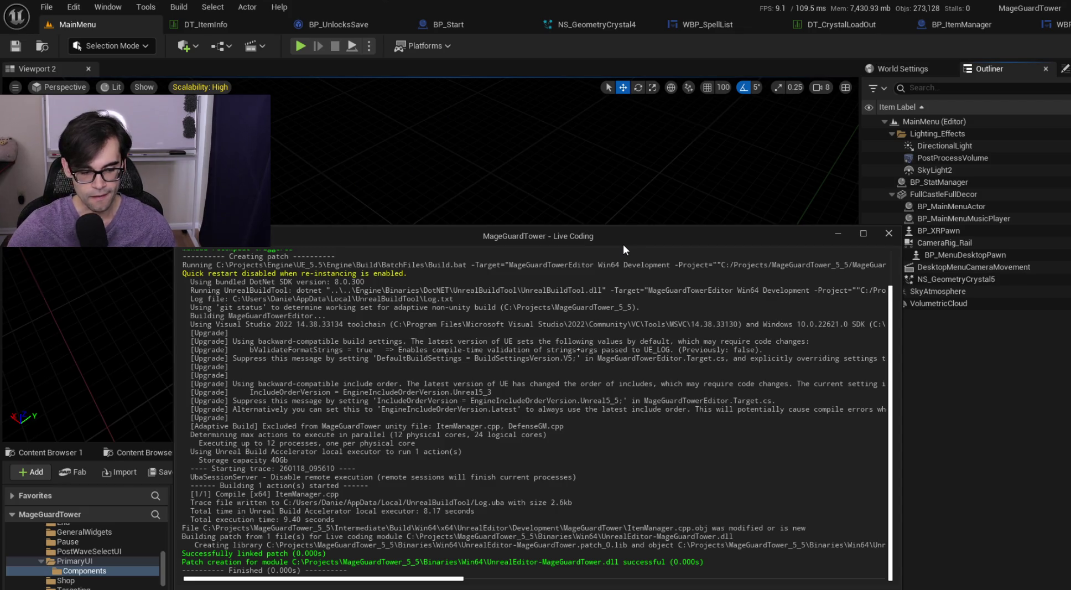
{"action": "left_click", "coordinate": [838, 233]}
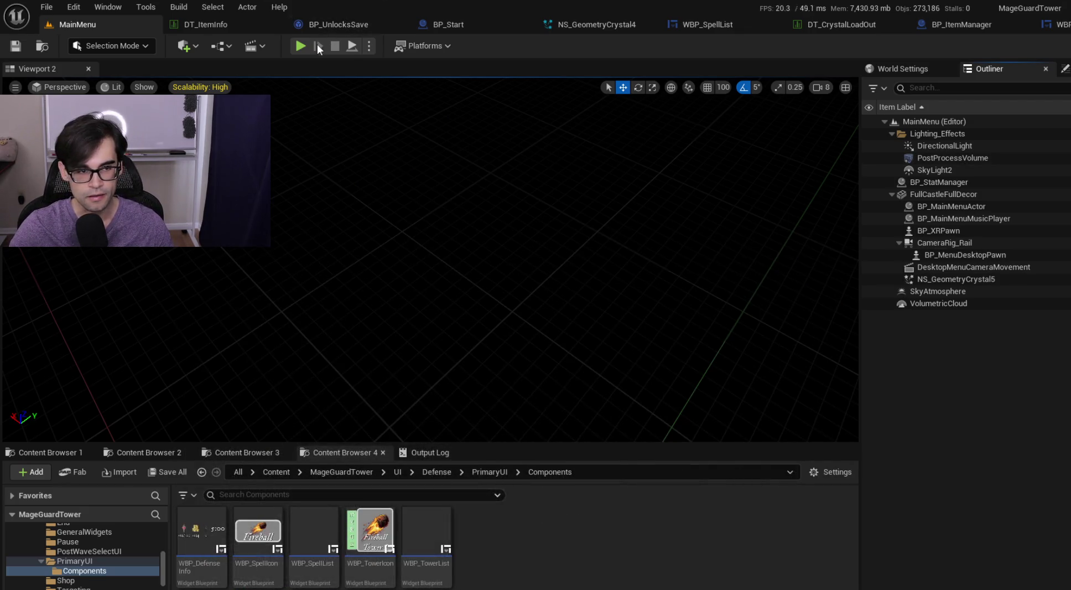
{"action": "left_click", "coordinate": [426, 452]}
{"action": "right_click", "coordinate": [452, 497]}
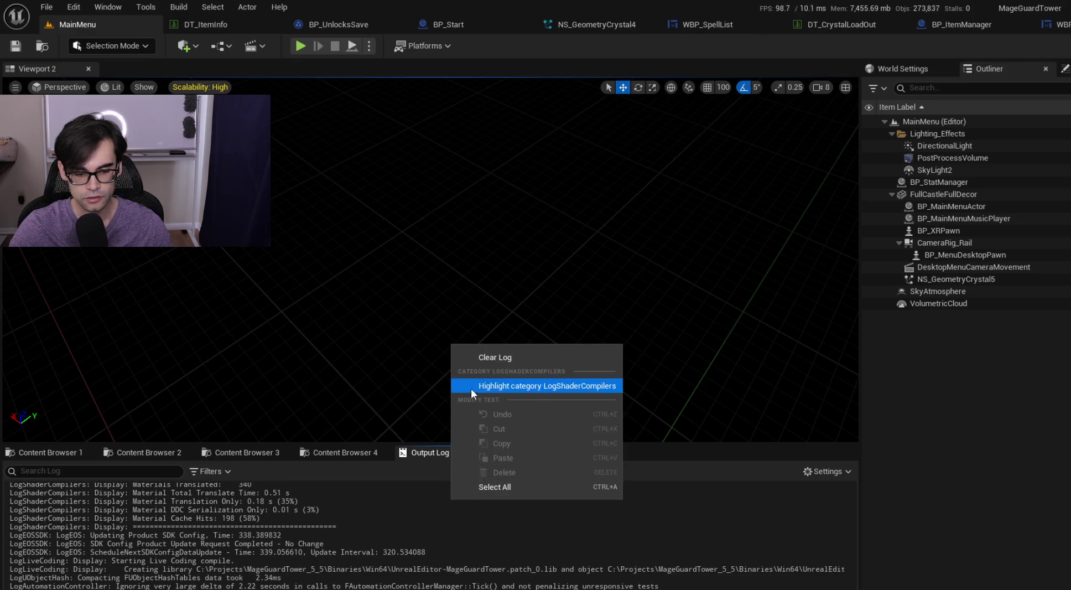
{"action": "left_click", "coordinate": [507, 357]}
- Play-test the main menu briefly, then open the Defense level from Levels/Defense
{"action": "left_click", "coordinate": [302, 44]}
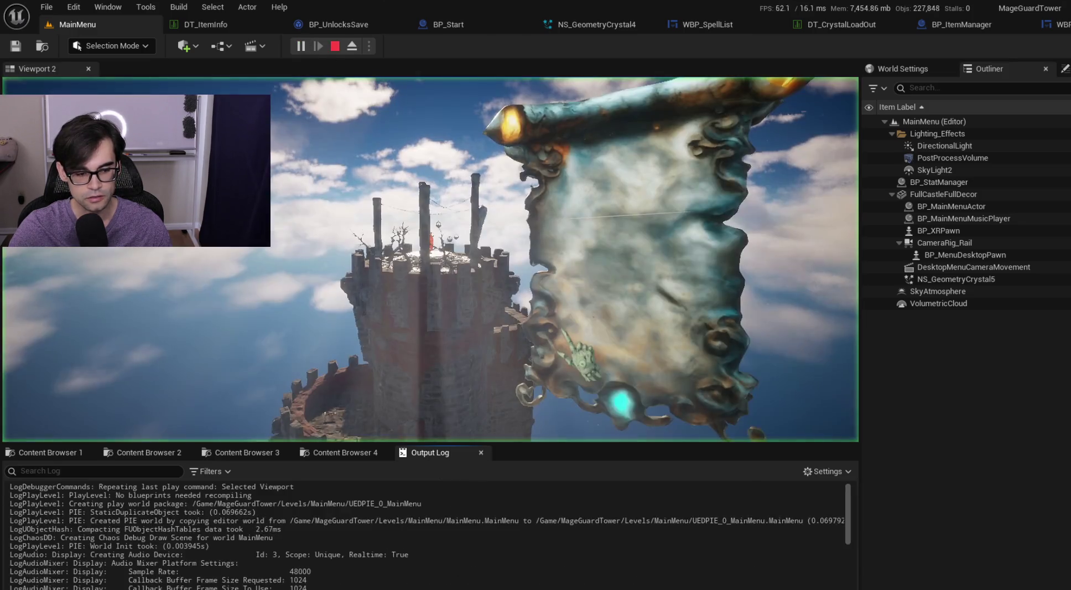
{"action": "key", "text": "Escape"}
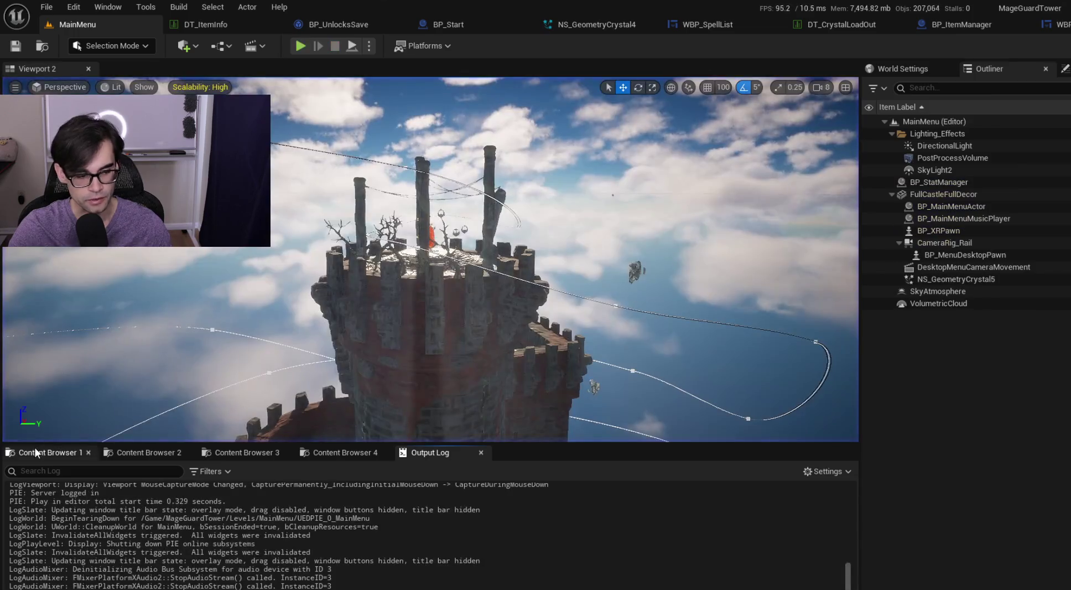
{"action": "left_click", "coordinate": [47, 452]}
{"action": "double_click", "coordinate": [235, 547]}
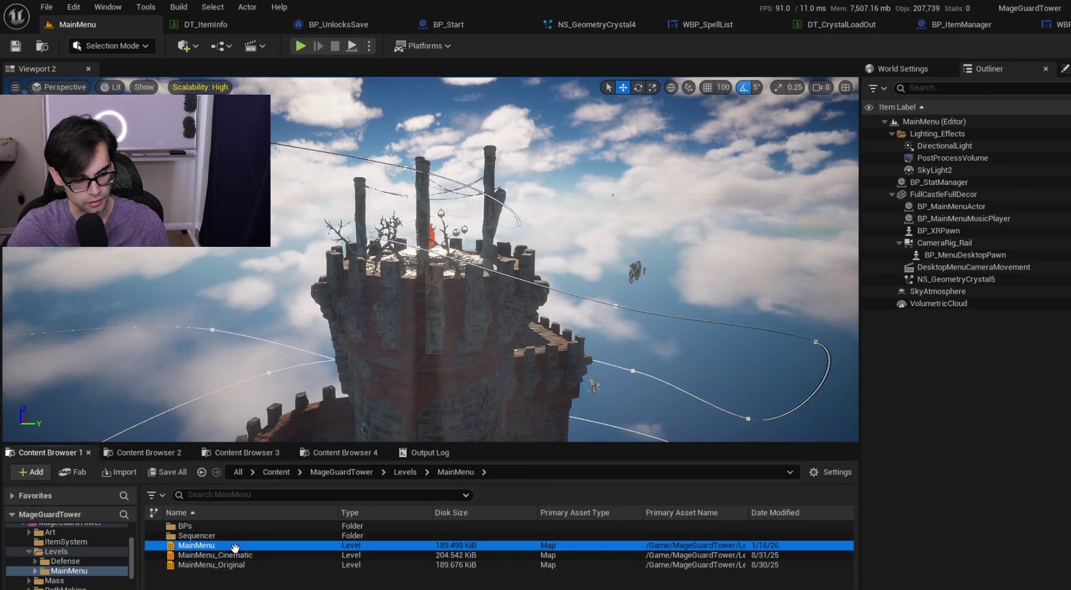
{"action": "left_click", "coordinate": [396, 473]}
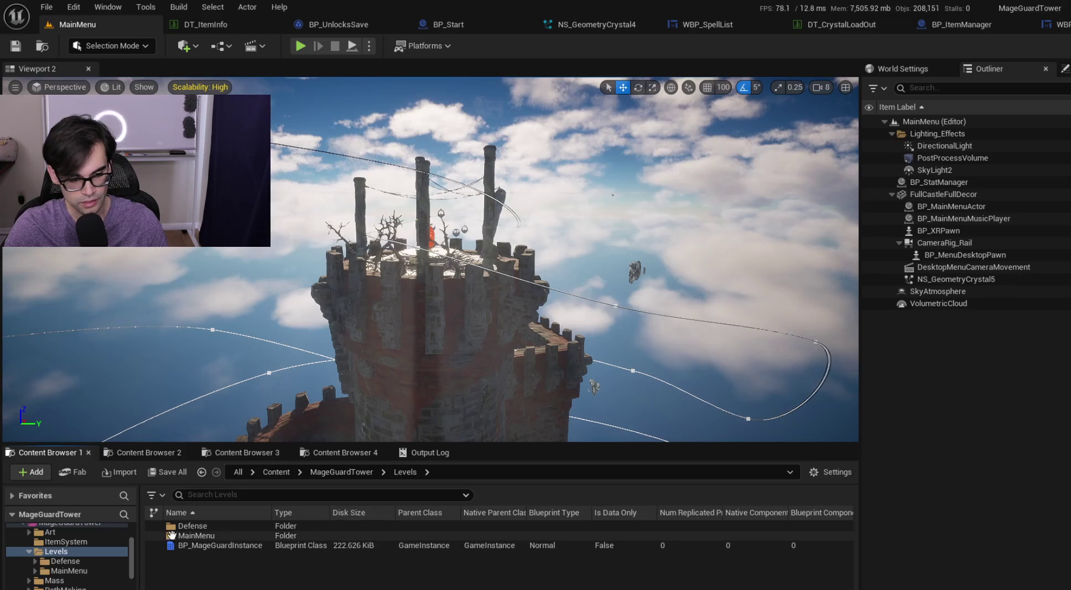
{"action": "double_click", "coordinate": [208, 526]}
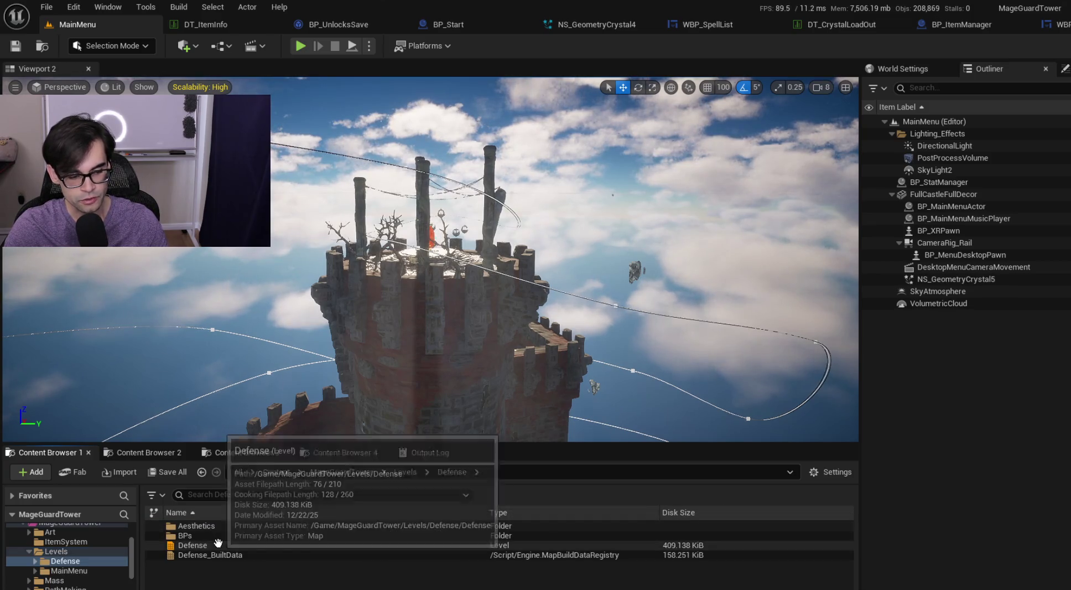
{"action": "double_click", "coordinate": [220, 545]}
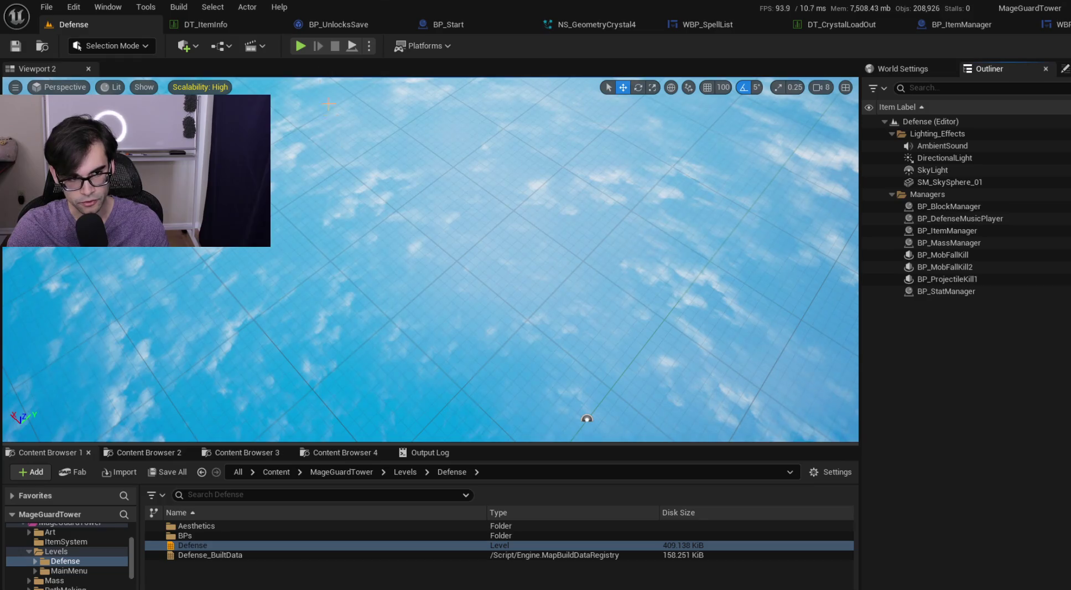
- Play Defense, read the invalid 'None' DT_CrystalLoadOut row warning, stop, and return to ItemManager.cpp
{"action": "left_click", "coordinate": [301, 46]}
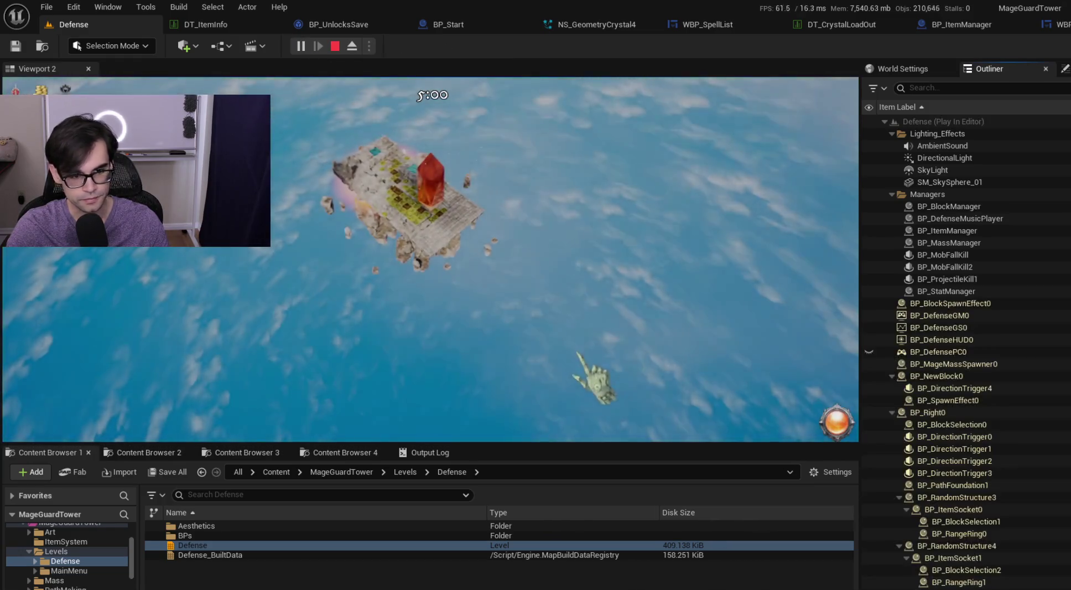
{"action": "left_click", "coordinate": [438, 450]}
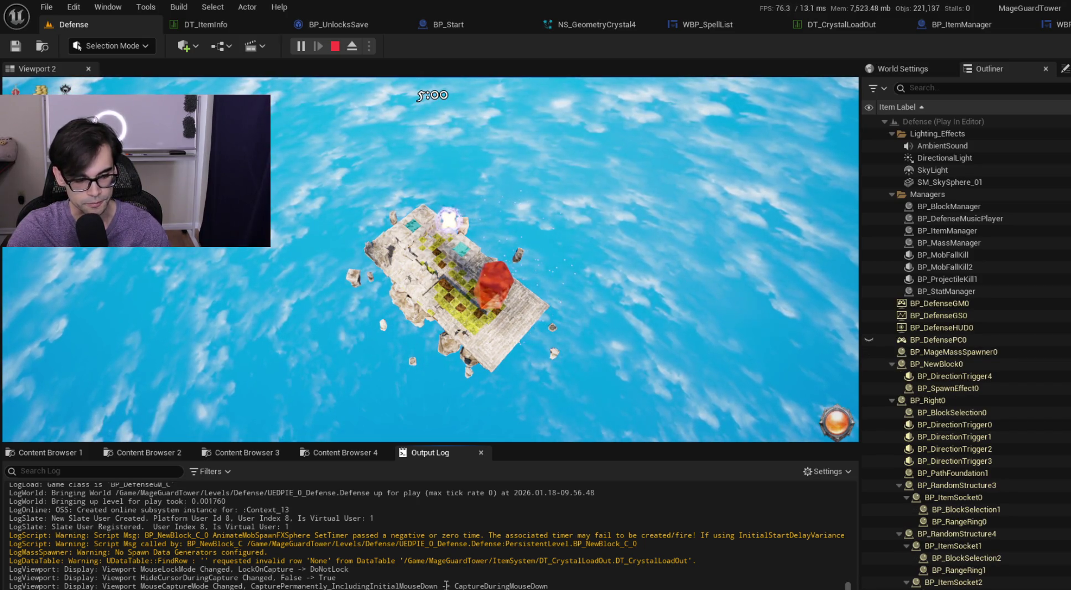
{"action": "left_click", "coordinate": [442, 387]}
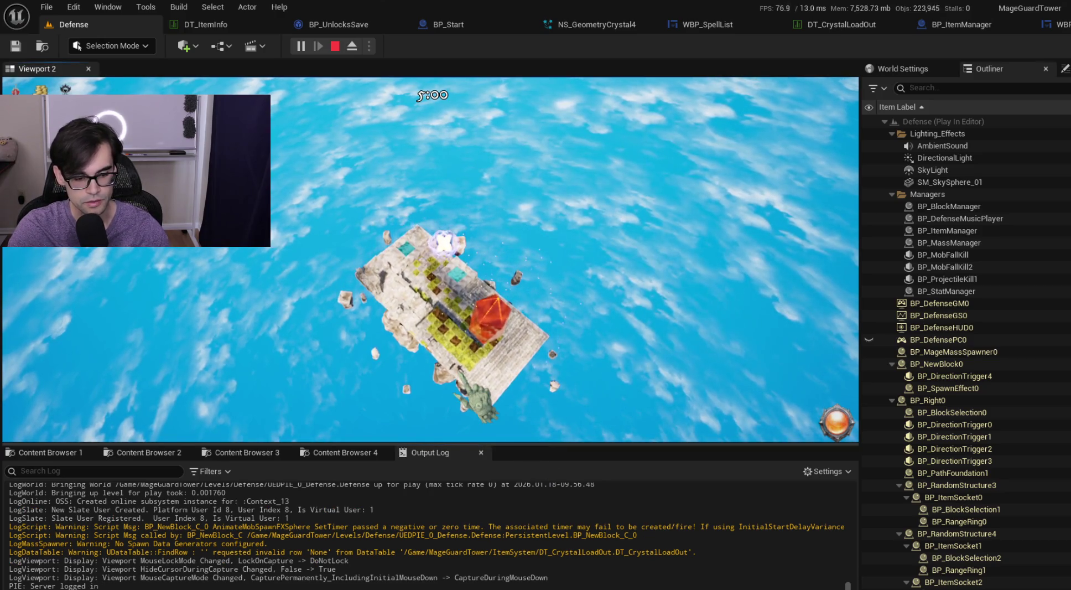
{"action": "key", "text": "Escape"}
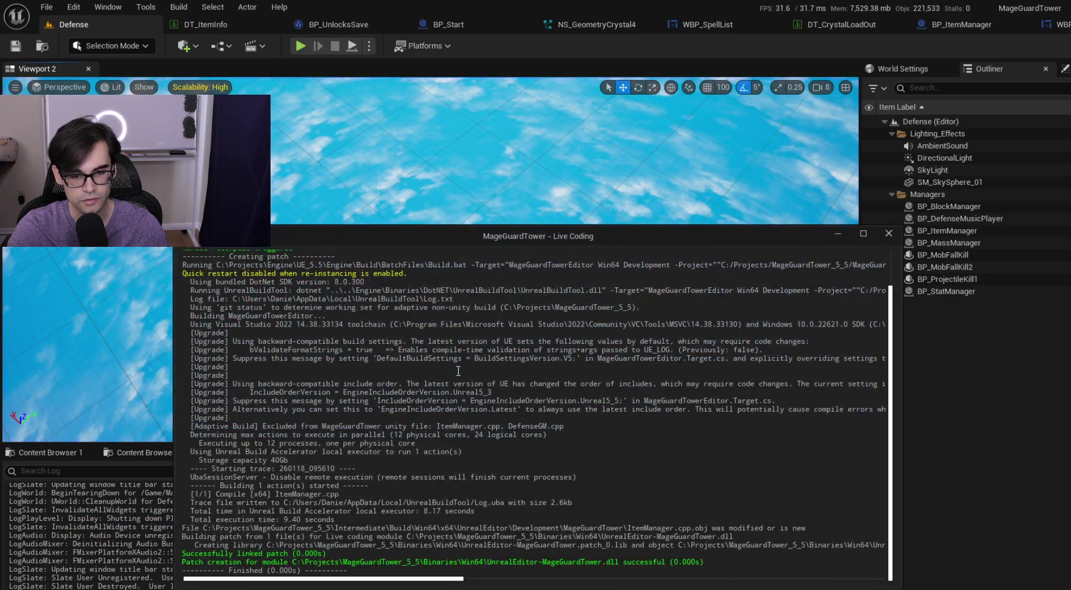
{"action": "key", "text": "alt+Tab"}
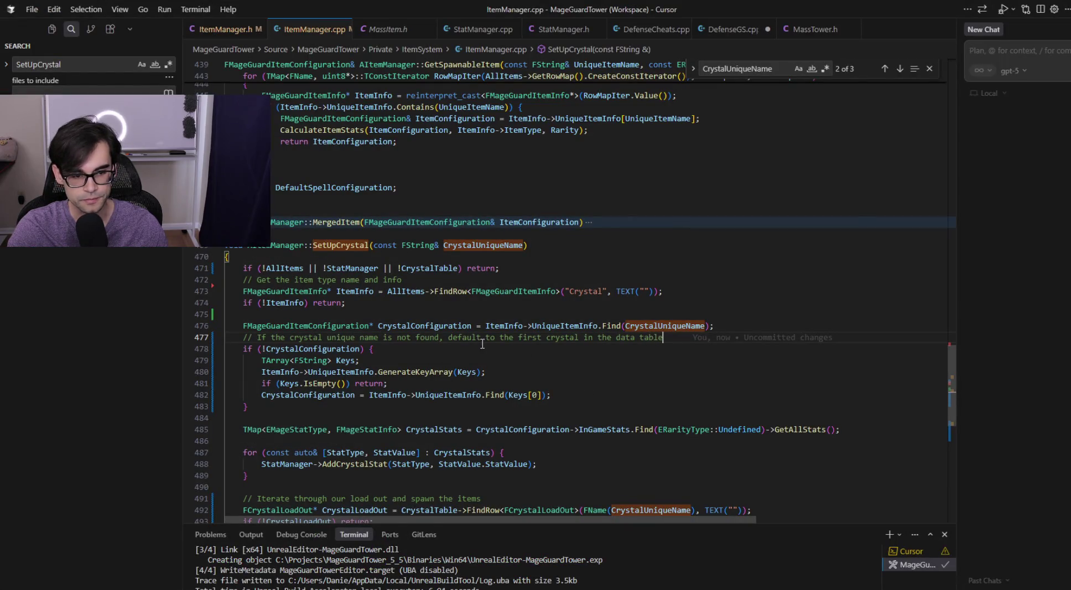
{"action": "left_click", "coordinate": [362, 292]}
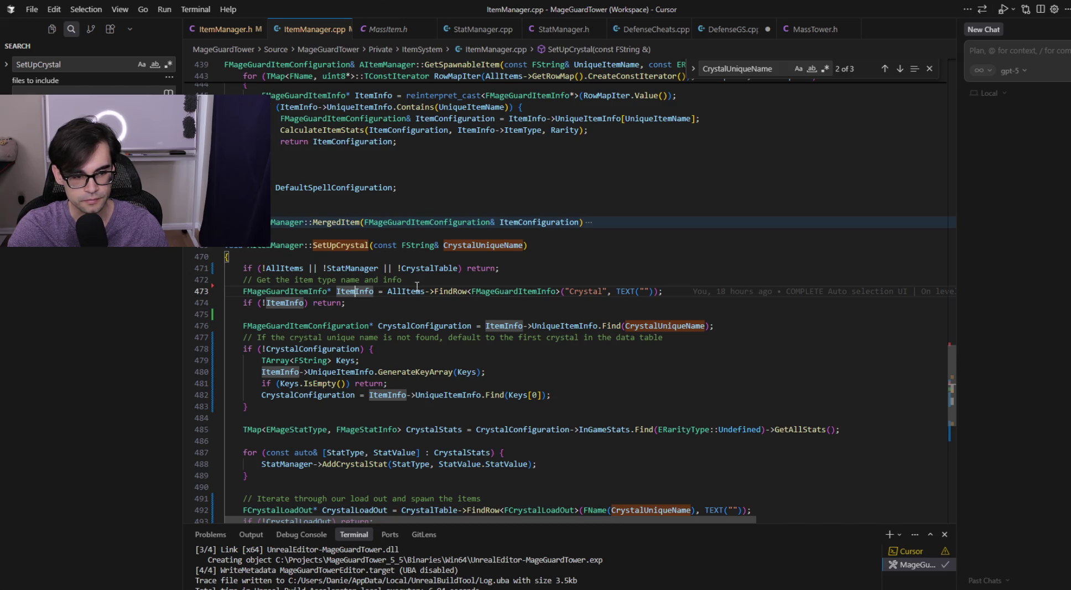
{"action": "left_click", "coordinate": [649, 325]}
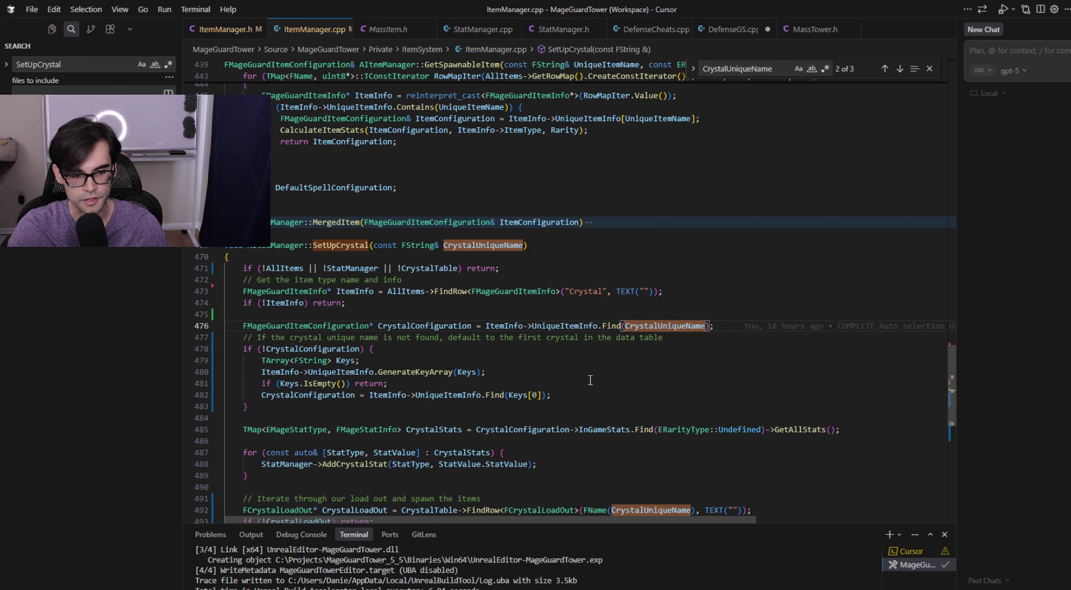
{"action": "left_click", "coordinate": [424, 325]}
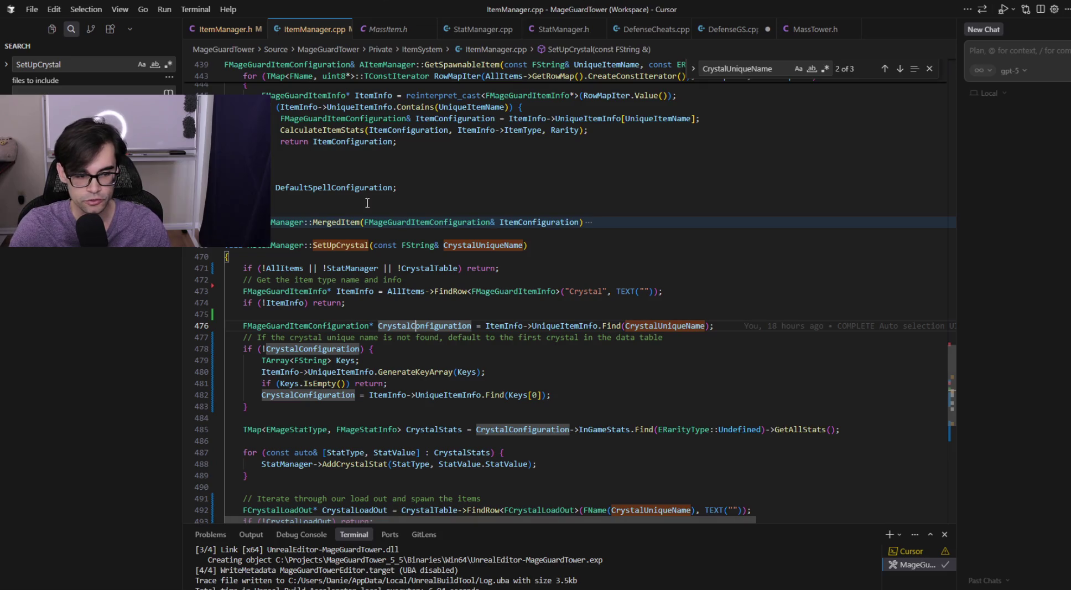
{"action": "left_click", "coordinate": [338, 409]}
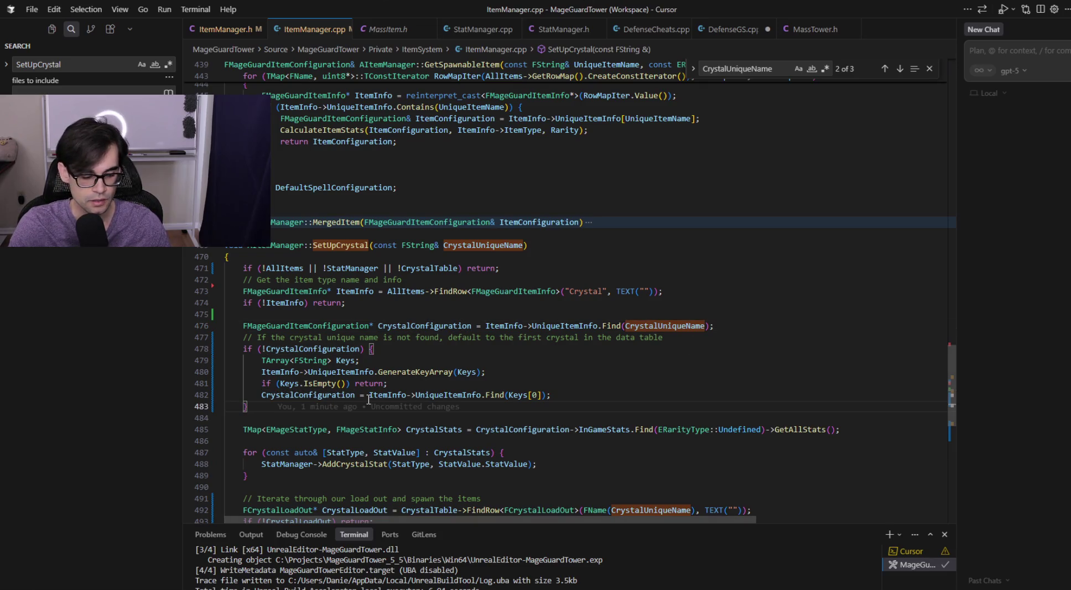
- Add an empty braced else block after the if block in SetUpCrystal
{"action": "key", "text": "Return"}
{"action": "type", "text": "else {"}
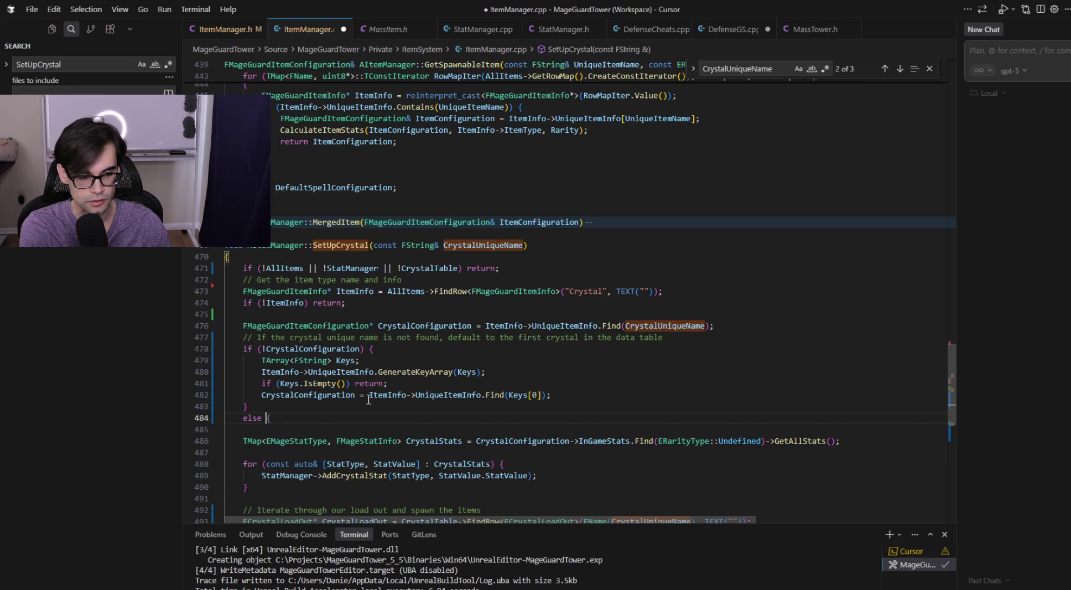
{"action": "key", "text": "Return"}
{"action": "key", "text": "Up"}
{"action": "key", "text": "Up"}
{"action": "key", "text": "Up"}
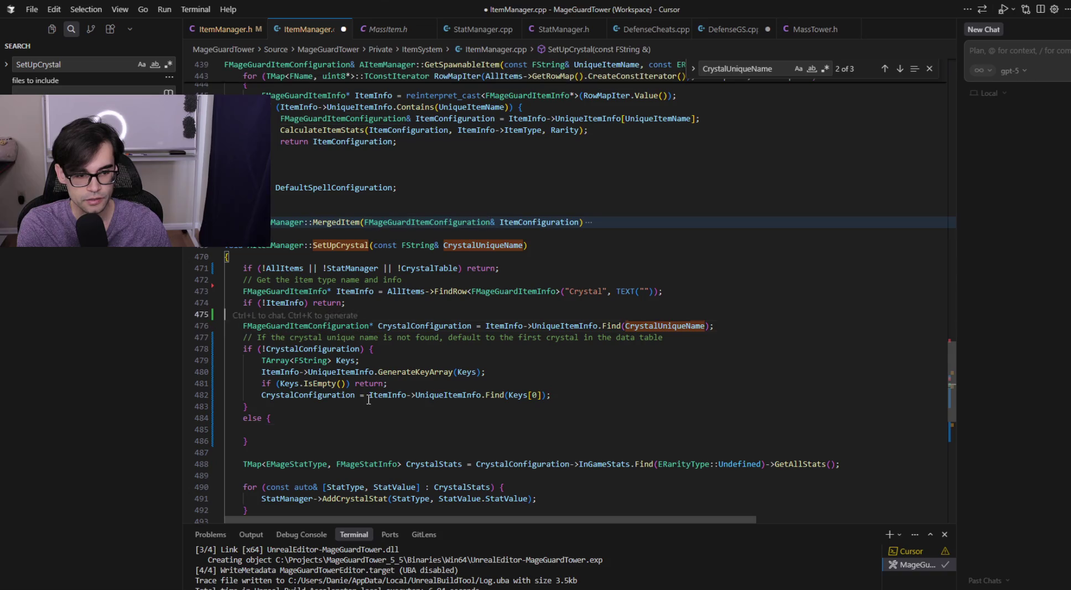
- Change the if condition to test CrystalUniqueName instead of CrystalConfiguration
{"action": "key", "text": "Up"}
{"action": "key", "text": "Up"}
{"action": "key", "text": "Up"}
{"action": "key", "text": "Down"}
{"action": "key", "text": "Down"}
{"action": "key", "text": "Down"}
{"action": "key", "text": "ctrl+Right"}
{"action": "key", "text": "ctrl+Right"}
{"action": "key", "text": "ctrl+Right"}
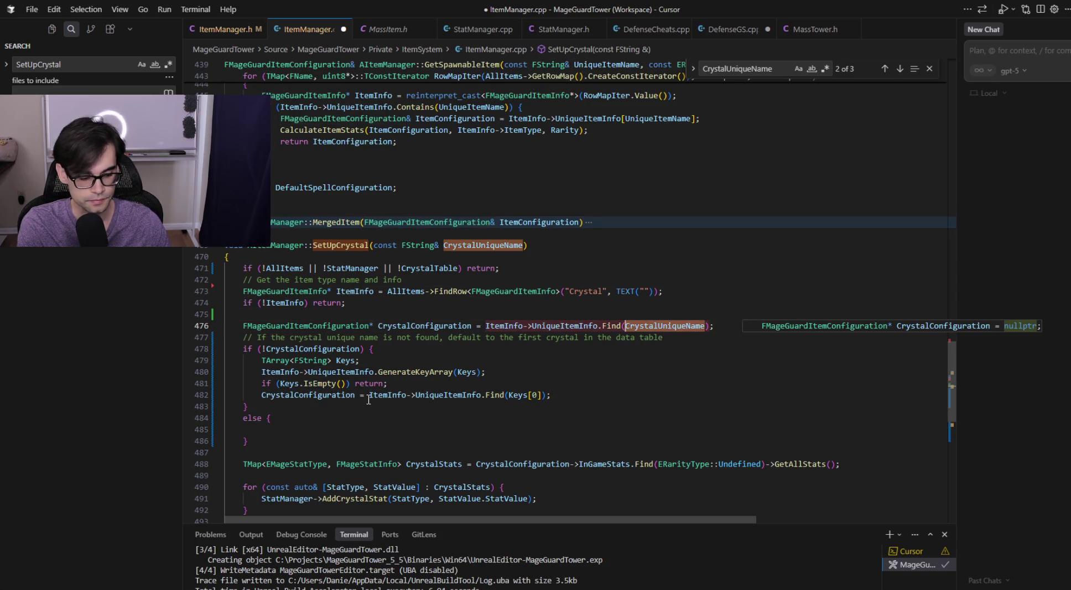
{"action": "key", "text": "Down"}
{"action": "key", "text": "Down"}
{"action": "key", "text": "ctrl+Left"}
{"action": "key", "text": "ctrl+Left"}
{"action": "key", "text": "ctrl+shift+Left"}
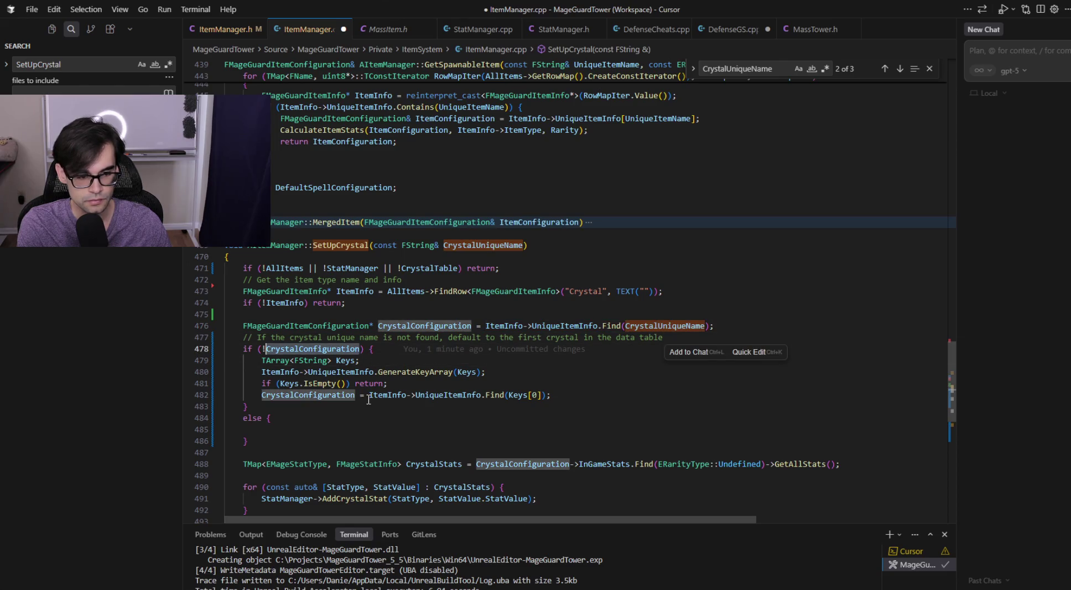
{"action": "key", "text": "BackSpace"}
{"action": "key", "text": "BackSpace"}
{"action": "type", "text": "CrystalUniqueName"}
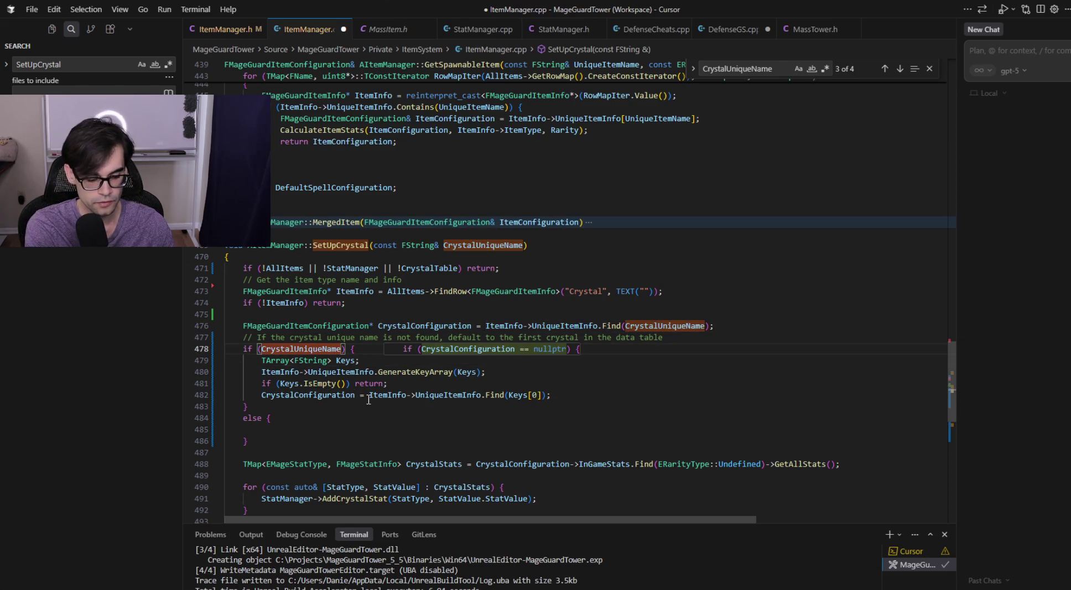
{"action": "type", "text": ".IsEmpty"}
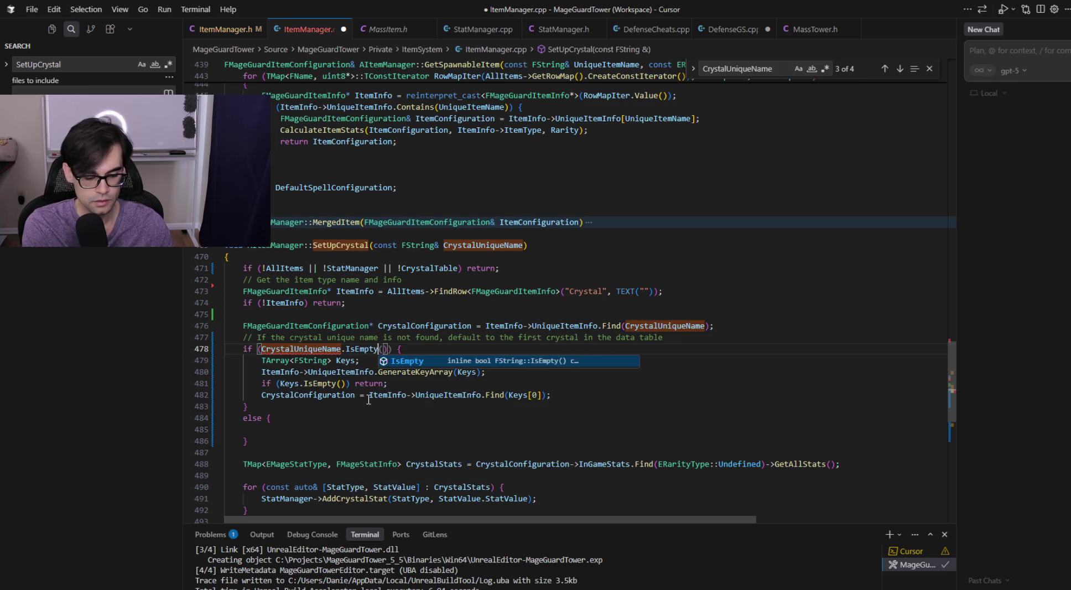
{"action": "key", "text": "Tab"}
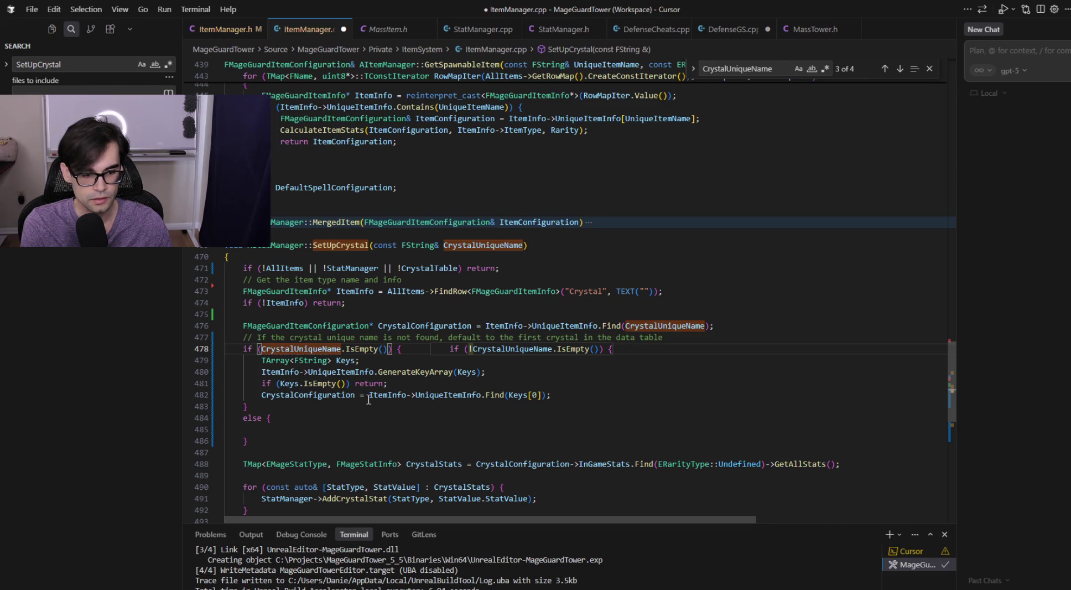
{"action": "key", "text": "ctrl+shift+Left"}
{"action": "key", "text": "ctrl+shift+Left"}
{"action": "key", "text": "ctrl+shift+Left"}
{"action": "key", "text": "ctrl+shift+Right"}
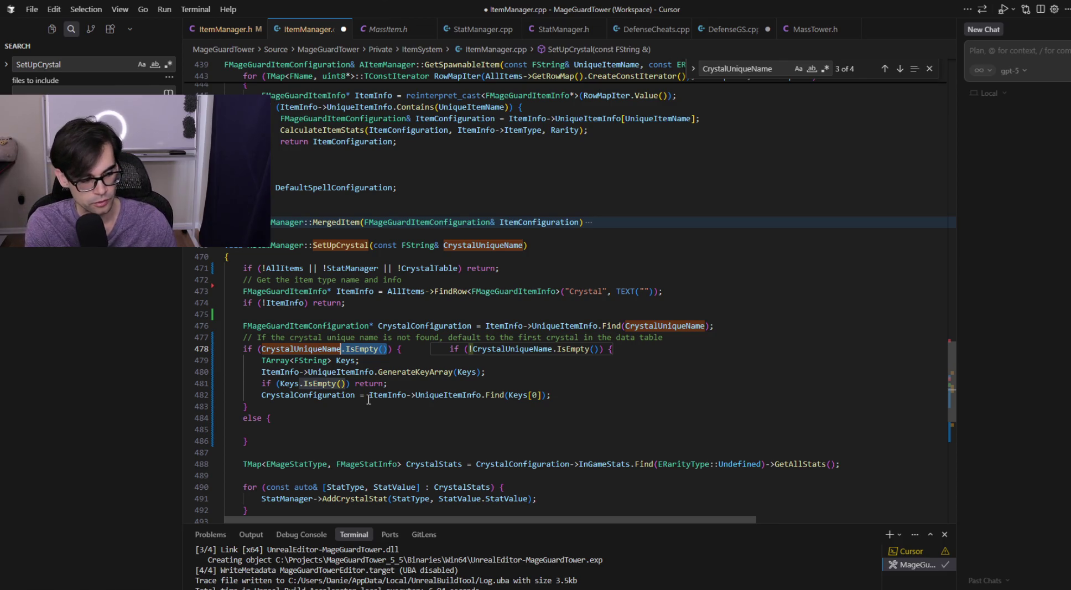
{"action": "key", "text": "BackSpace"}
- Move the first-key fallback lines (Keys array lookup) from the if block into the else block
{"action": "key", "text": "Down"}
{"action": "key", "text": "Down"}
{"action": "key", "text": "Down"}
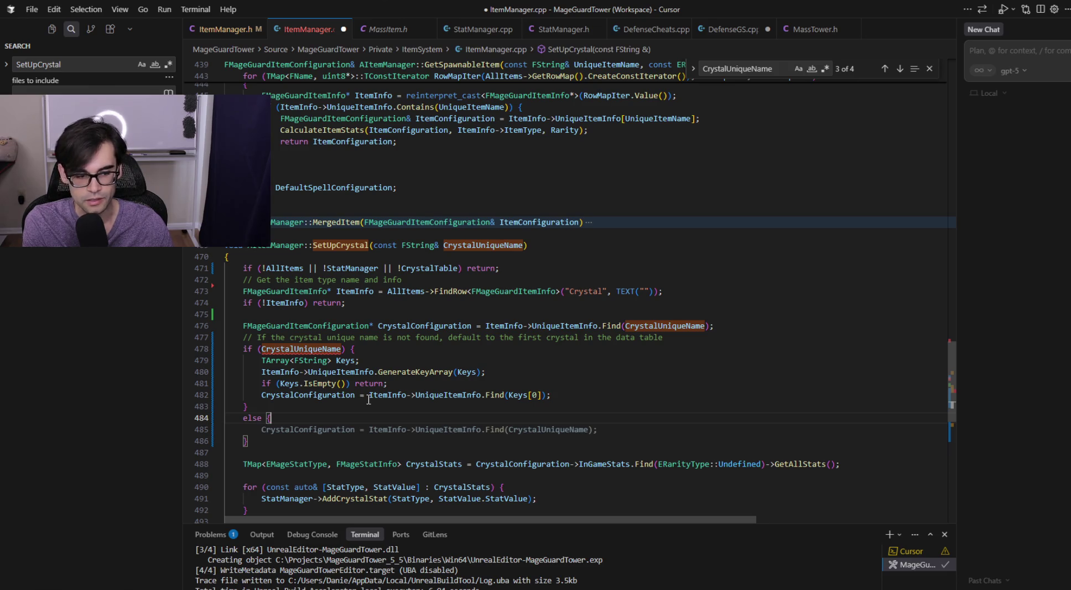
{"action": "key", "text": "Up"}
{"action": "key", "text": "Up"}
{"action": "key", "text": "End"}
{"action": "key", "text": "shift+Up"}
{"action": "key", "text": "shift+Up"}
{"action": "key", "text": "shift+Up"}
{"action": "key", "text": "BackSpace"}
{"action": "key", "text": "Down"}
{"action": "key", "text": "Down"}
{"action": "key", "text": "Down"}
{"action": "key", "text": "Tab"}
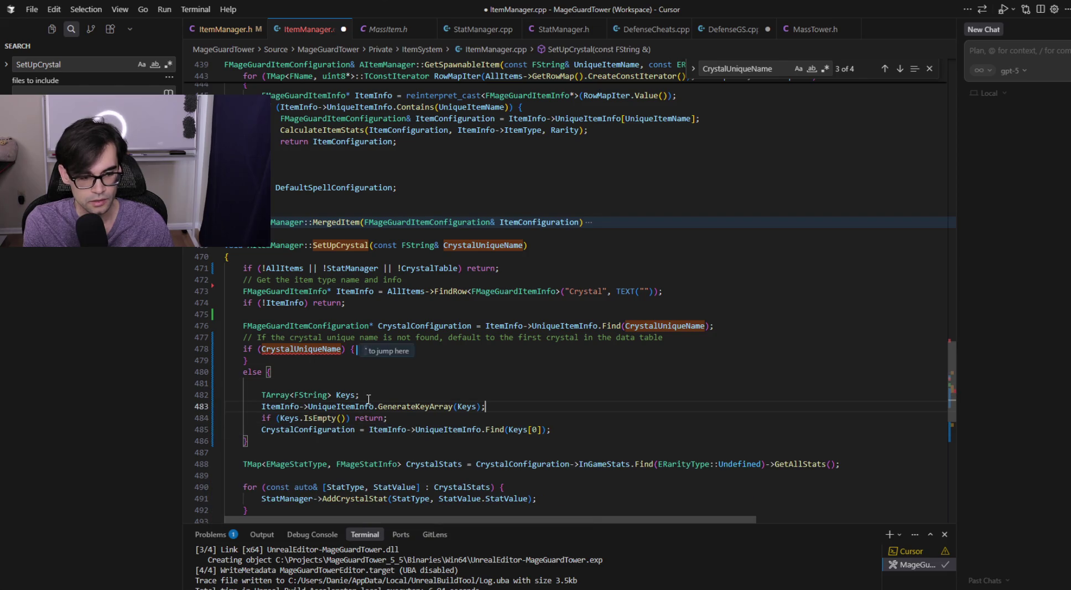
{"action": "key", "text": "Tab"}
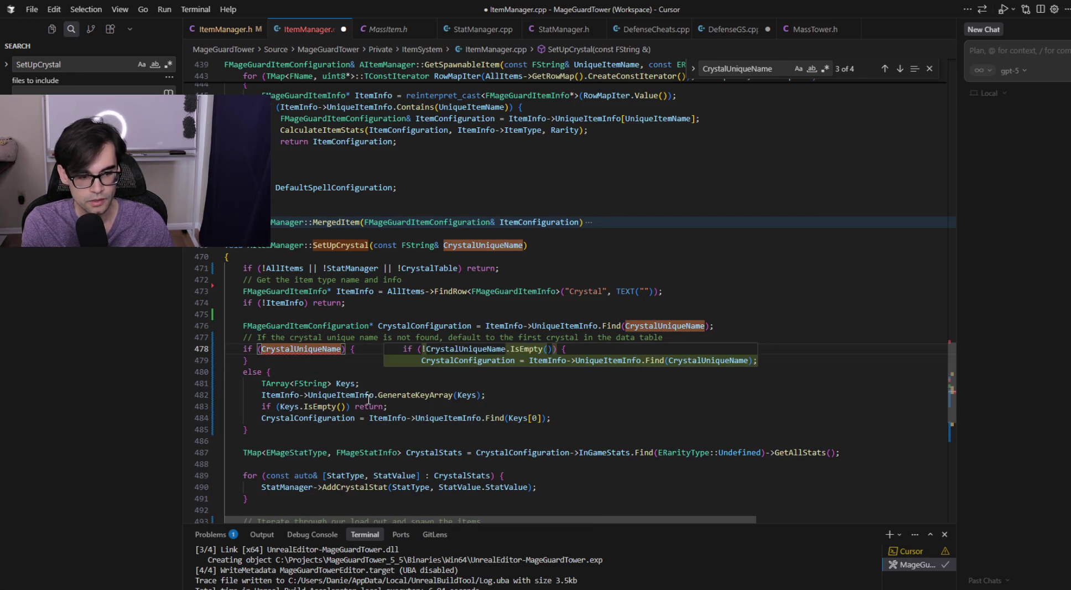
{"action": "key", "text": "Tab"}
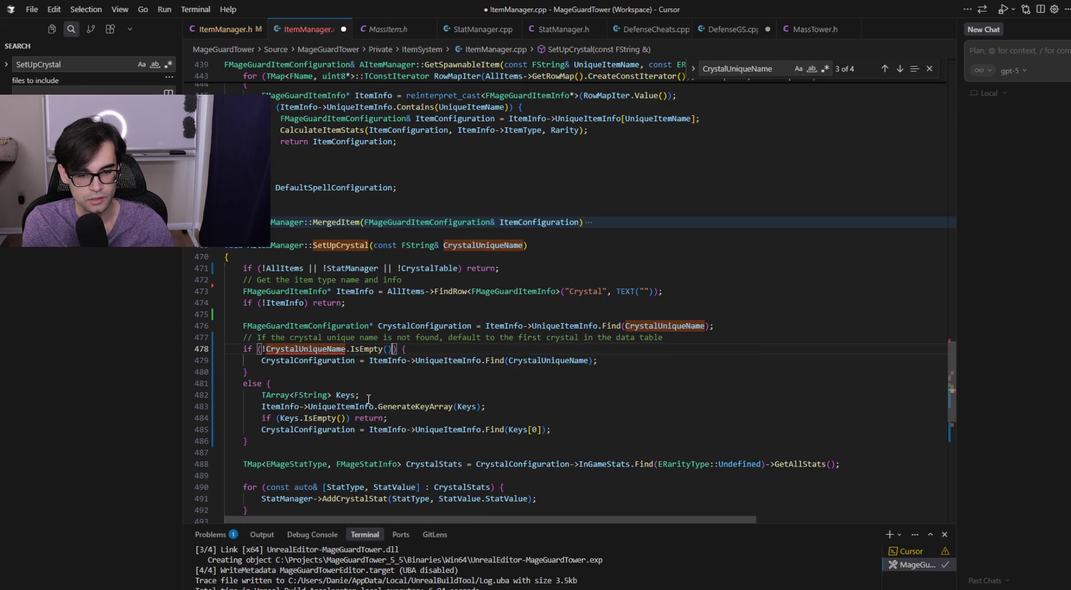
- Initialize CrystalConfiguration to nullptr on line 476 and save
{"action": "key", "text": "Up"}
{"action": "key", "text": "Up"}
{"action": "key", "text": "Up"}
{"action": "key", "text": "shift+End"}
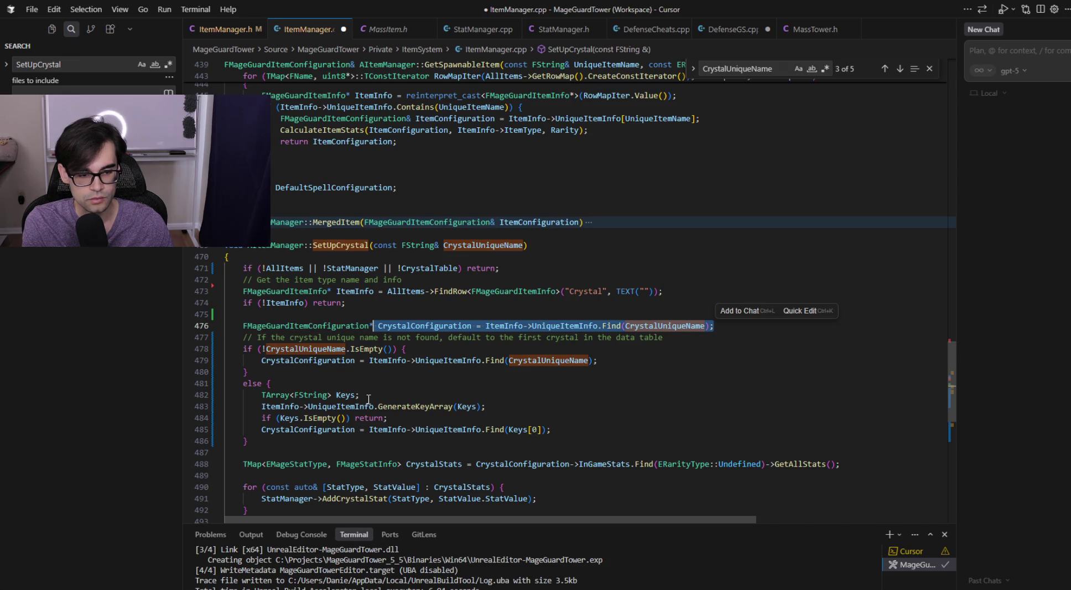
{"action": "key", "text": "BackSpace"}
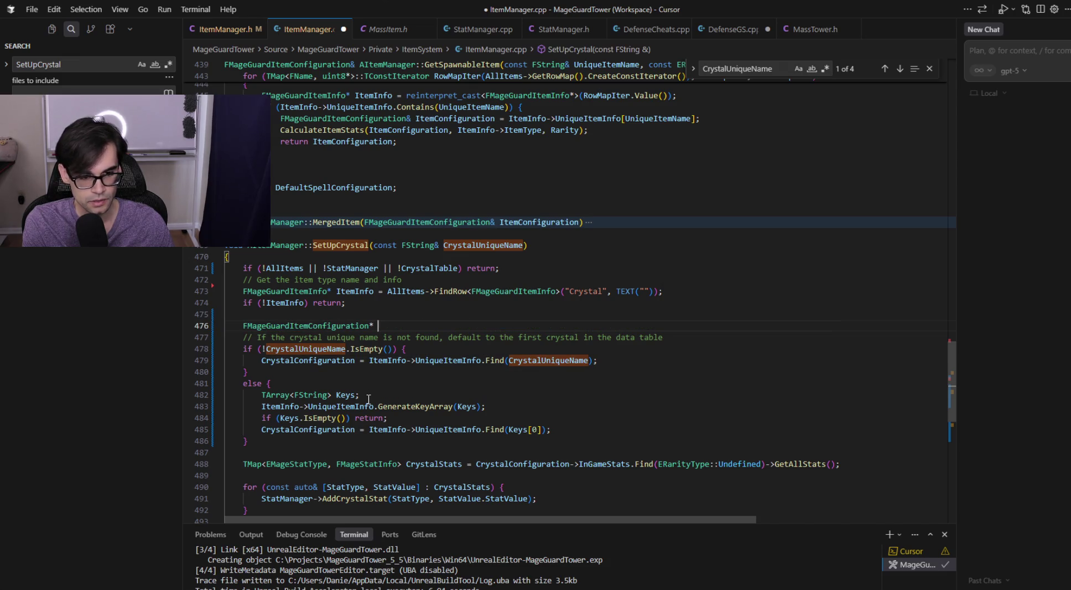
{"action": "key", "text": "Tab"}
{"action": "key", "text": "Tab"}
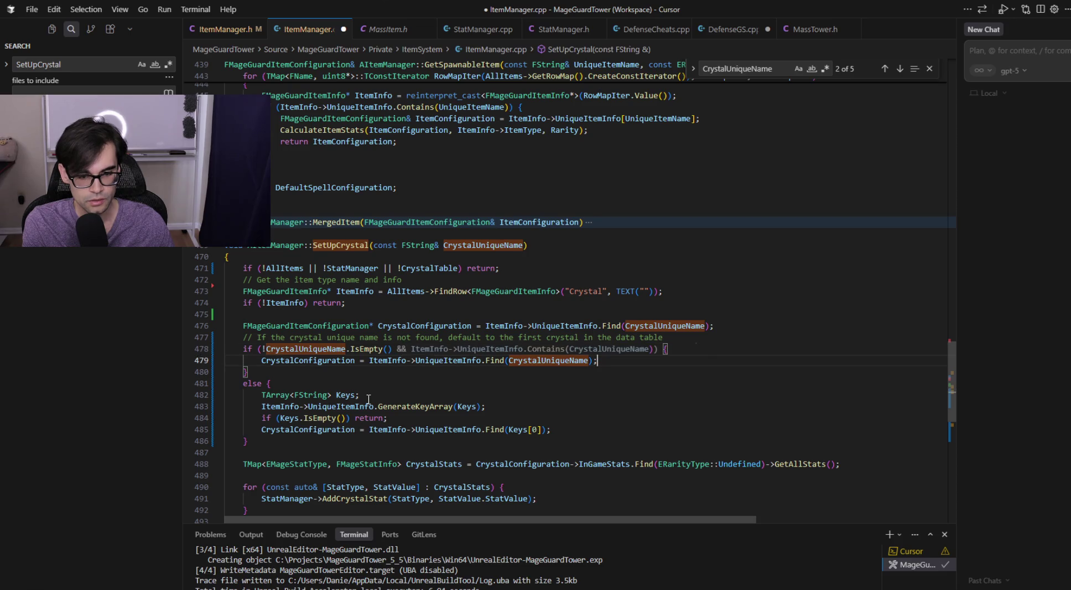
{"action": "key", "text": "shift+Up"}
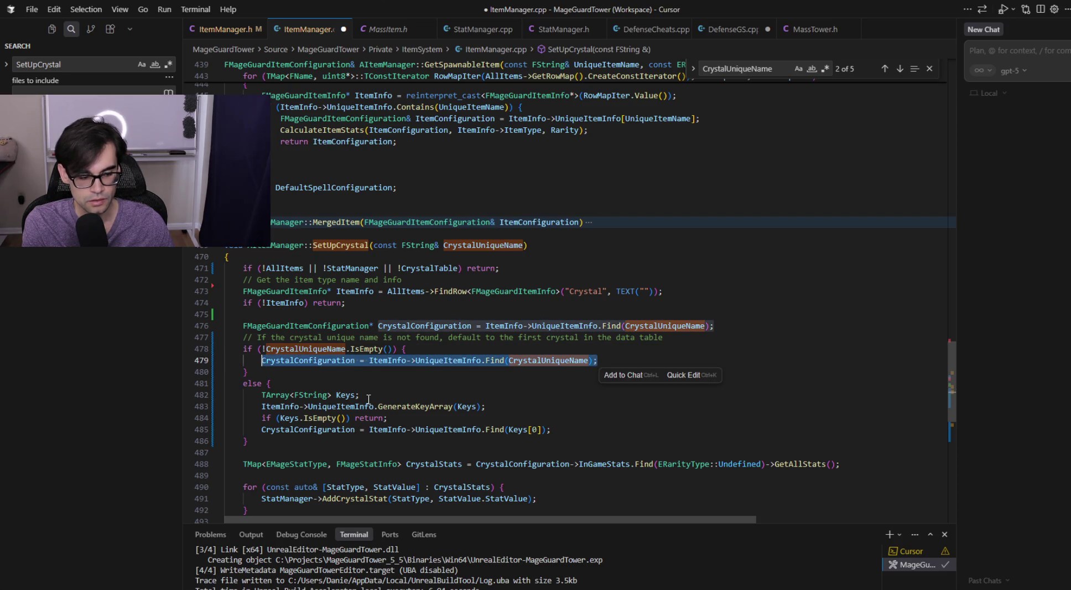
{"action": "key", "text": "Tab"}
{"action": "key", "text": "End"}
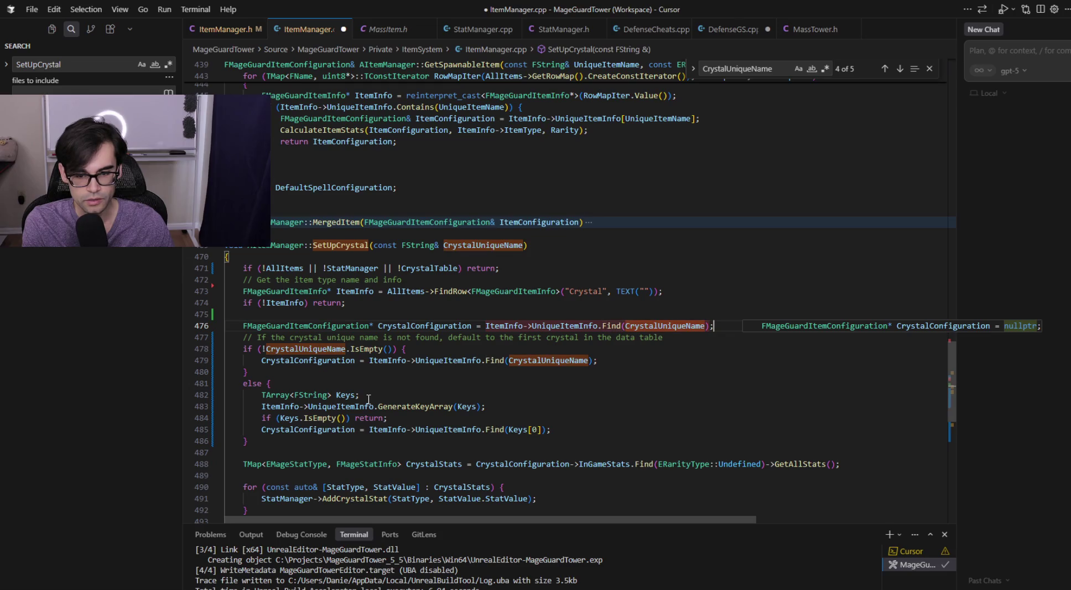
{"action": "key", "text": "ctrl+shift+Left"}
{"action": "key", "text": "ctrl+shift+Left"}
{"action": "key", "text": "ctrl+shift+Left"}
{"action": "type", "text": "nul"}
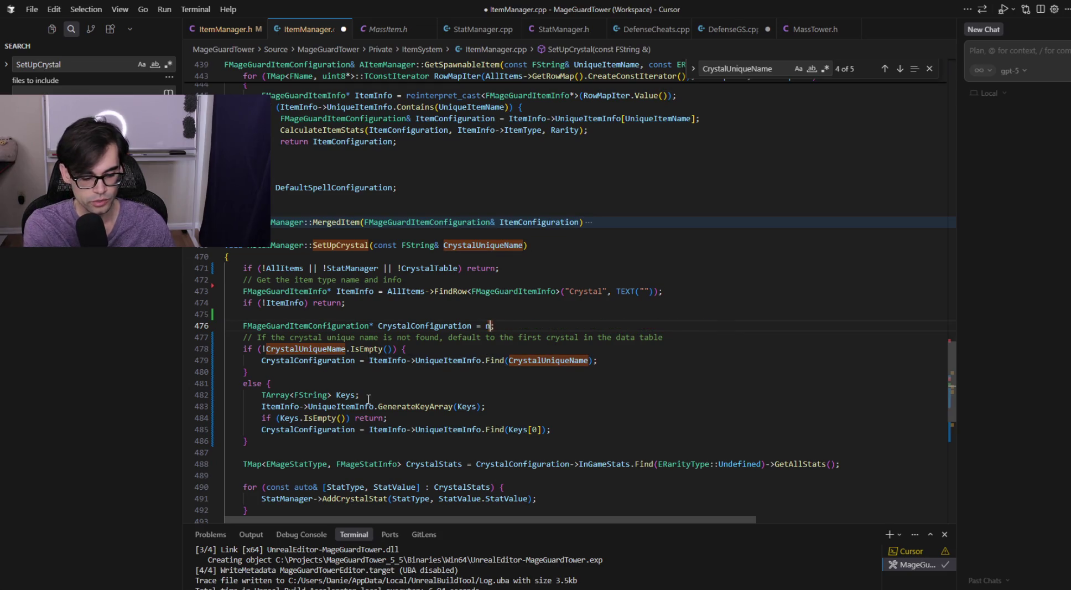
{"action": "type", "text": ";trp;"}
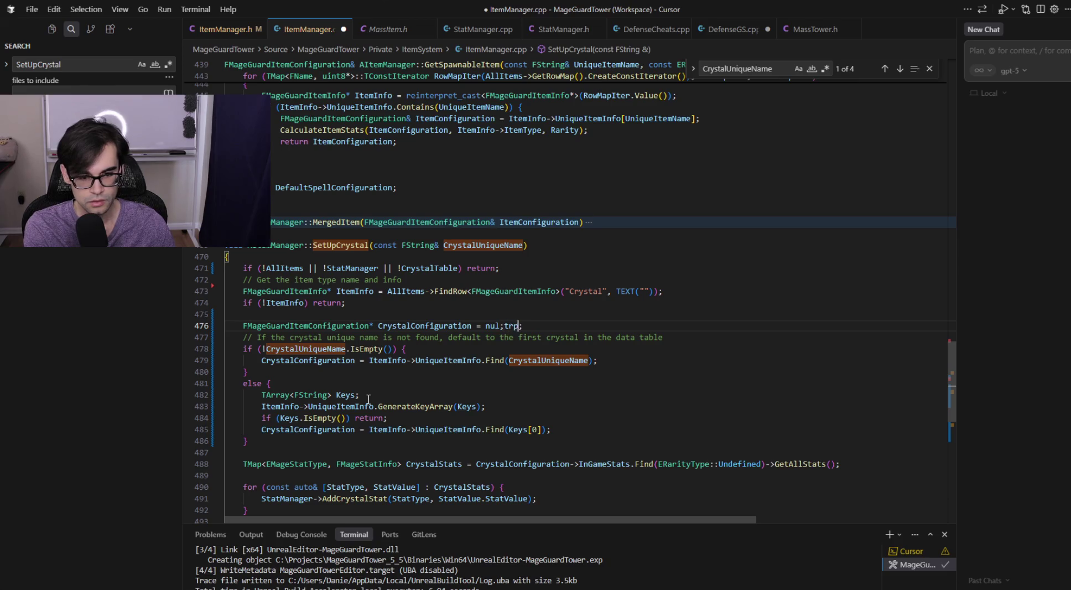
{"action": "key", "text": "Tab"}
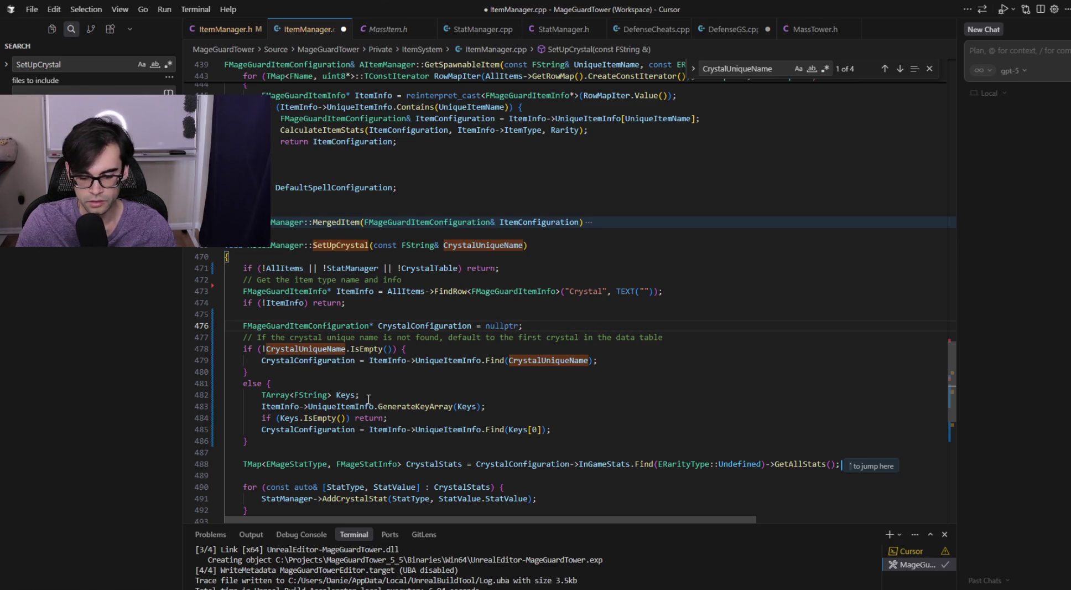
{"action": "key", "text": "ctrl+s"}
{"action": "key", "text": "Home"}
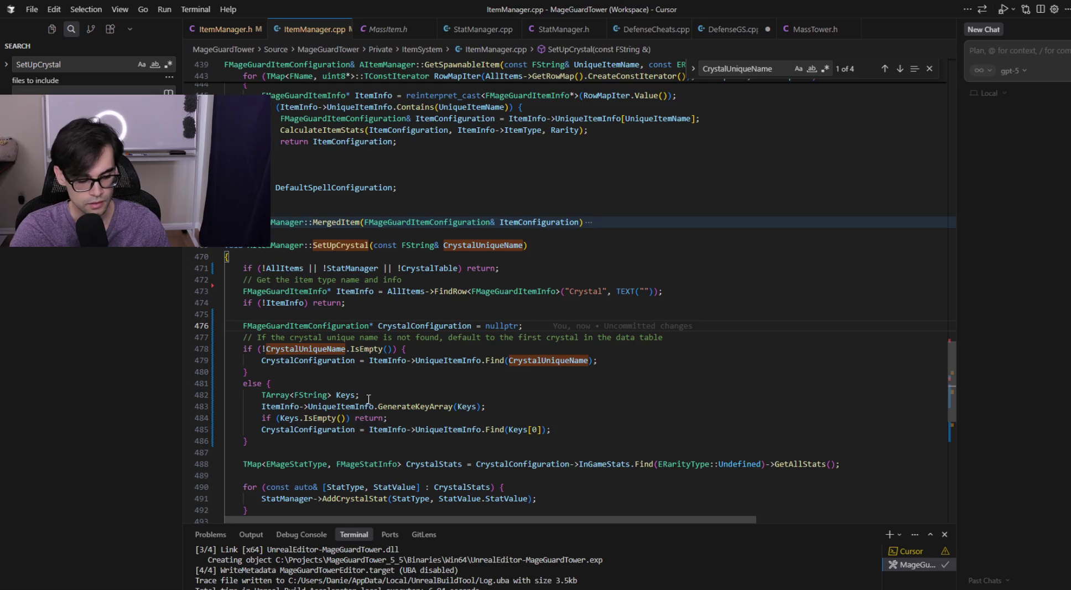
- Accept the FindRef fallback in the else branch and an if (!CrystalConfiguration) return; check, then save
{"action": "key", "text": "ctrl+Right"}
{"action": "key", "text": "ctrl+Right"}
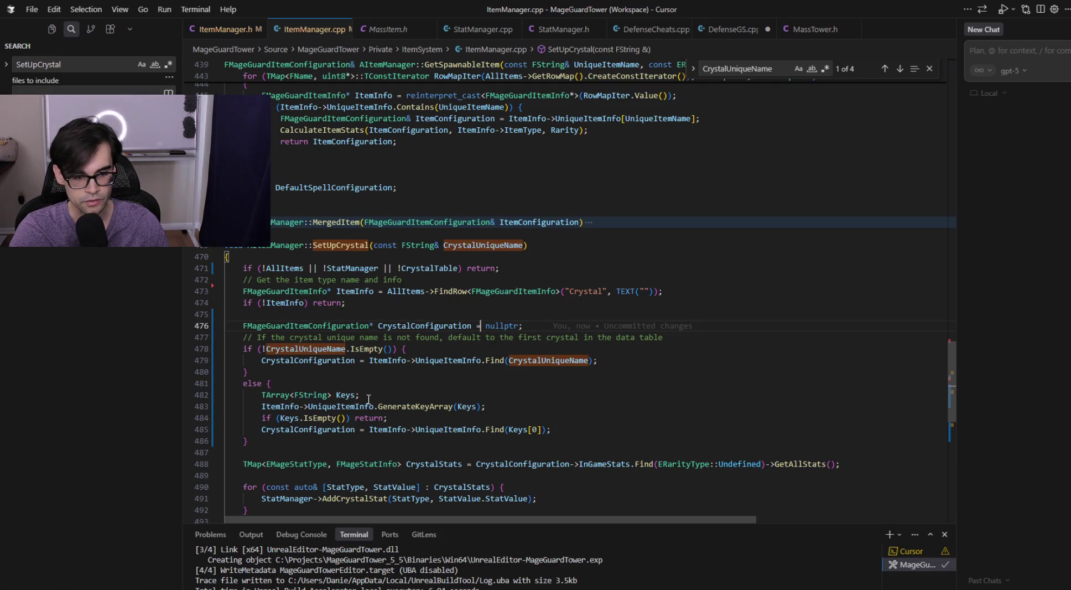
{"action": "key", "text": "Tab"}
{"action": "key", "text": "Tab"}
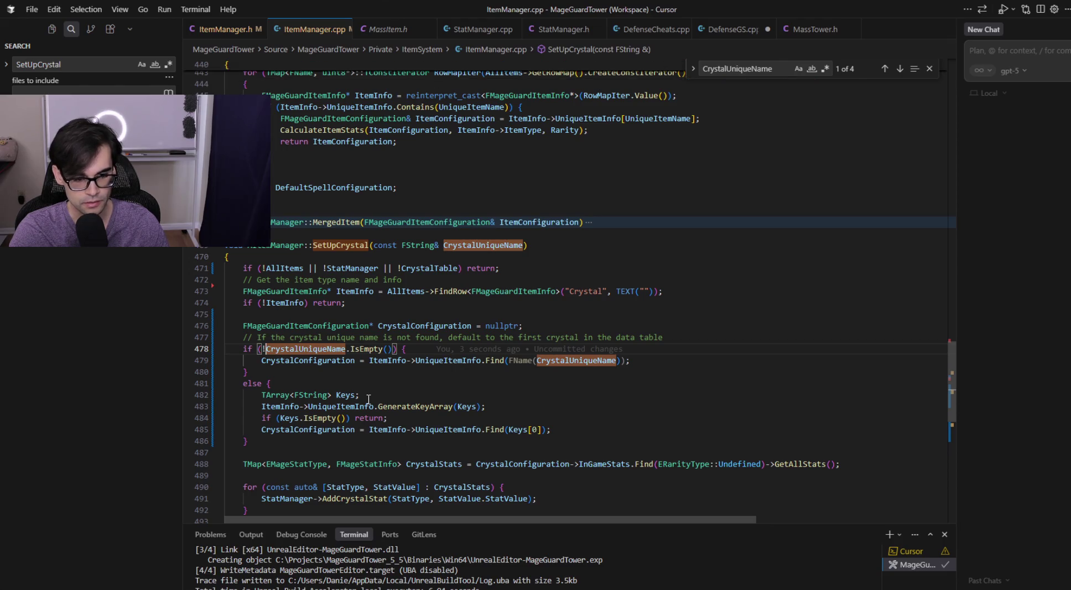
{"action": "key", "text": "Down"}
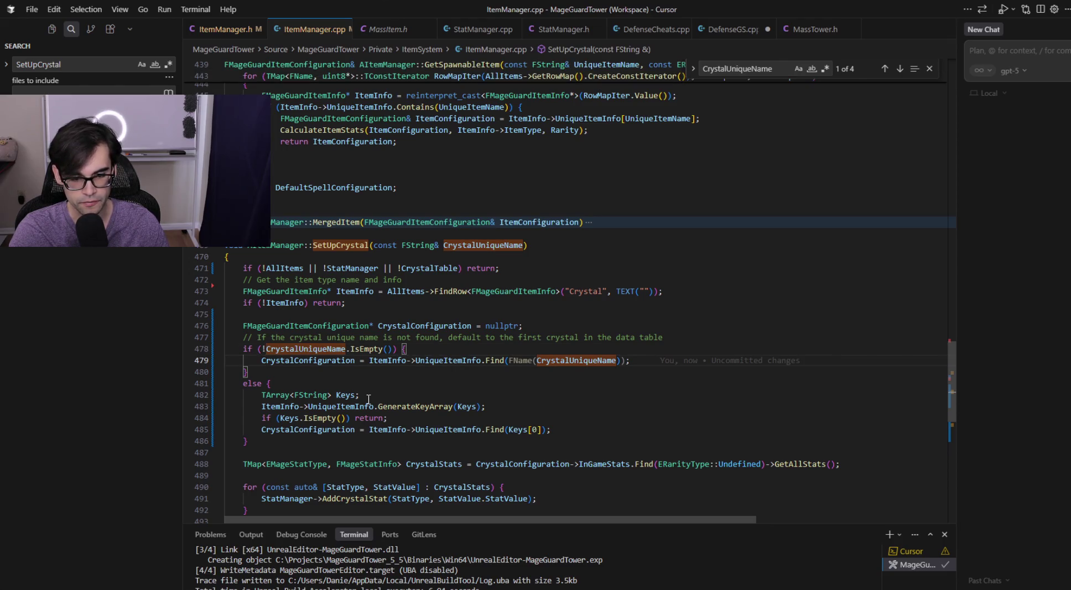
{"action": "key", "text": "Tab"}
{"action": "key", "text": "ctrl+z"}
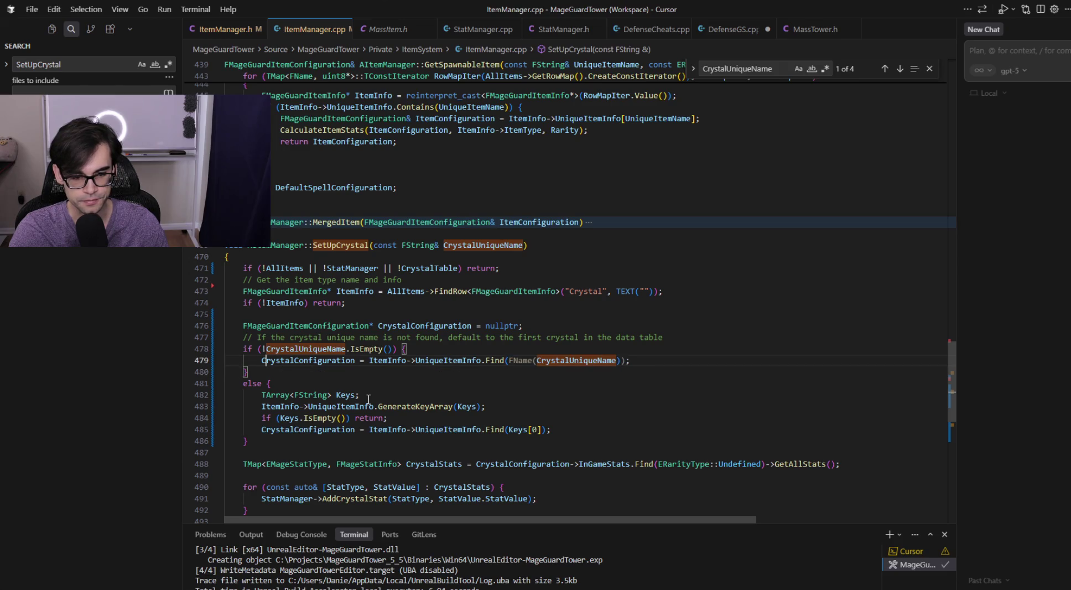
{"action": "key", "text": "Tab"}
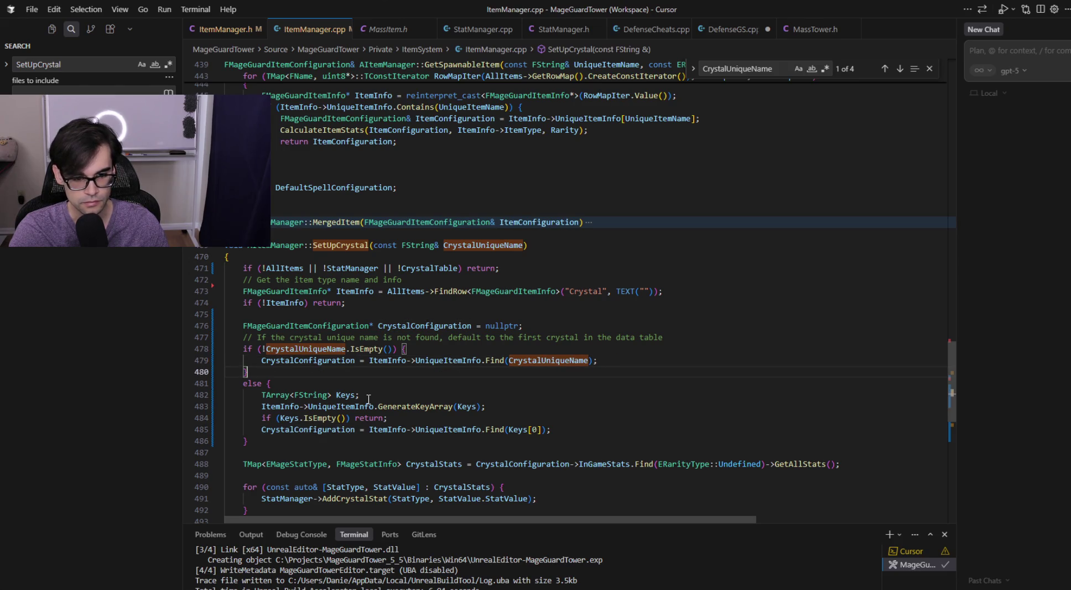
{"action": "key", "text": "Tab"}
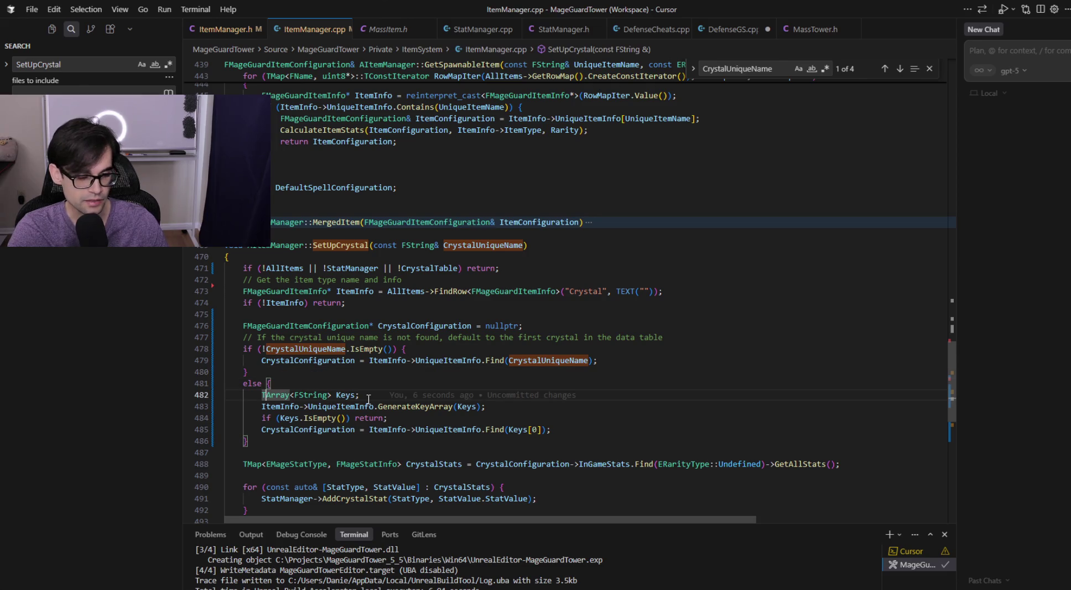
{"action": "key", "text": "Tab"}
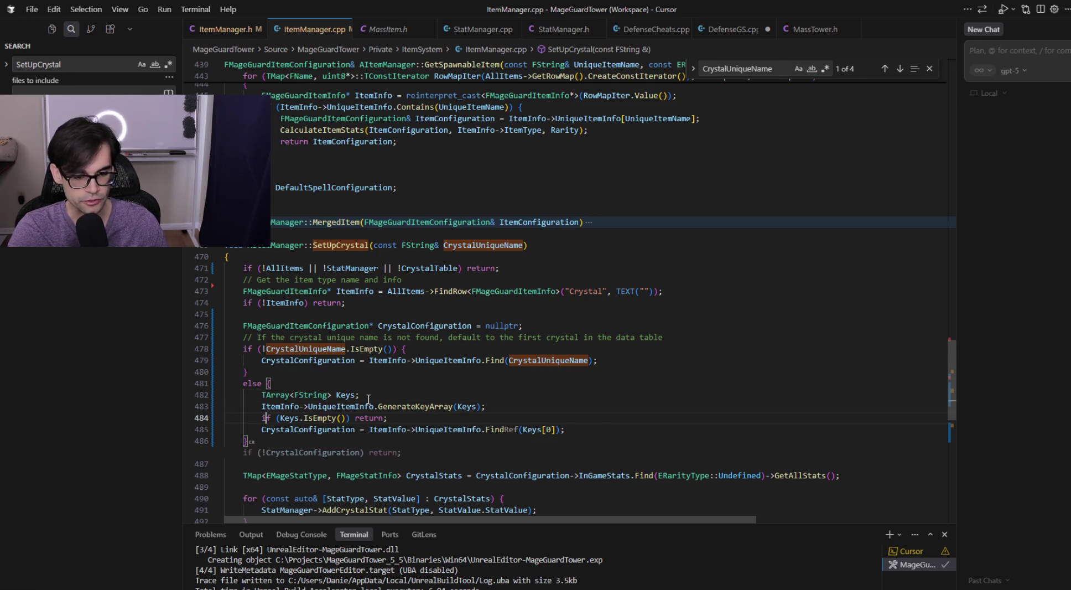
{"action": "key", "text": "Down"}
{"action": "key", "text": "Down"}
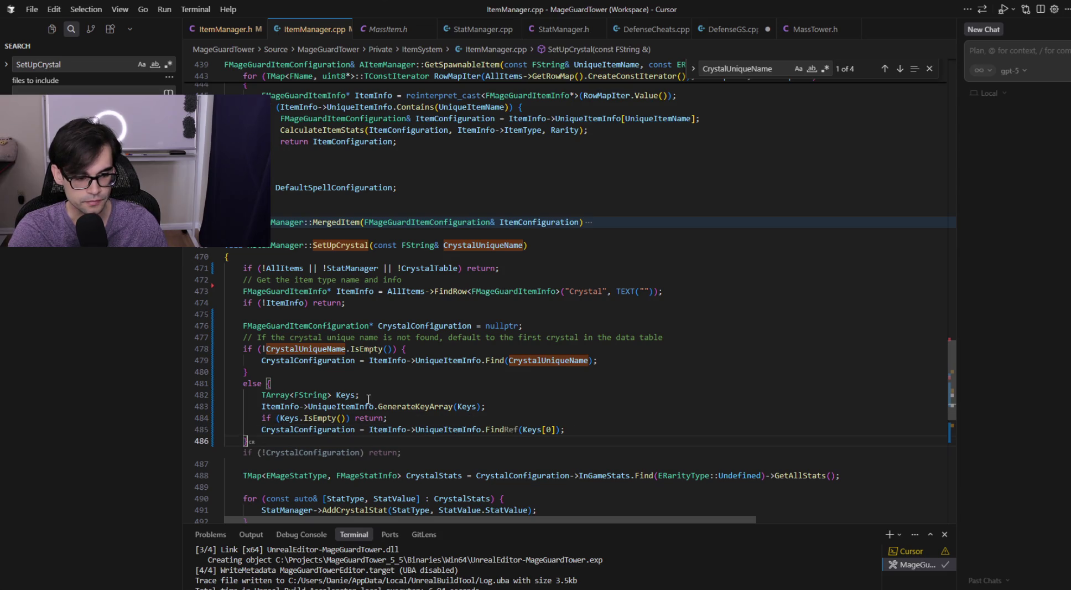
{"action": "key", "text": "Tab"}
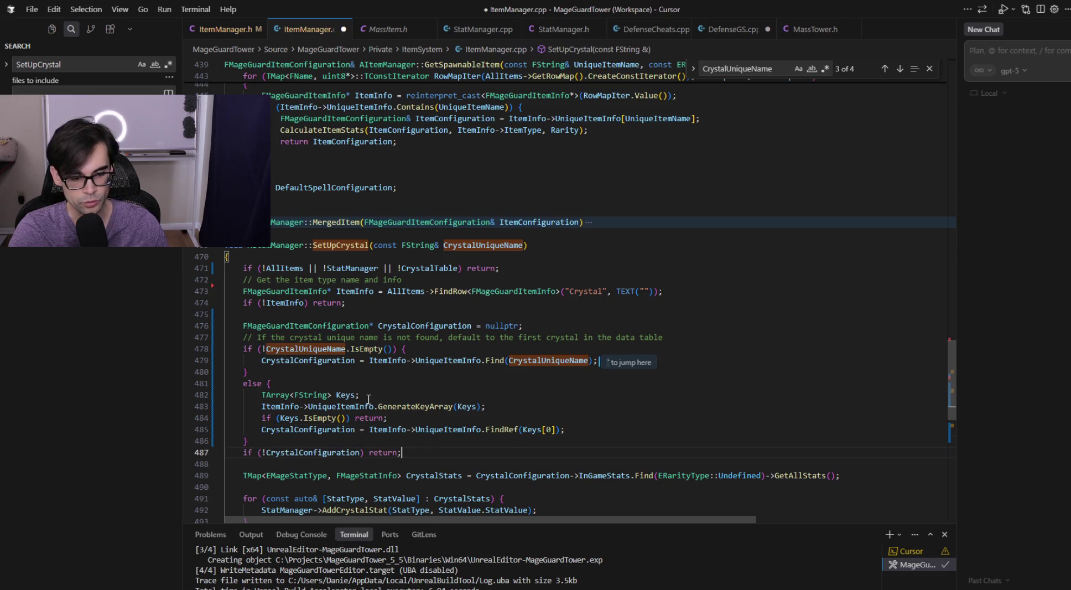
{"action": "key", "text": "ctrl+s"}
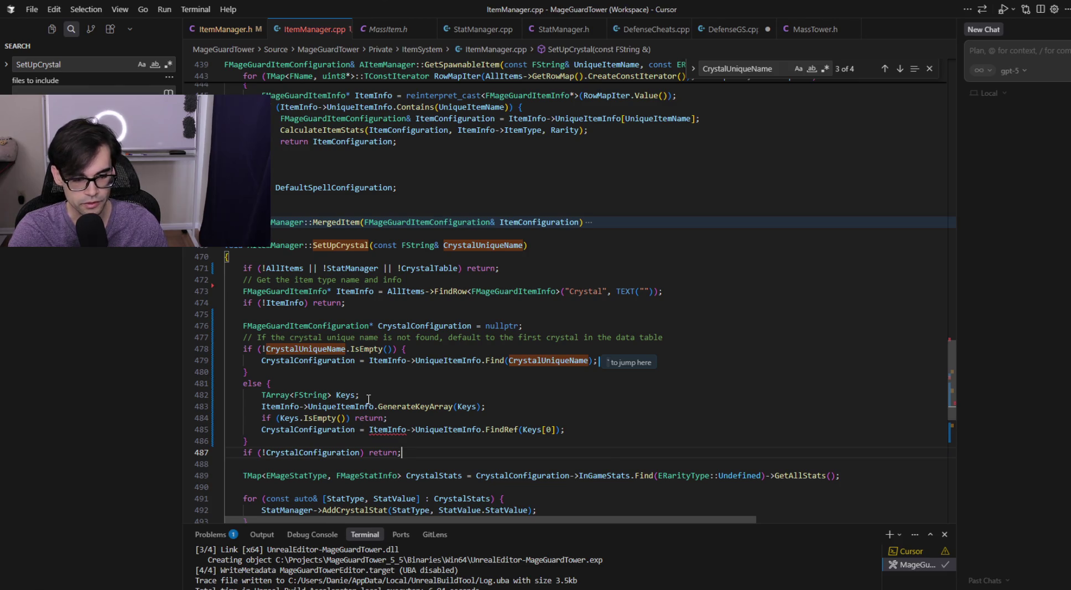
{"action": "key", "text": "Up"}
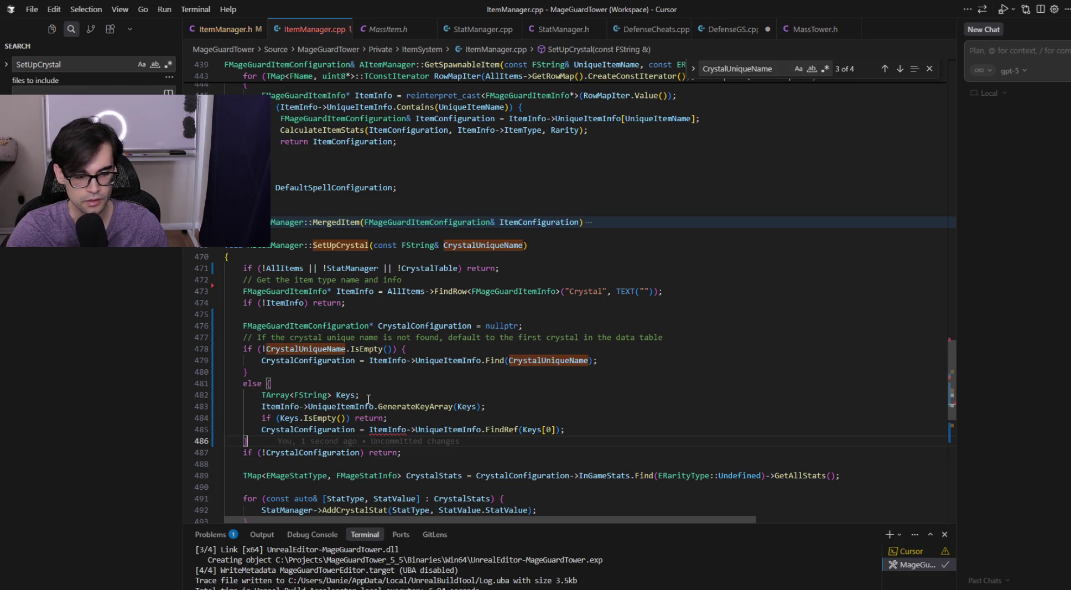
- Revert line 485 to a plain Find call and run a Live Coding recompile with Ctrl+Alt+F11
{"action": "key", "text": "Up"}
{"action": "key", "text": "Up"}
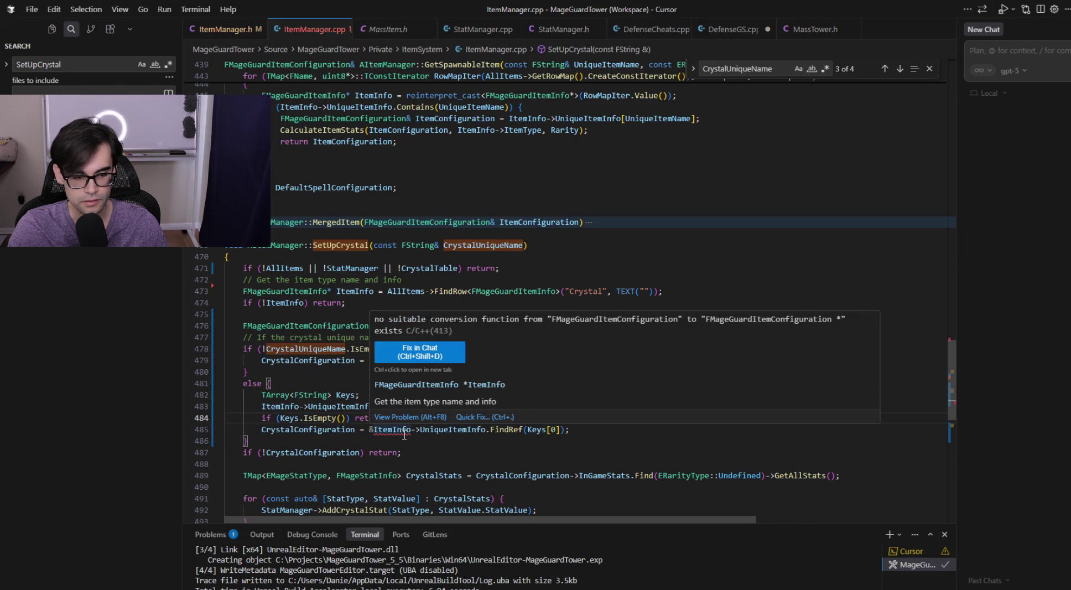
{"action": "left_click", "coordinate": [404, 434]}
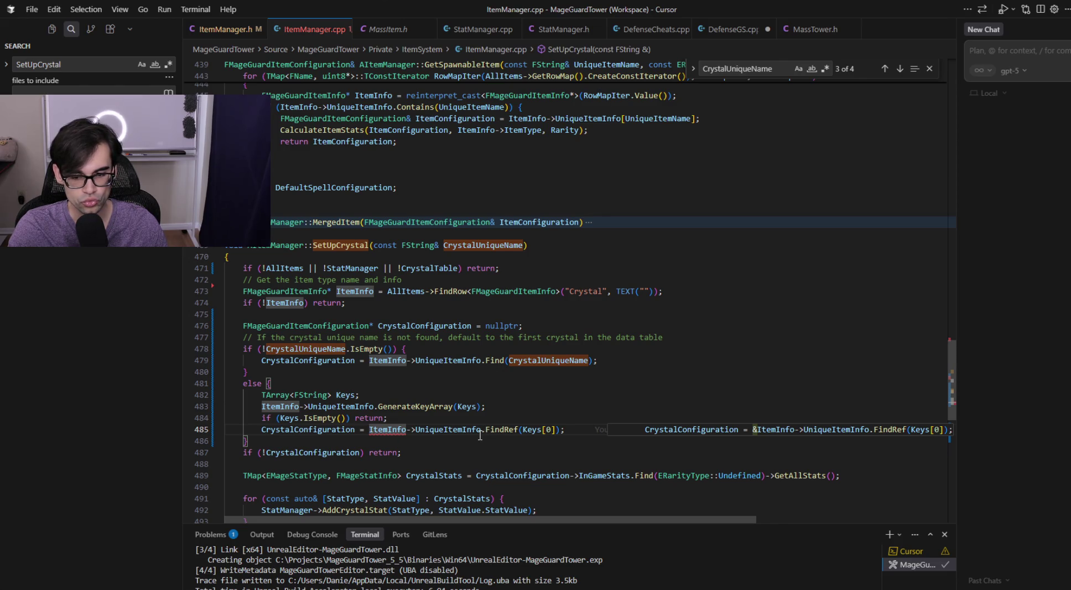
{"action": "key", "text": "Tab"}
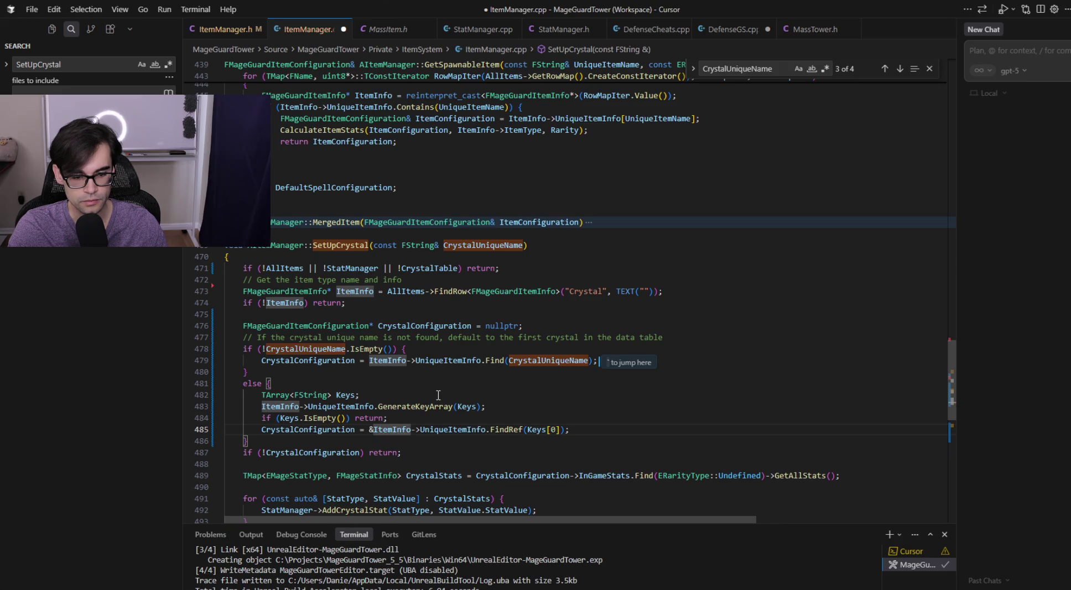
{"action": "left_click", "coordinate": [439, 394]}
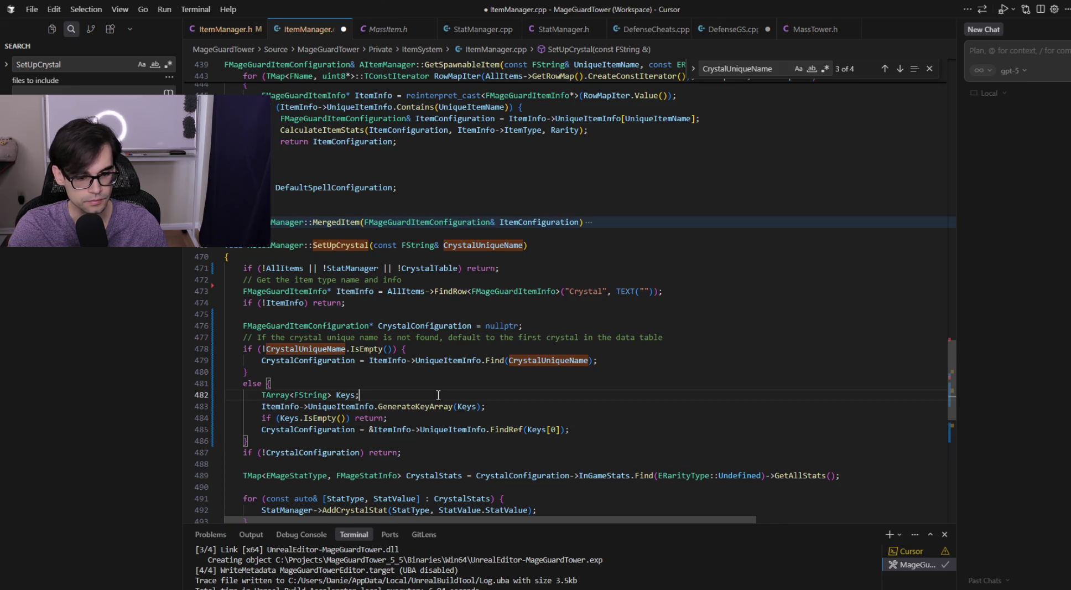
{"action": "left_click", "coordinate": [513, 428]}
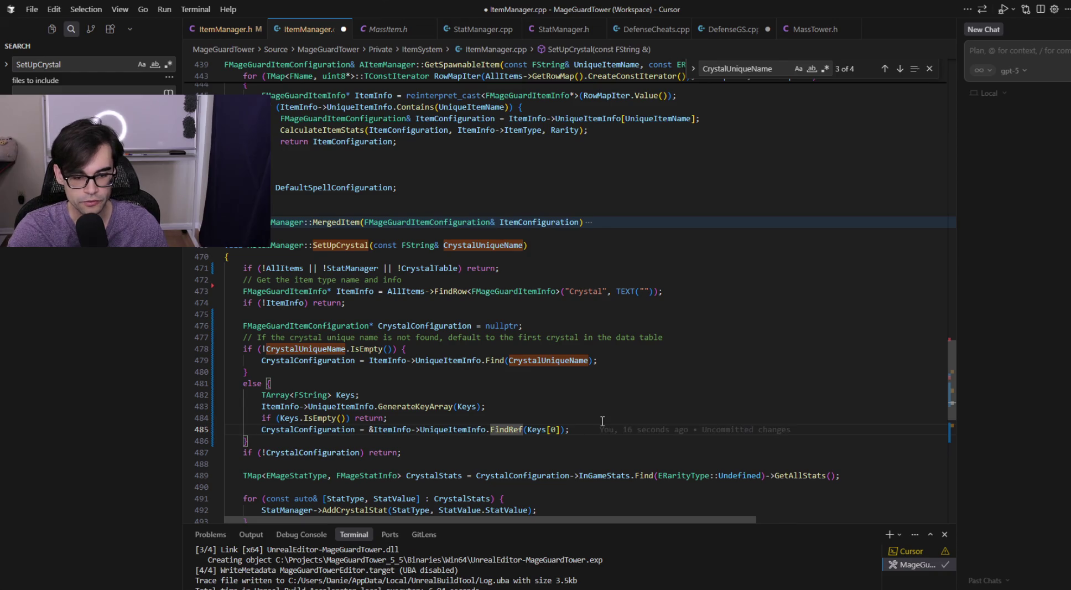
{"action": "key", "text": "ctrl+Left"}
{"action": "key", "text": "ctrl+Left"}
{"action": "key", "text": "ctrl+Left"}
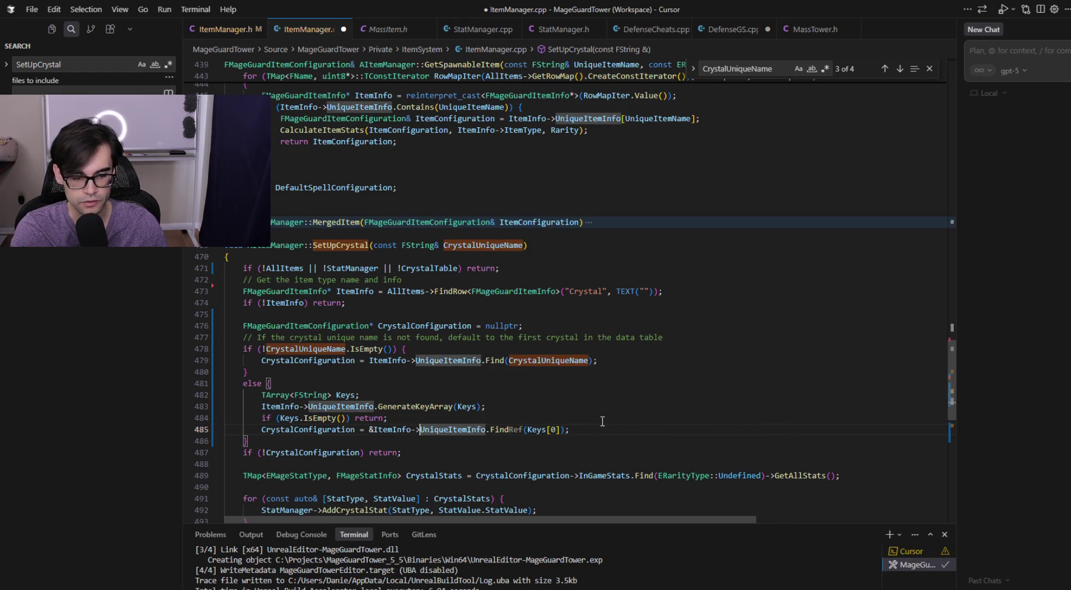
{"action": "key", "text": "ctrl+z"}
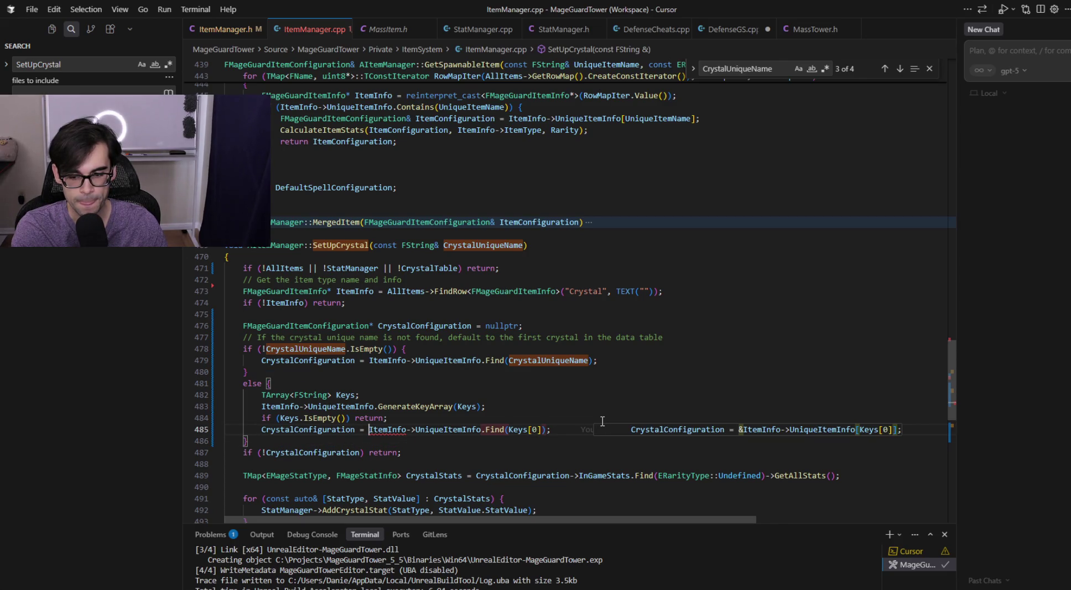
{"action": "key", "text": "Down"}
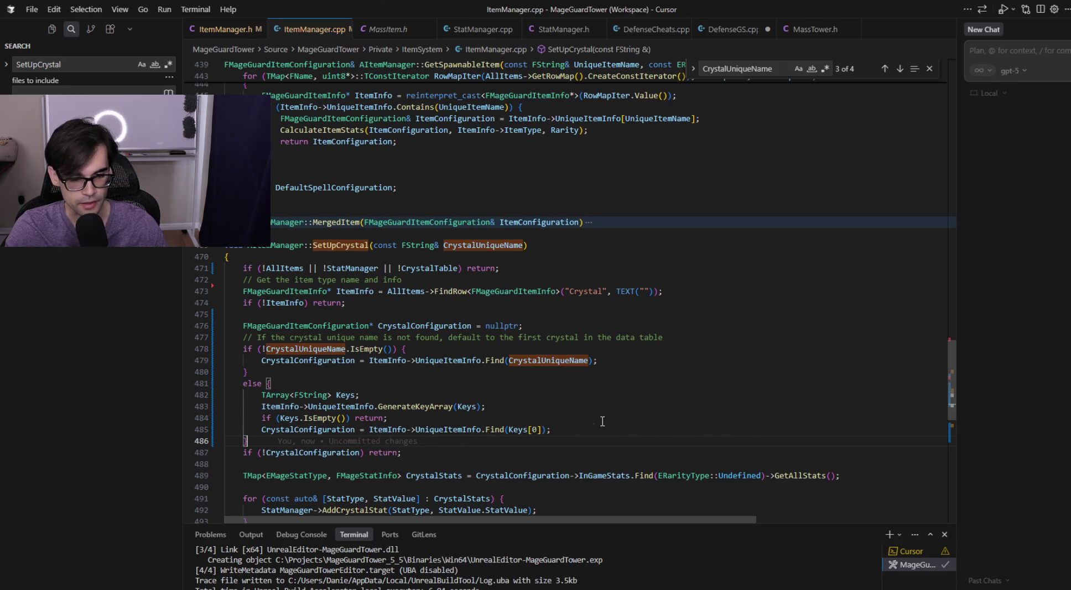
{"action": "key", "text": "Up"}
{"action": "key", "text": "Up"}
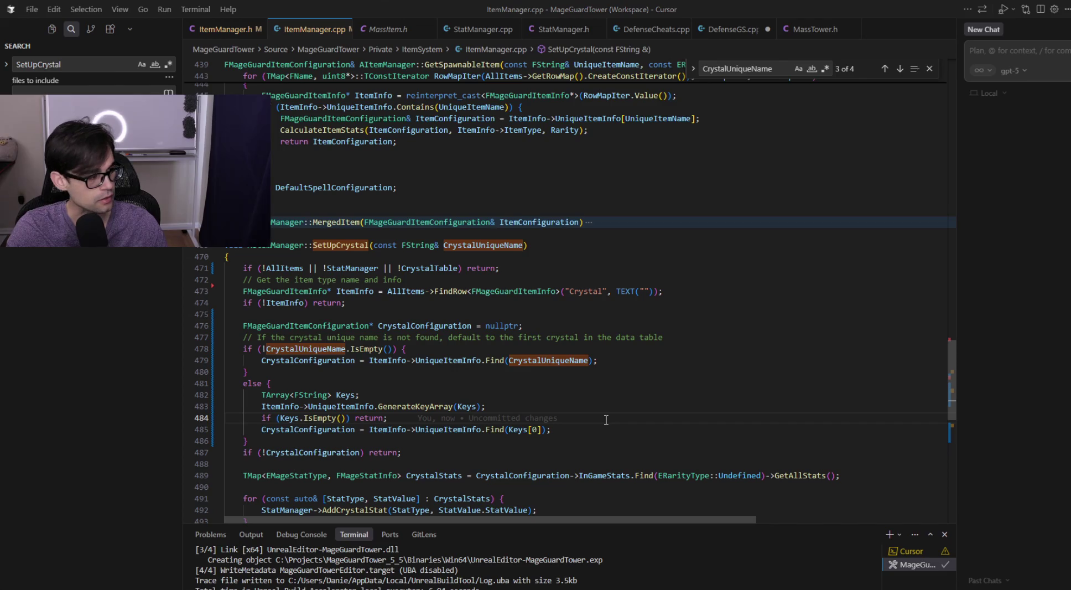
{"action": "key", "text": "alt+Tab"}
{"action": "key", "text": "ctrl+alt+F11"}
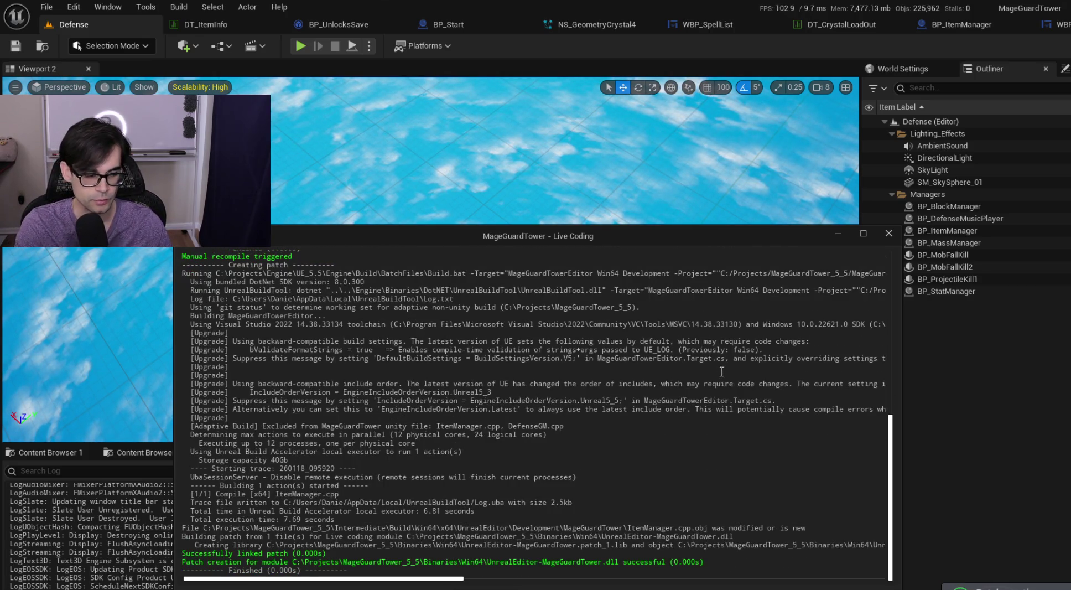
- Replay Defense, mark the invalid 'None' row warning, and dock DT_CrystalLoadOut beside DT_ItemInfo
{"action": "left_click", "coordinate": [888, 233]}
{"action": "left_click", "coordinate": [299, 44]}
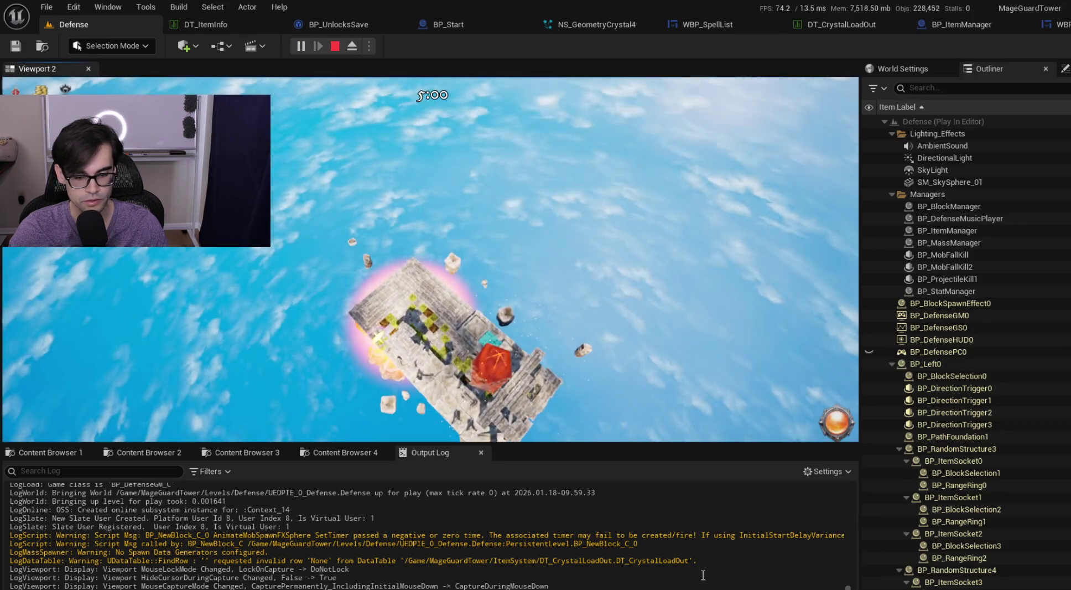
{"action": "left_click_drag", "start_coordinate": [712, 563], "coordinate": [214, 562]}
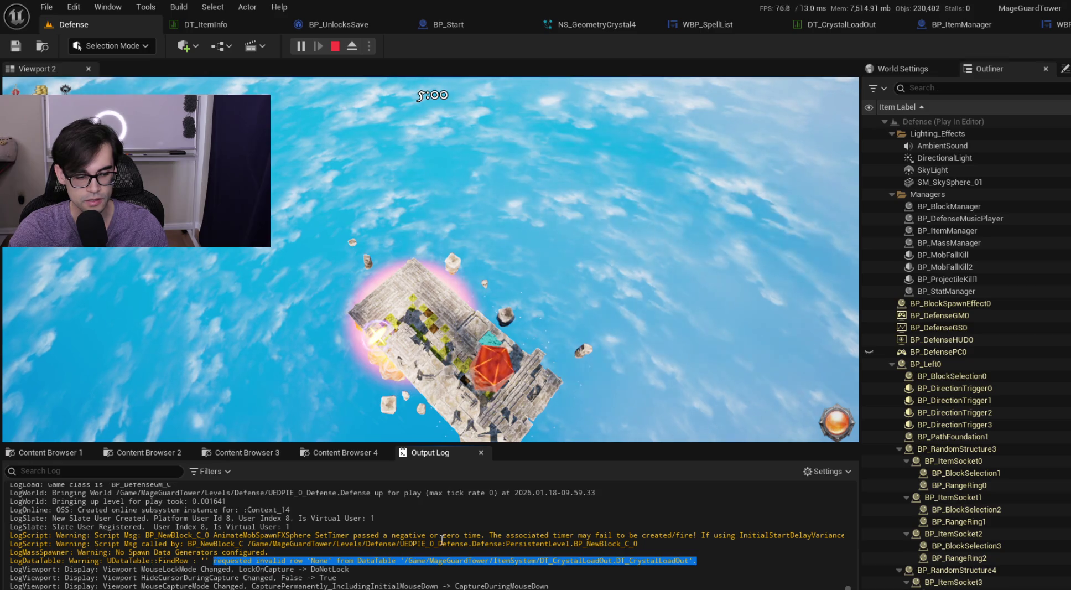
{"action": "left_click", "coordinate": [826, 24]}
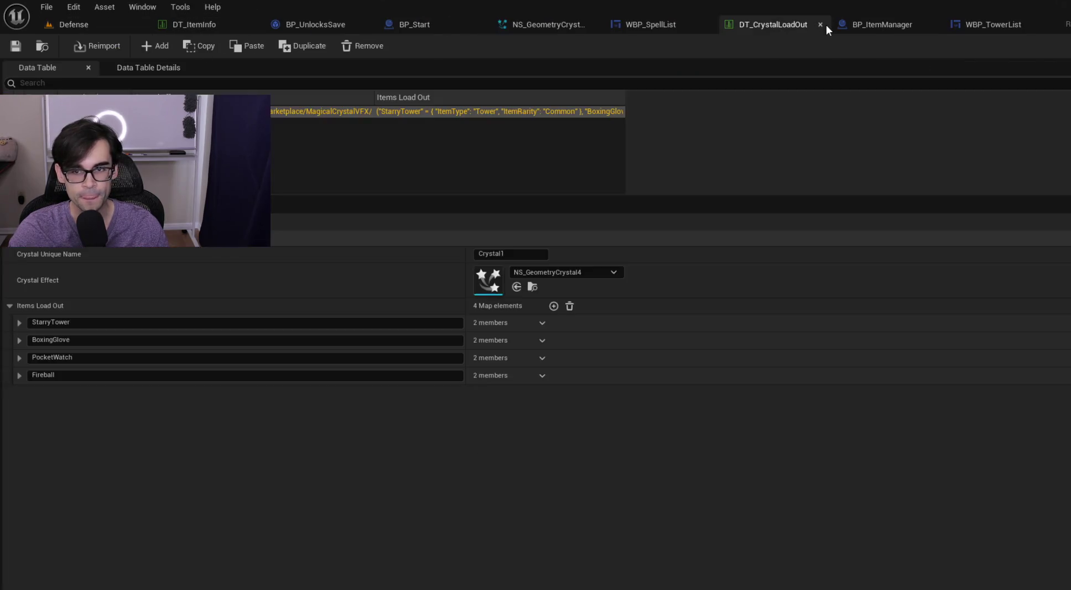
{"action": "mouse_move", "coordinate": [787, 23]}
{"action": "left_mouse_down"}
{"action": "mouse_move", "coordinate": [442, 35]}
{"action": "mouse_move", "coordinate": [315, 27]}
{"action": "left_mouse_up"}
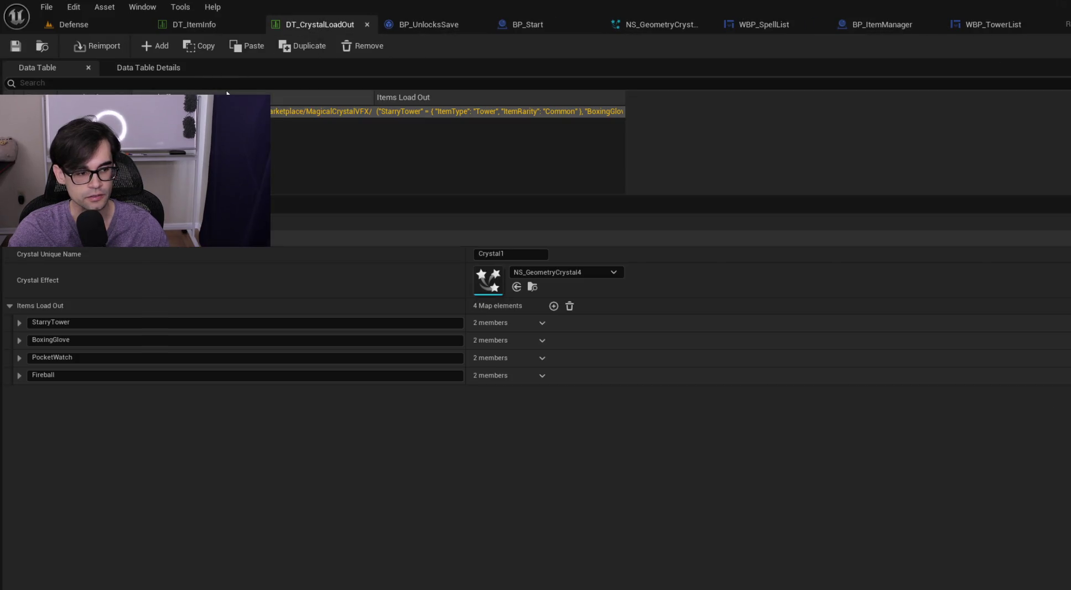
{"action": "left_click", "coordinate": [95, 26]}
- Insert the suggested GEngine->AddOnScreenDebugMessage line after the GenerateKeyArray call
{"action": "key", "text": "alt+Tab"}
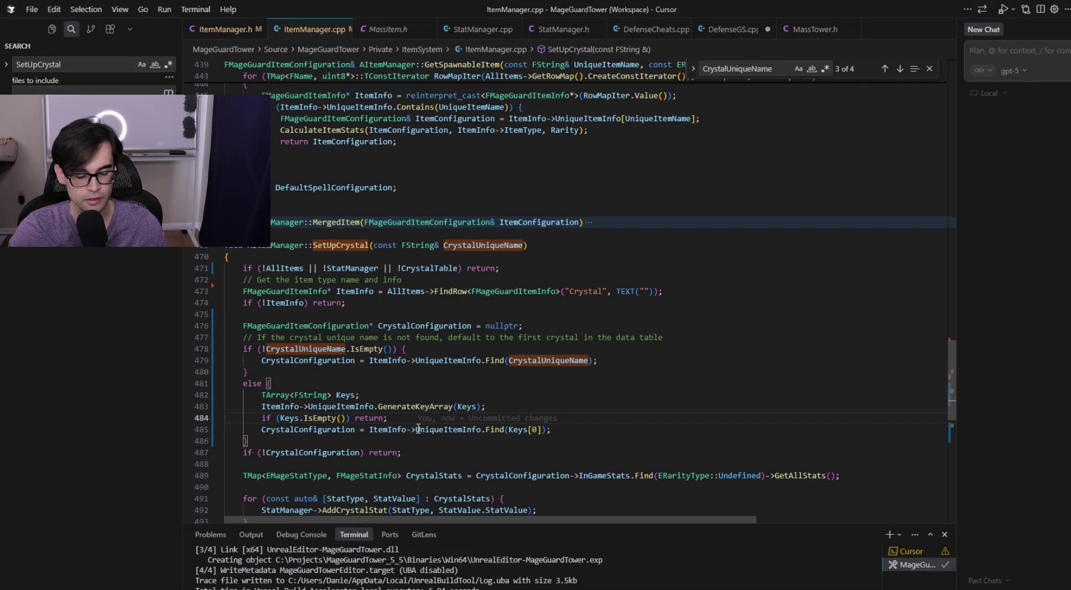
{"action": "left_click", "coordinate": [518, 431]}
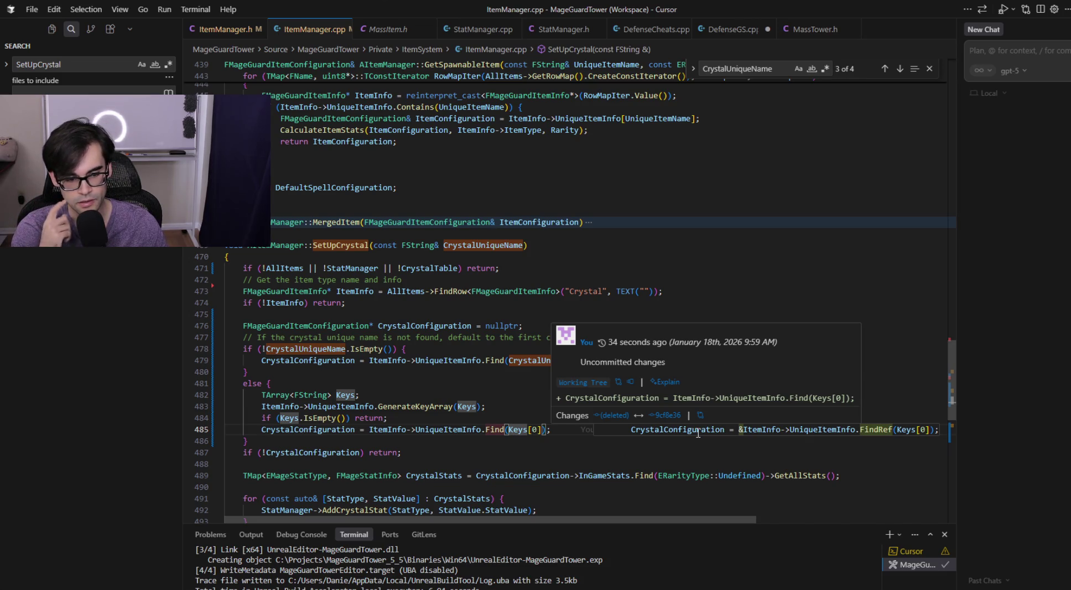
{"action": "key", "text": "shift+alt+Right"}
{"action": "key", "text": "shift+alt+Right"}
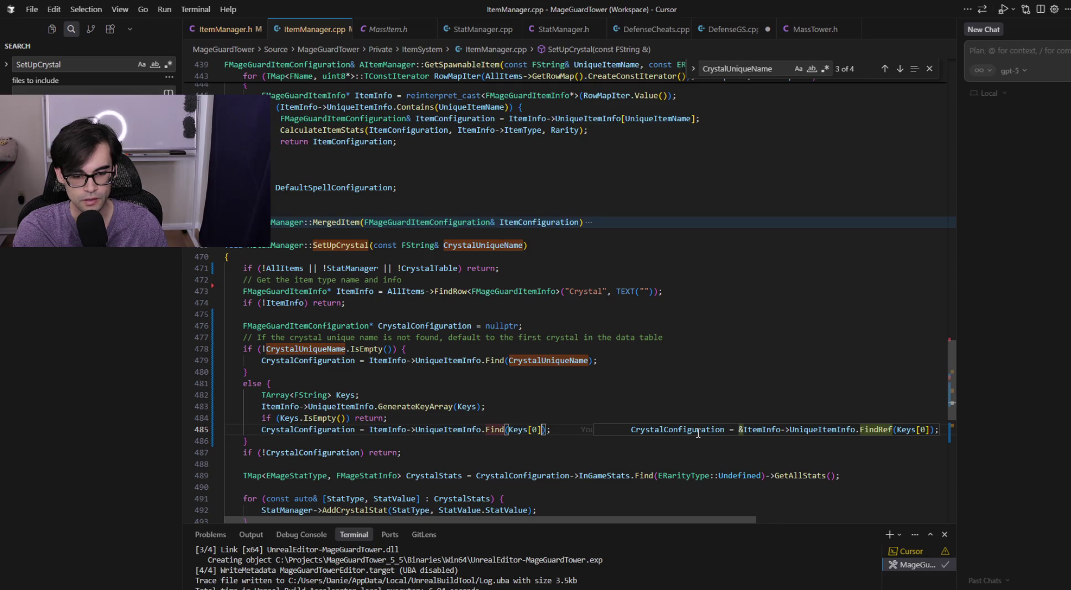
{"action": "key", "text": "Up"}
{"action": "key", "text": "Up"}
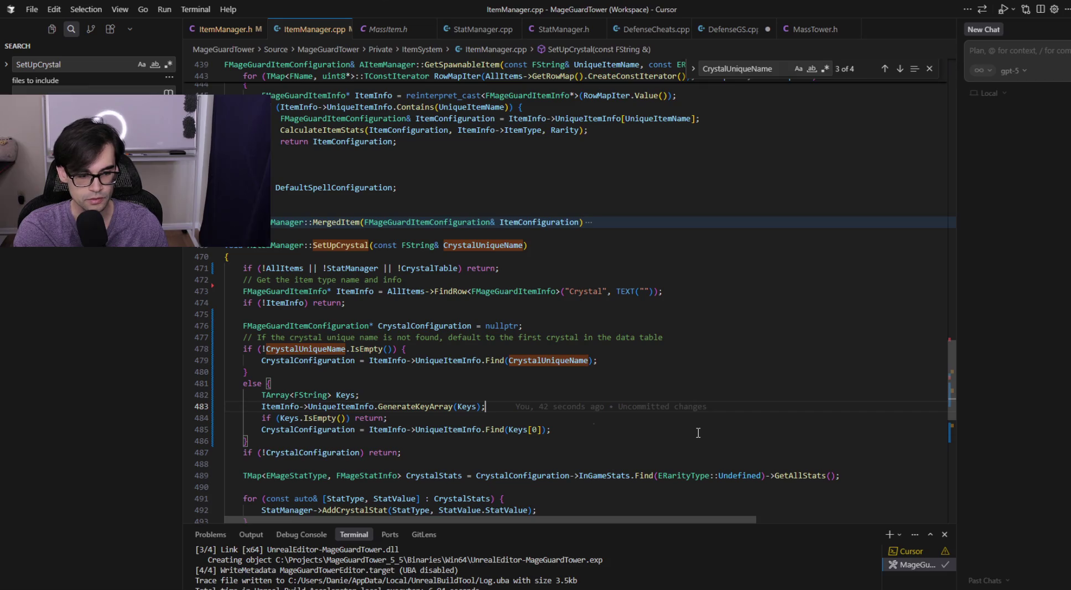
{"action": "key", "text": "Down"}
{"action": "key", "text": "Down"}
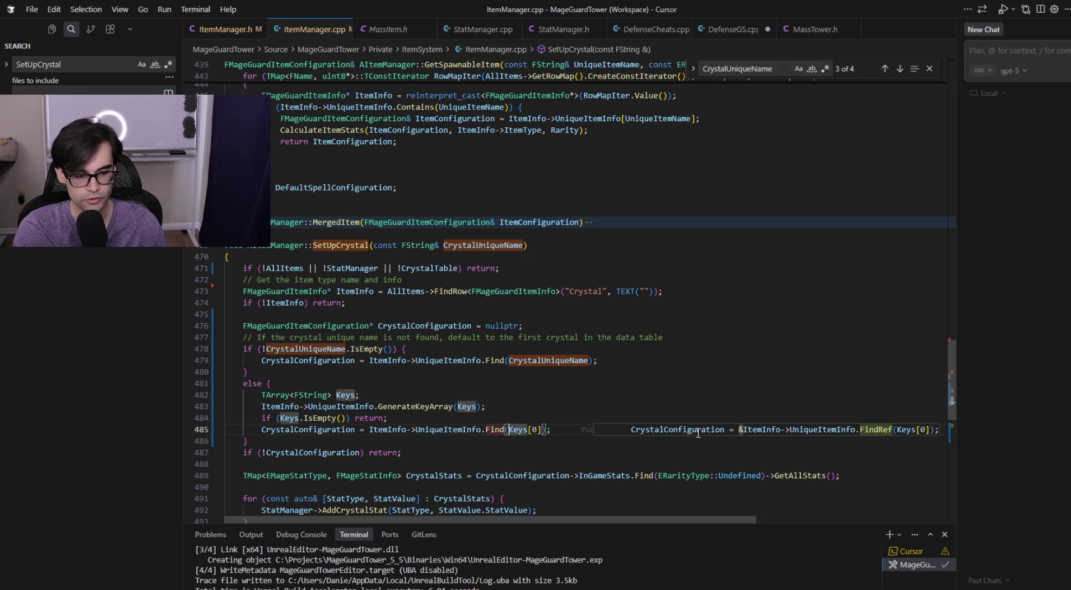
{"action": "key", "text": "Up"}
{"action": "key", "text": "Up"}
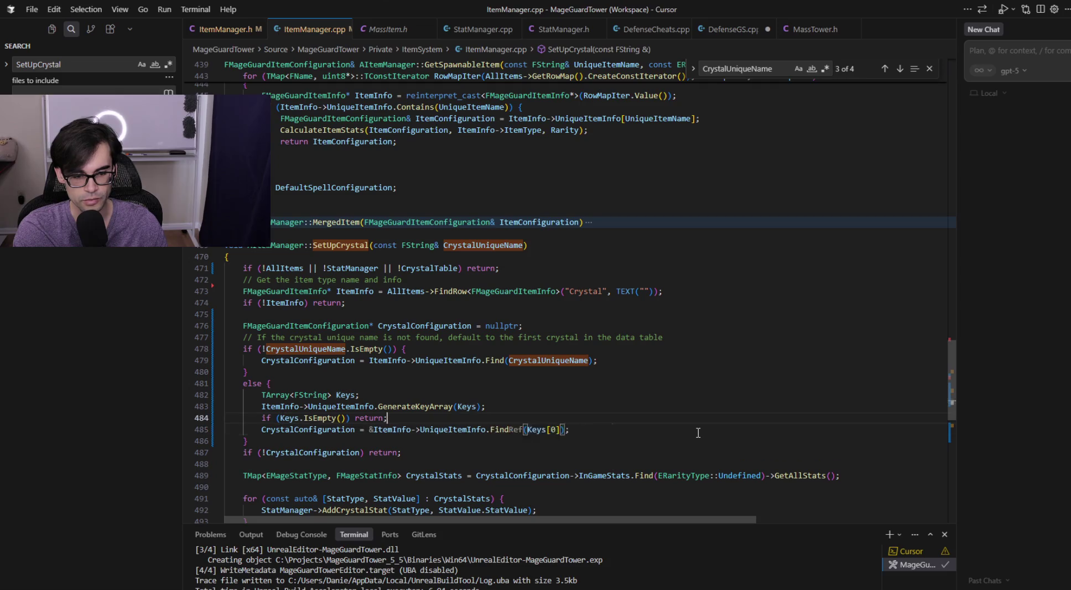
{"action": "key", "text": "Return"}
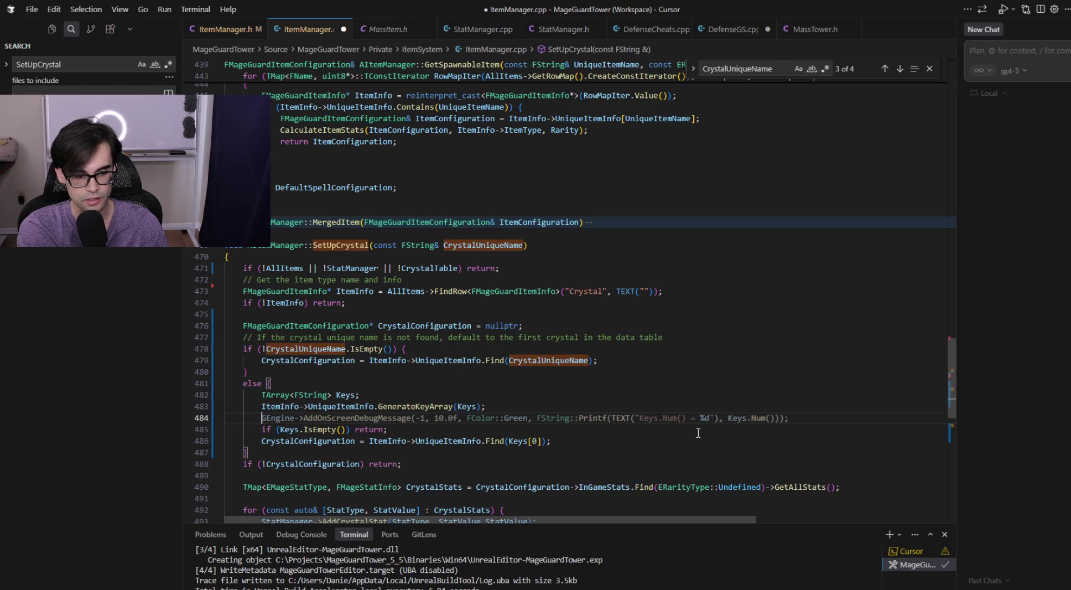
{"action": "key", "text": "Tab"}
- Edit the debug message to print Keys[0] with a %s placeholder instead of Keys.Num()
{"action": "key", "text": "ctrl+Left"}
{"action": "key", "text": "ctrl+Left"}
{"action": "key", "text": "ctrl+Left"}
{"action": "key", "text": "ctrl+Left"}
{"action": "key", "text": "ctrl+shift+Left"}
{"action": "key", "text": "ctrl+shift+Left"}
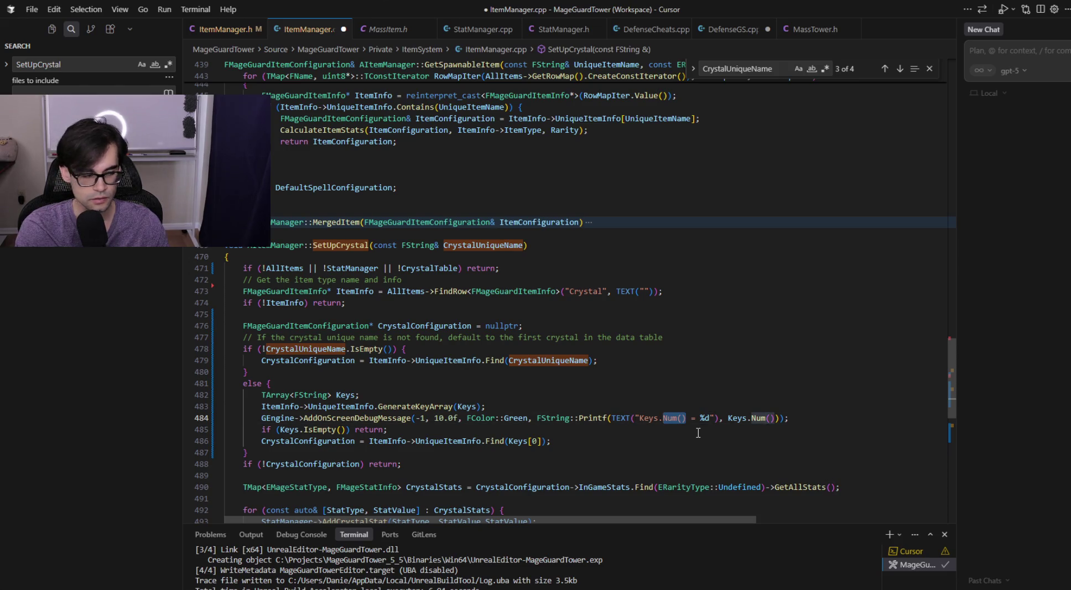
{"action": "key", "text": "BackSpace"}
{"action": "key", "text": "BackSpace"}
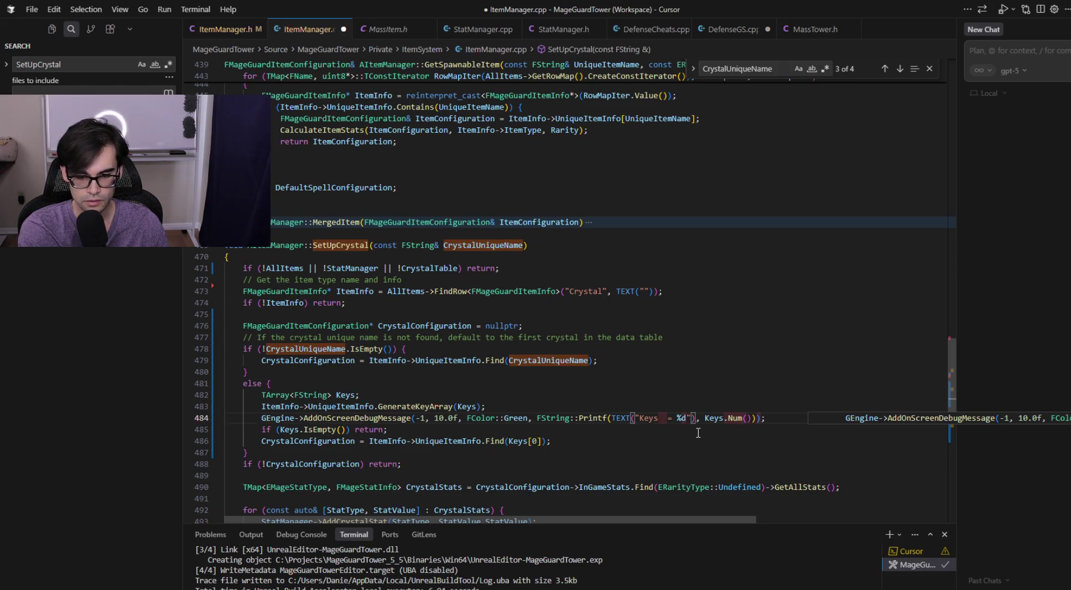
{"action": "key", "text": "BackSpace"}
{"action": "key", "text": "Right"}
{"action": "key", "text": "Right"}
{"action": "key", "text": "Right"}
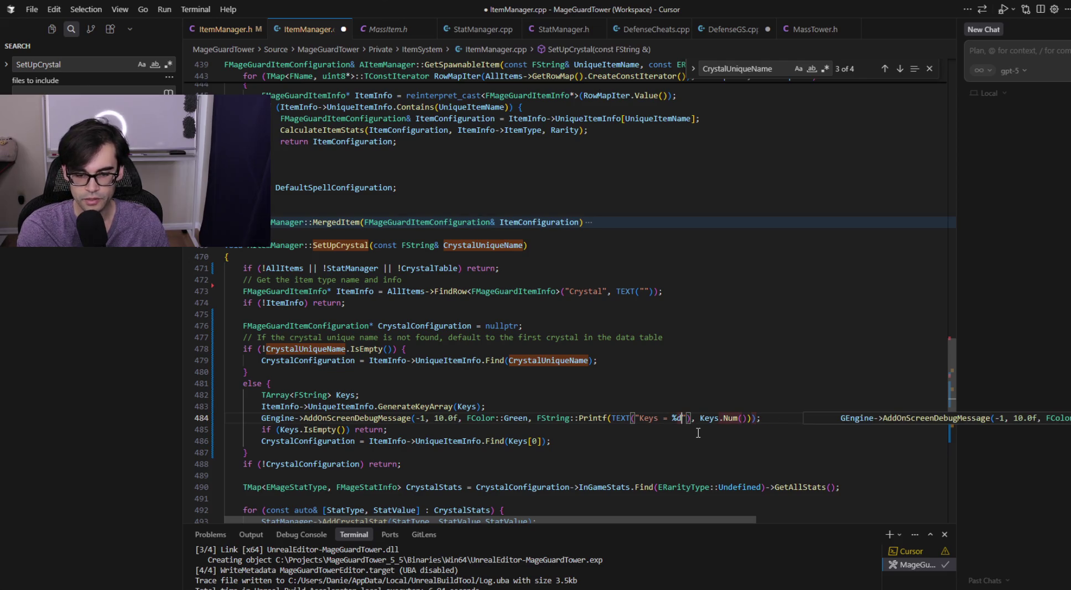
{"action": "key", "text": "Left"}
{"action": "key", "text": "BackSpace"}
{"action": "type", "text": "s"}
{"action": "key", "text": "ctrl+Right"}
{"action": "key", "text": "ctrl+Right"}
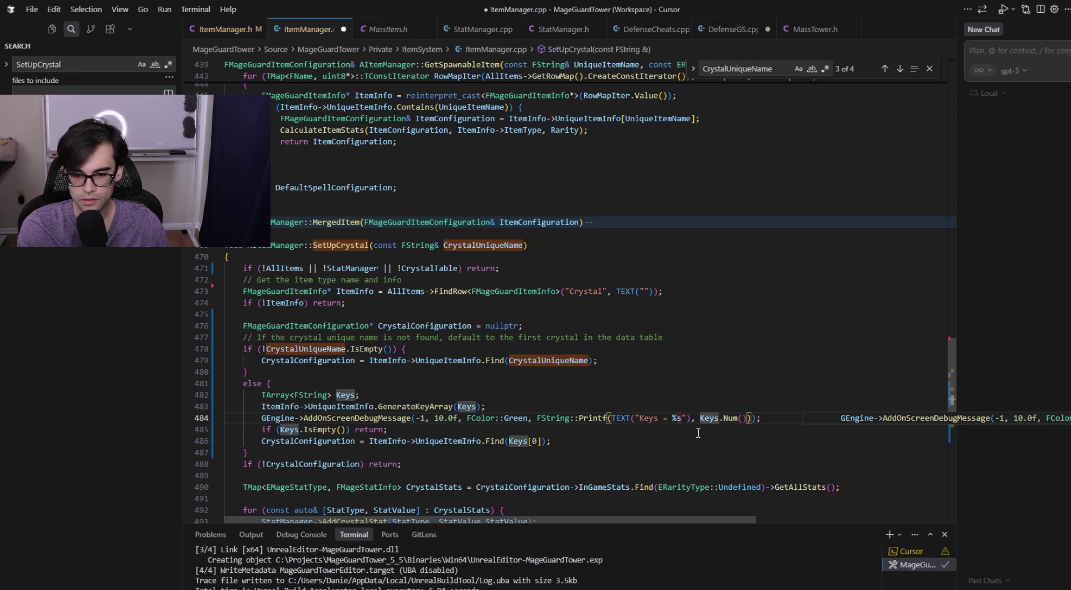
{"action": "key", "text": "ctrl+shift+Right"}
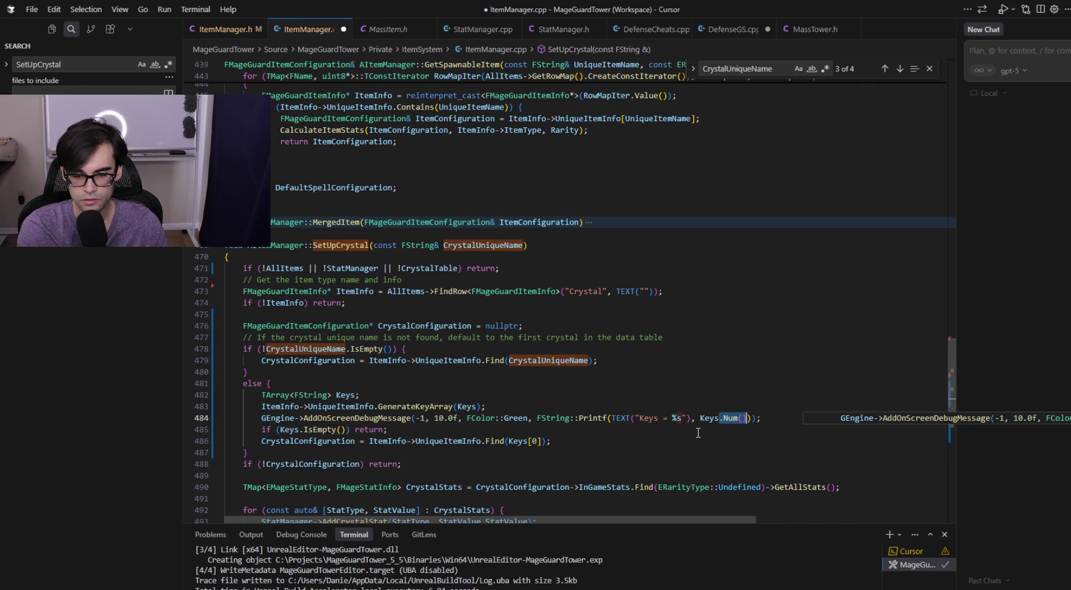
{"action": "type", "text": "[0]"}
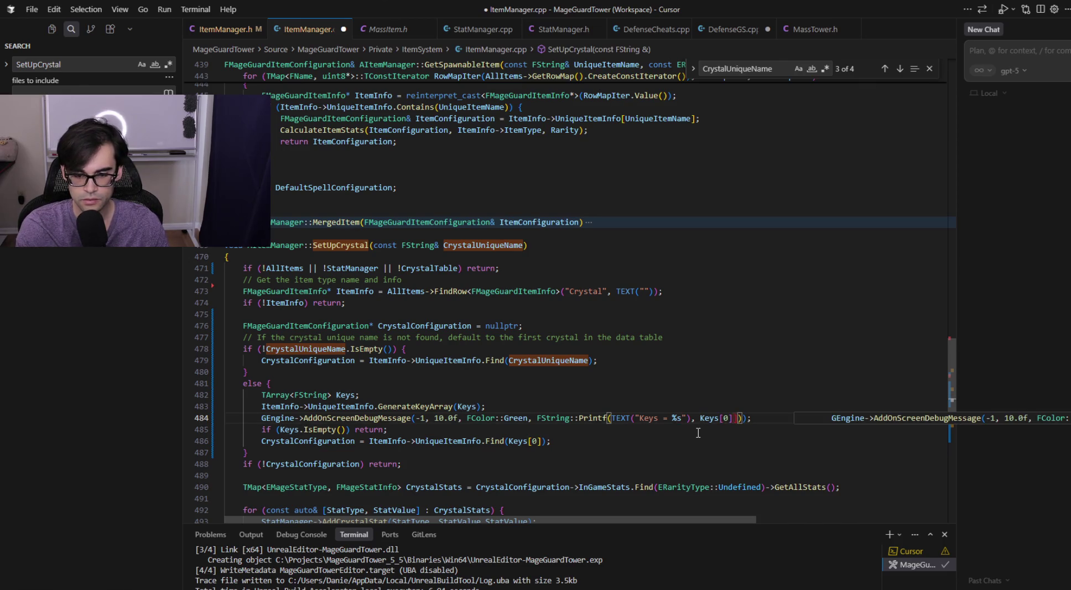
- Save ItemManager.cpp with the Keys[0] version of the debug line
{"action": "key", "text": "End"}
{"action": "key", "text": "ctrl+s"}
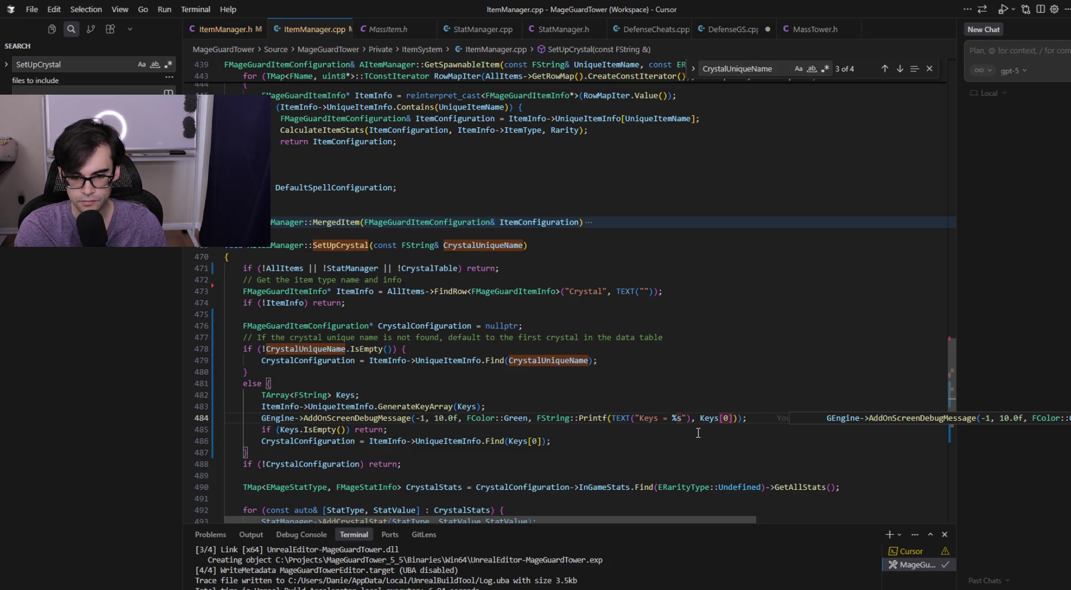
{"action": "key", "text": "Tab"}
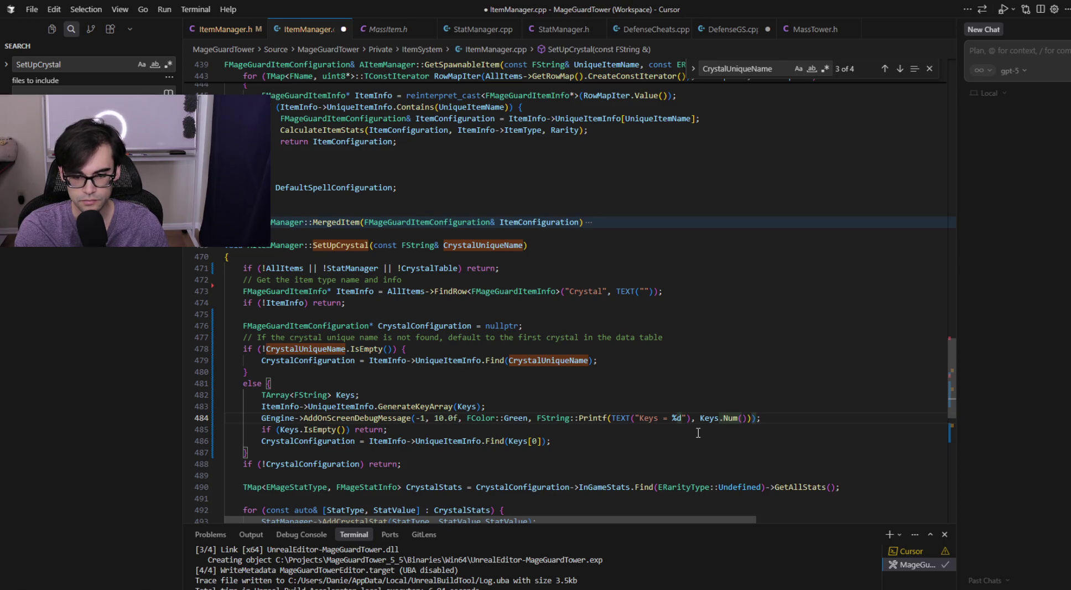
{"action": "key", "text": "ctrl+z"}
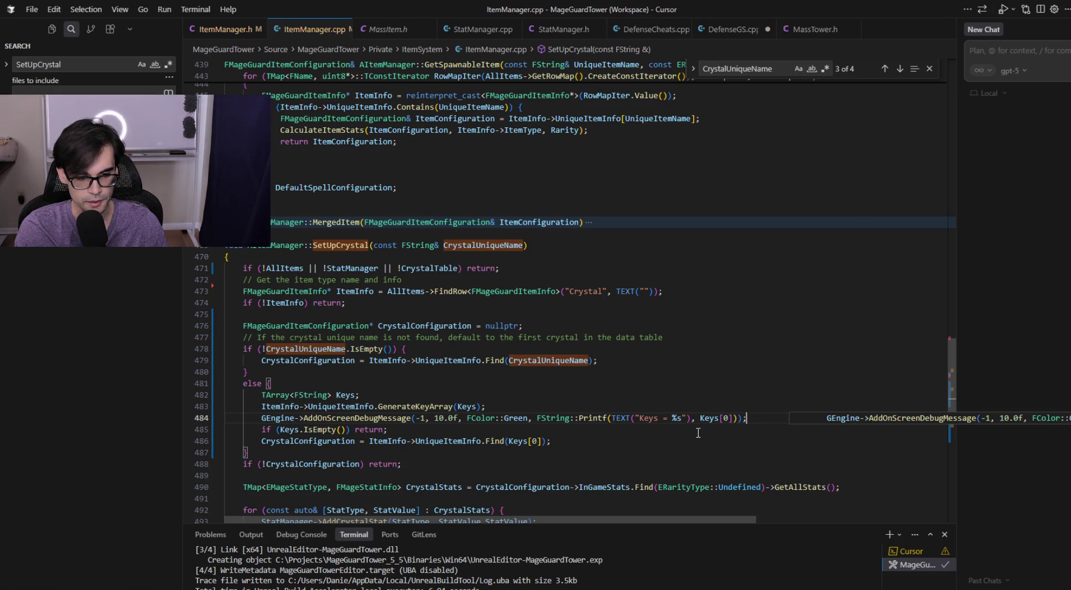
{"action": "key", "text": "alt+Tab"}
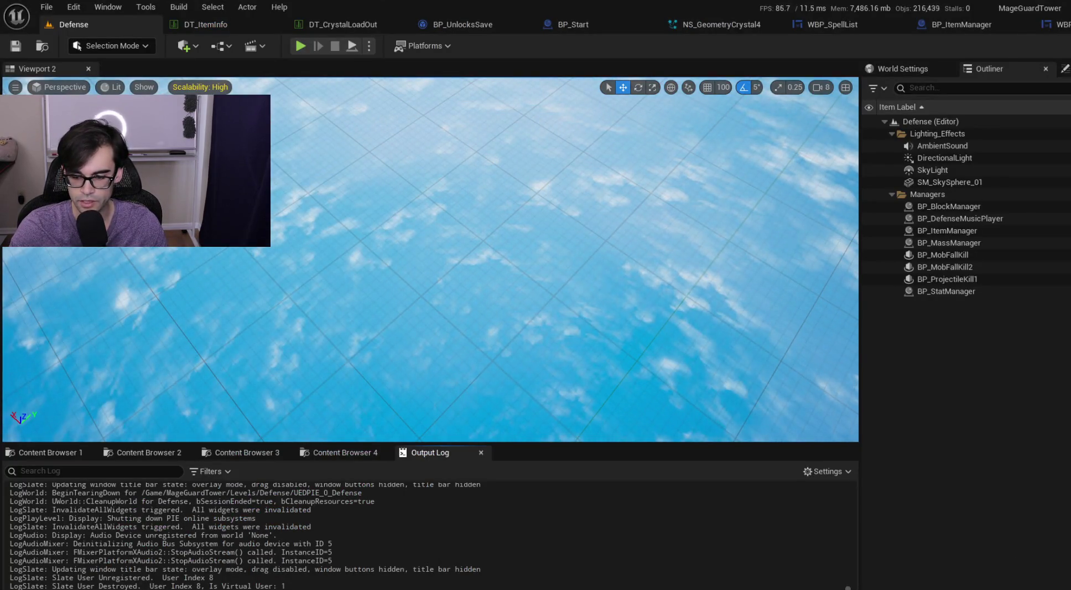
- Live-compile the change and review the C2338/C4840 Printf errors from line 484
{"action": "key", "text": "ctrl+alt+F11"}
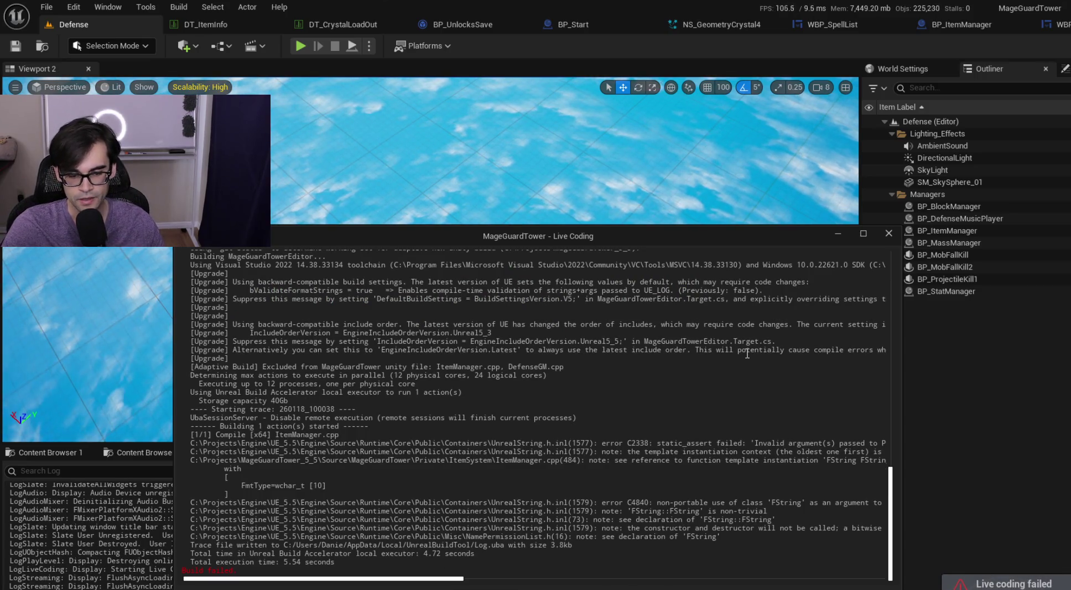
{"action": "key", "text": "alt+Tab"}
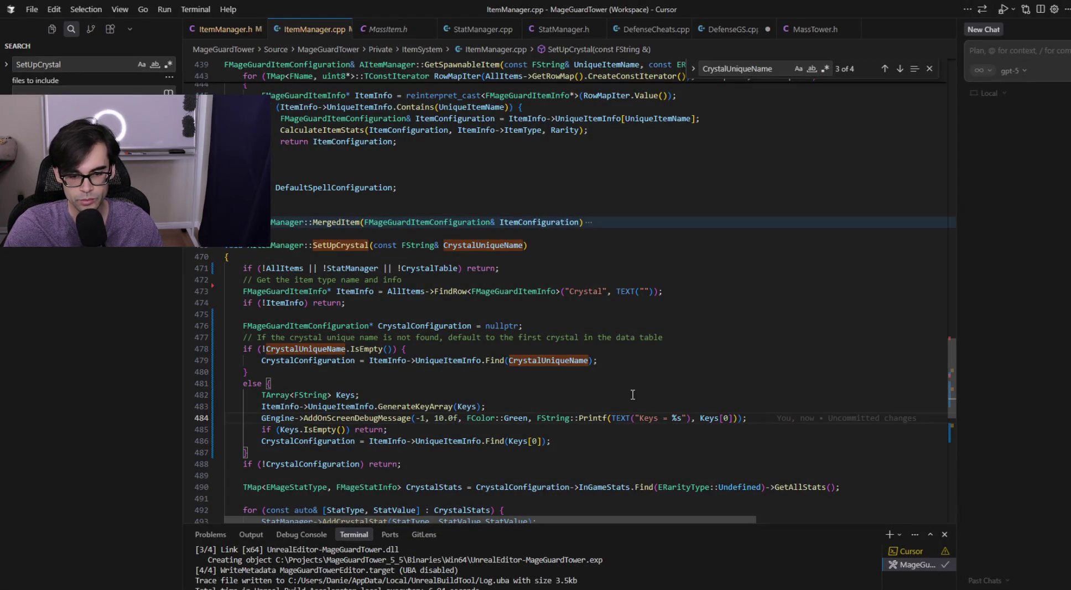
- Replace ::Printf(TEXT( on line 484 with a plain FString( call
{"action": "left_click", "coordinate": [630, 418]}
{"action": "mouse_move", "coordinate": [775, 423]}
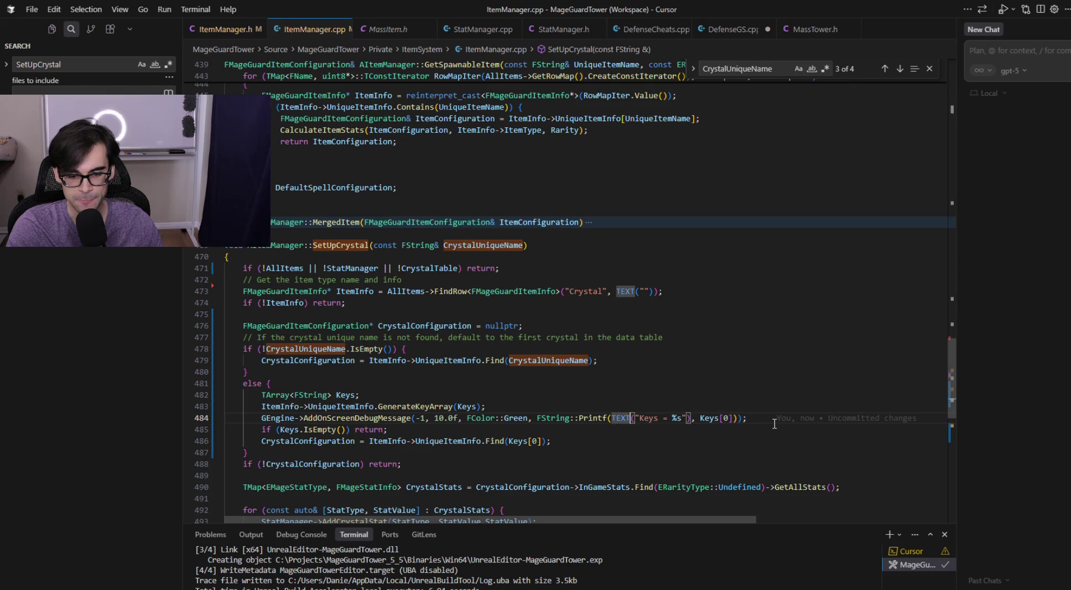
{"action": "key", "text": "ctrl+shift+Left"}
{"action": "key", "text": "ctrl+shift+Left"}
{"action": "key", "text": "ctrl+shift+Left"}
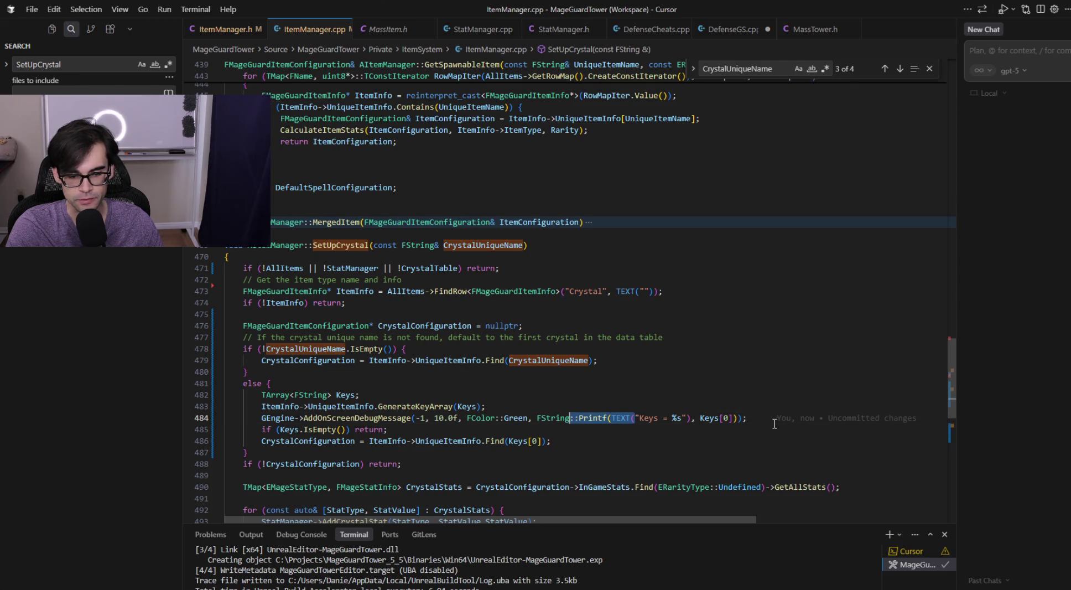
{"action": "key", "text": "BackSpace"}
{"action": "type", "text": "("}
{"action": "key", "text": "Delete"}
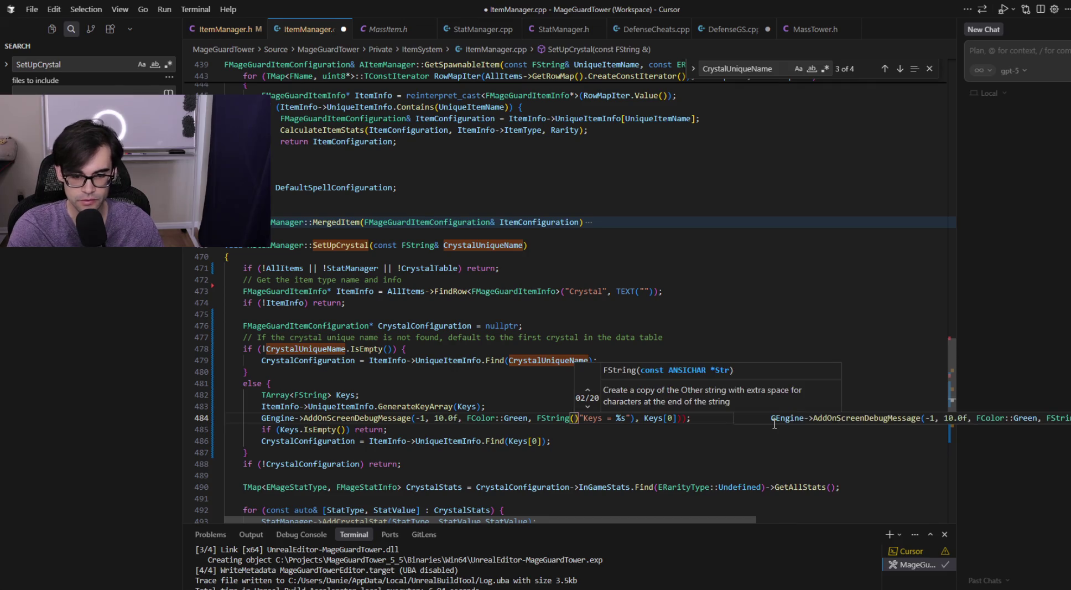
- Make the message FString("Keys = " + Keys[0]) and save ItemManager.cpp
{"action": "key", "text": "Right"}
{"action": "key", "text": "Right"}
{"action": "key", "text": "Right"}
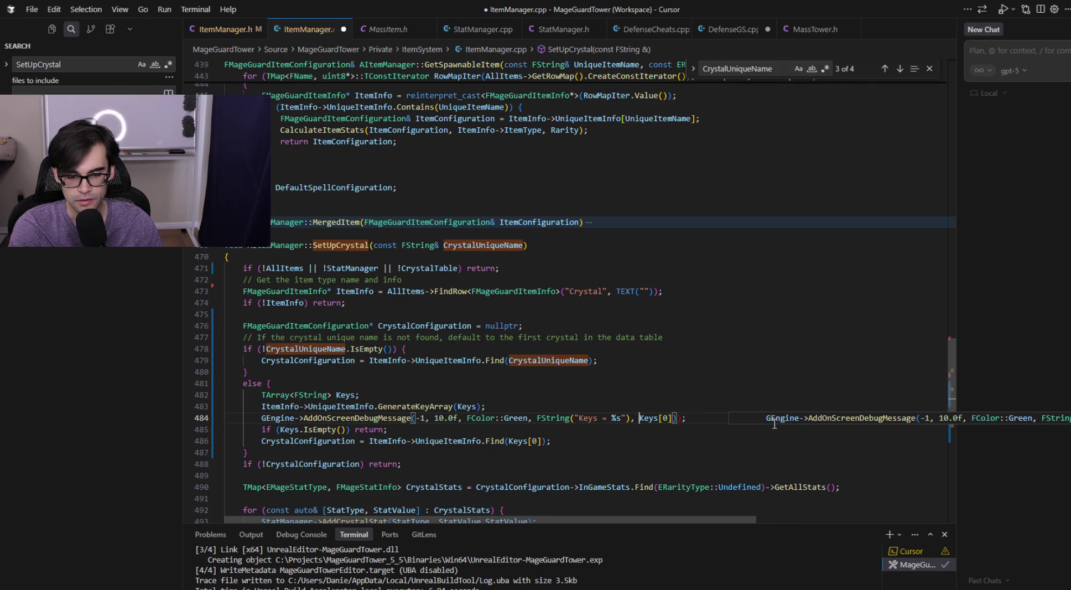
{"action": "key", "text": "ctrl+shift+Right"}
{"action": "key", "text": "shift+Right"}
{"action": "key", "text": "shift+Right"}
{"action": "key", "text": "shift+Right"}
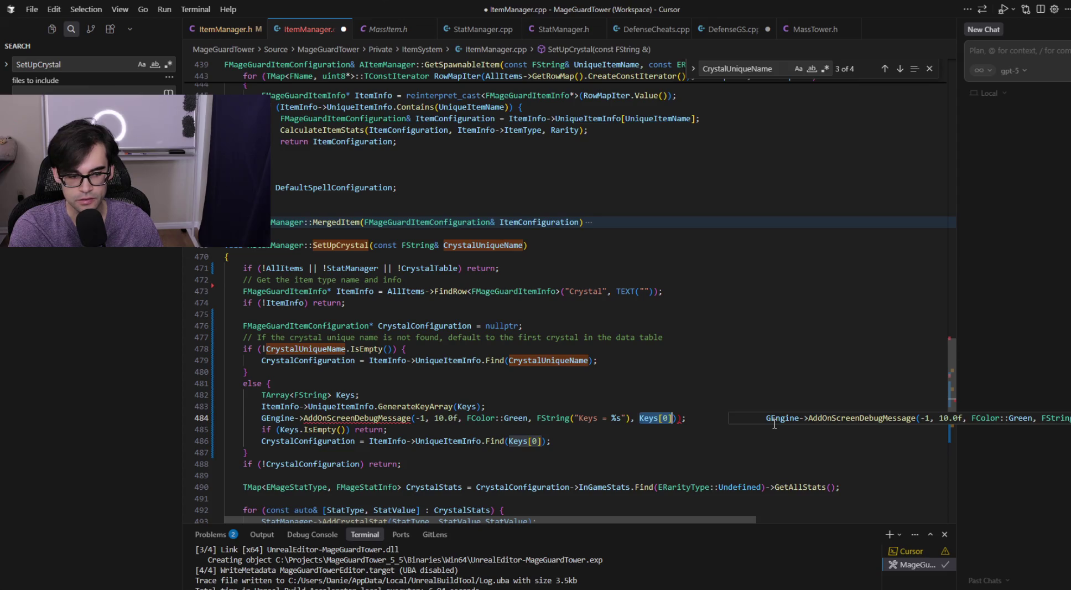
{"action": "key", "text": "BackSpace"}
{"action": "key", "text": "BackSpace"}
{"action": "key", "text": "BackSpace"}
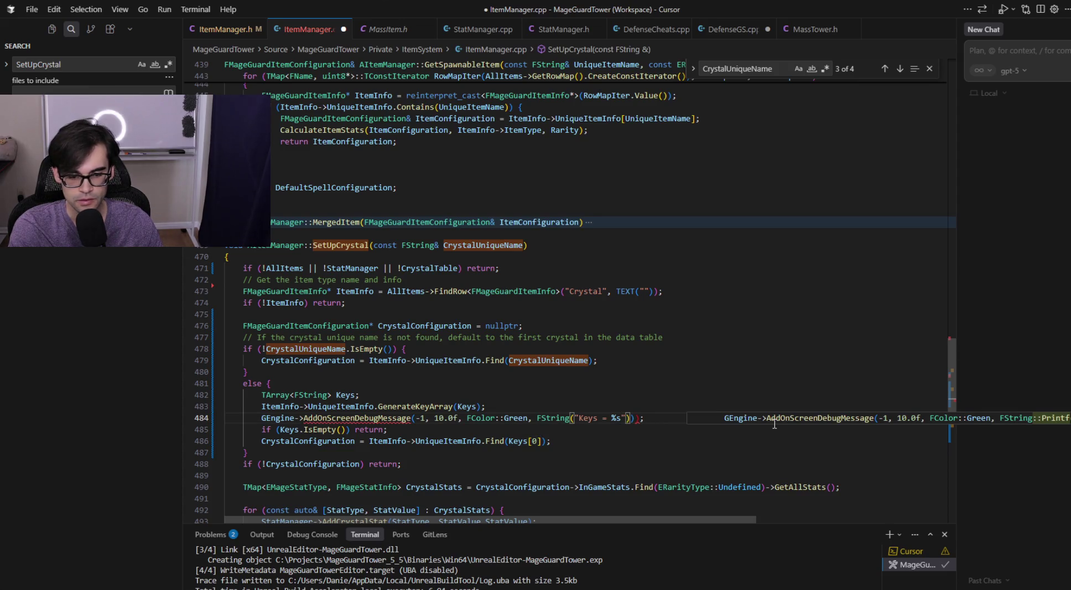
{"action": "type", "text": "+"}
{"action": "key", "text": "Tab"}
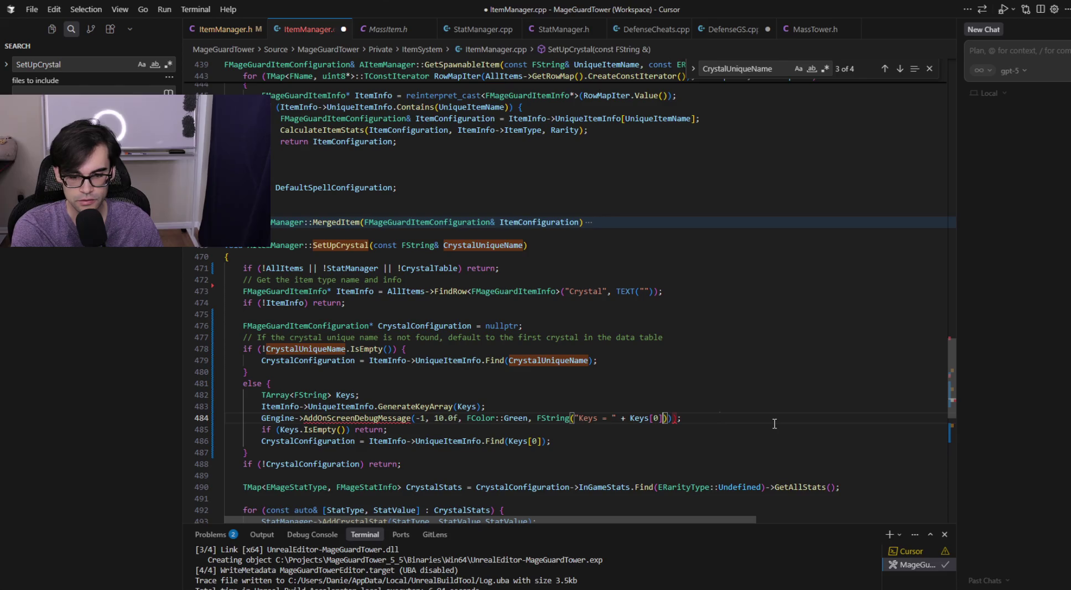
{"action": "key", "text": "Left"}
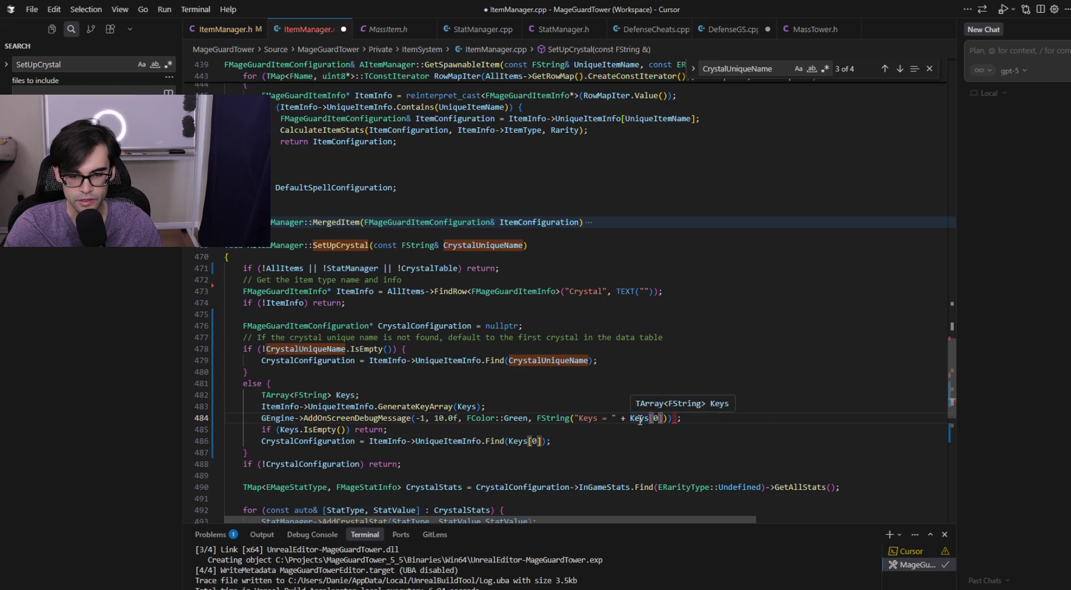
{"action": "left_click", "coordinate": [696, 419]}
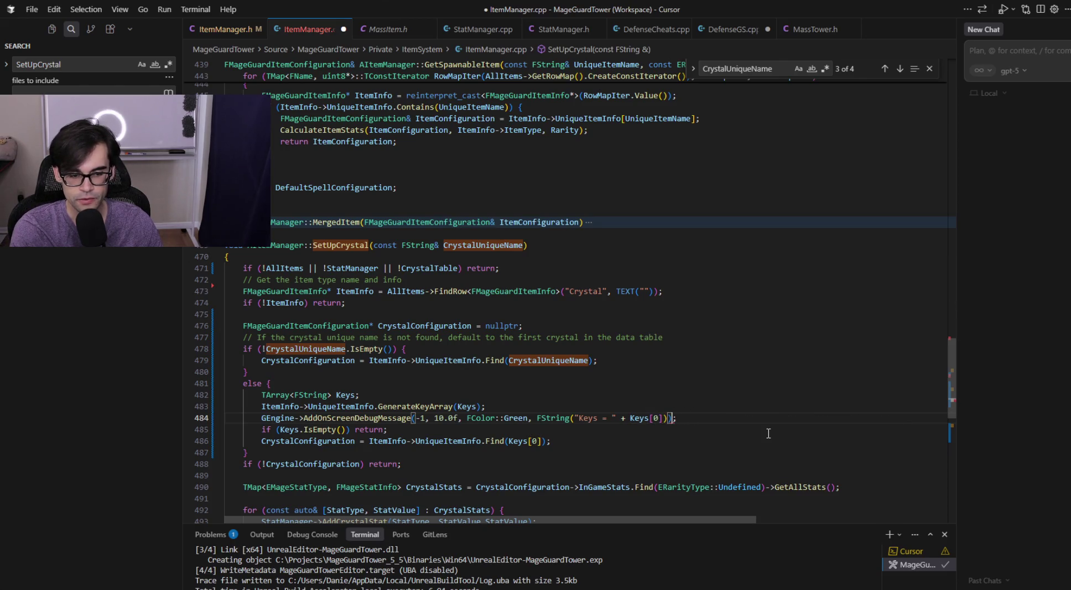
{"action": "key", "text": "ctrl+s"}
{"action": "key", "text": "alt+Tab"}
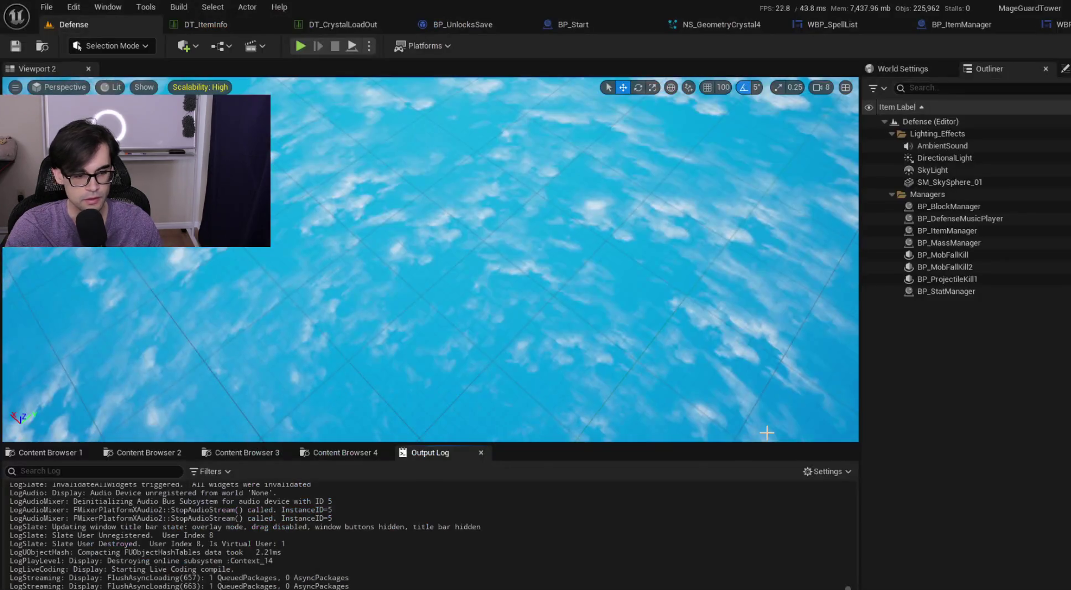
- Live-compile the ItemManager change, test-play Defense briefly, then check the code and return to the editor
{"action": "key", "text": "ctrl+alt+F11"}
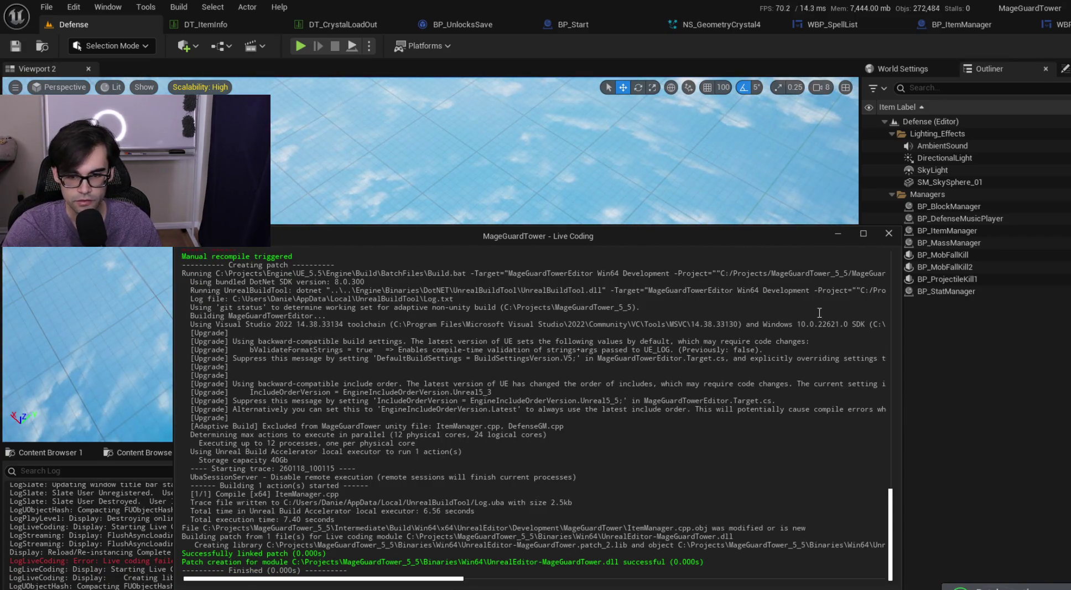
{"action": "left_click", "coordinate": [837, 234]}
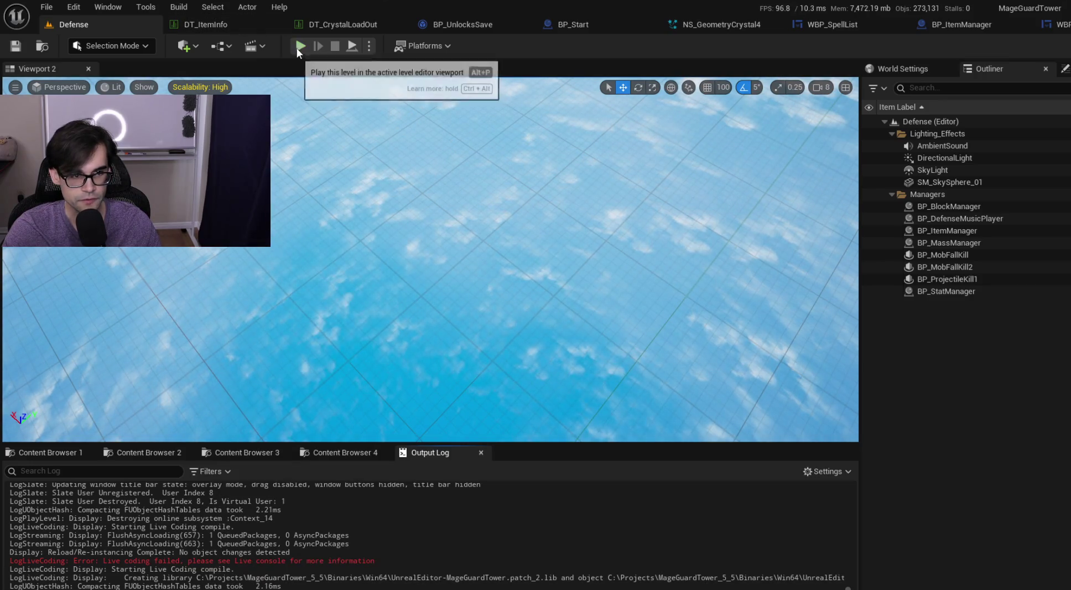
{"action": "left_click", "coordinate": [297, 47]}
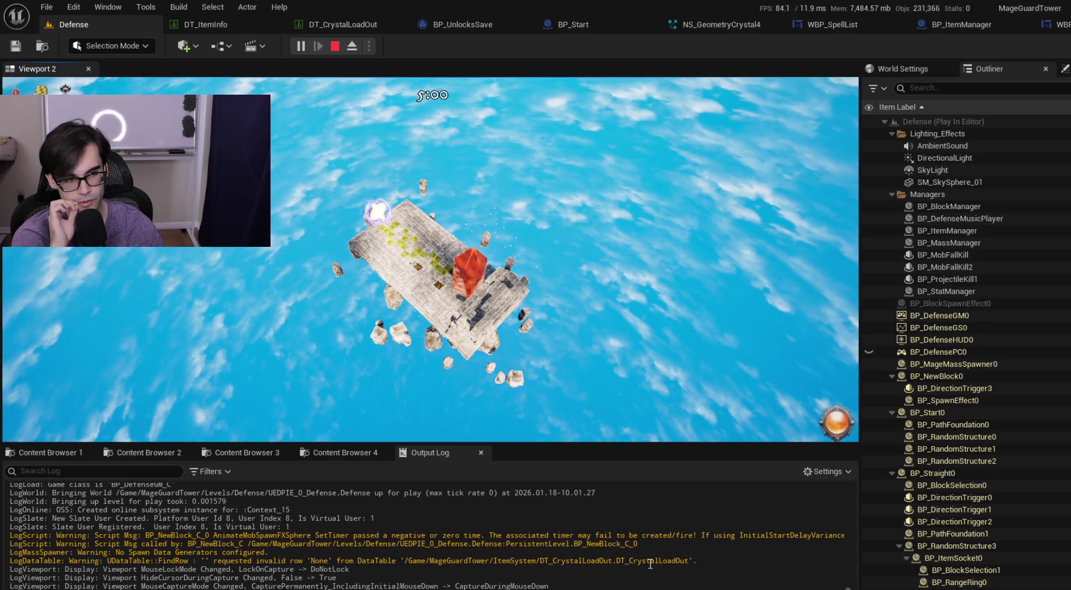
{"action": "key", "text": "Escape"}
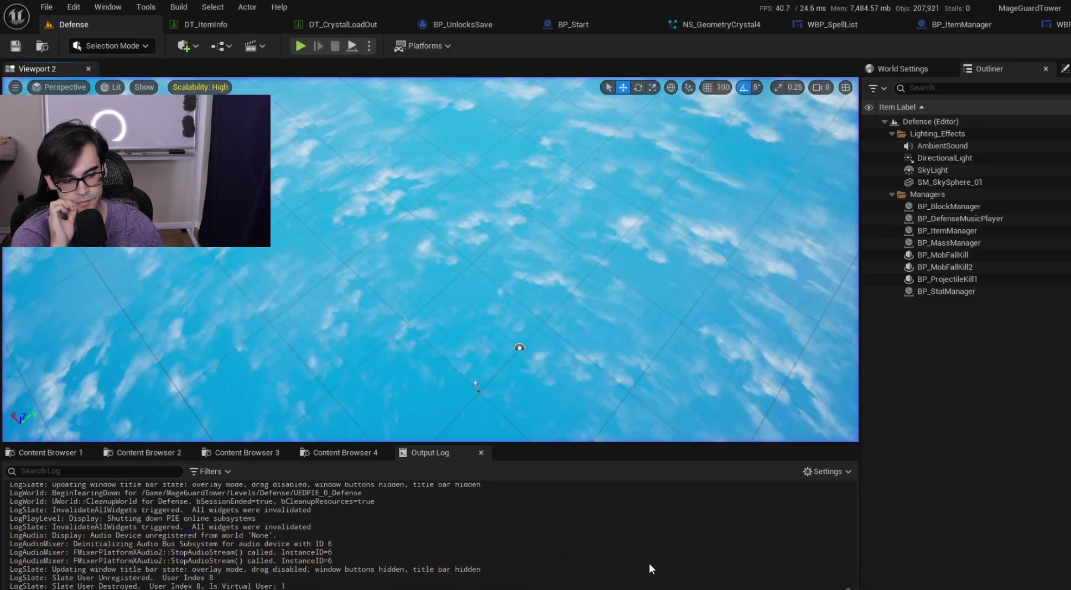
{"action": "key", "text": "alt+Tab"}
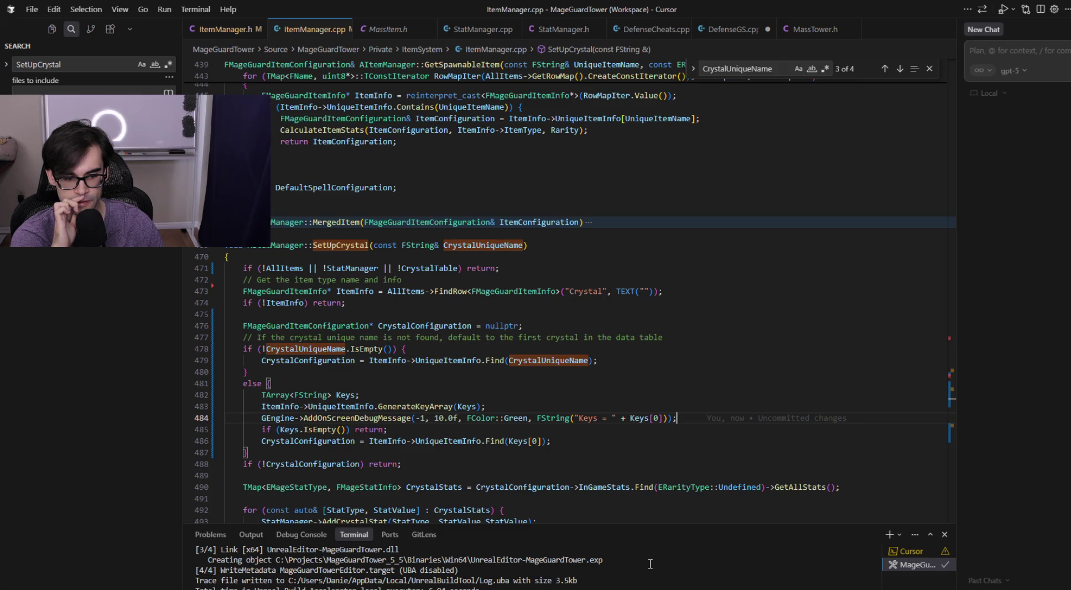
{"action": "key", "text": "alt+Tab"}
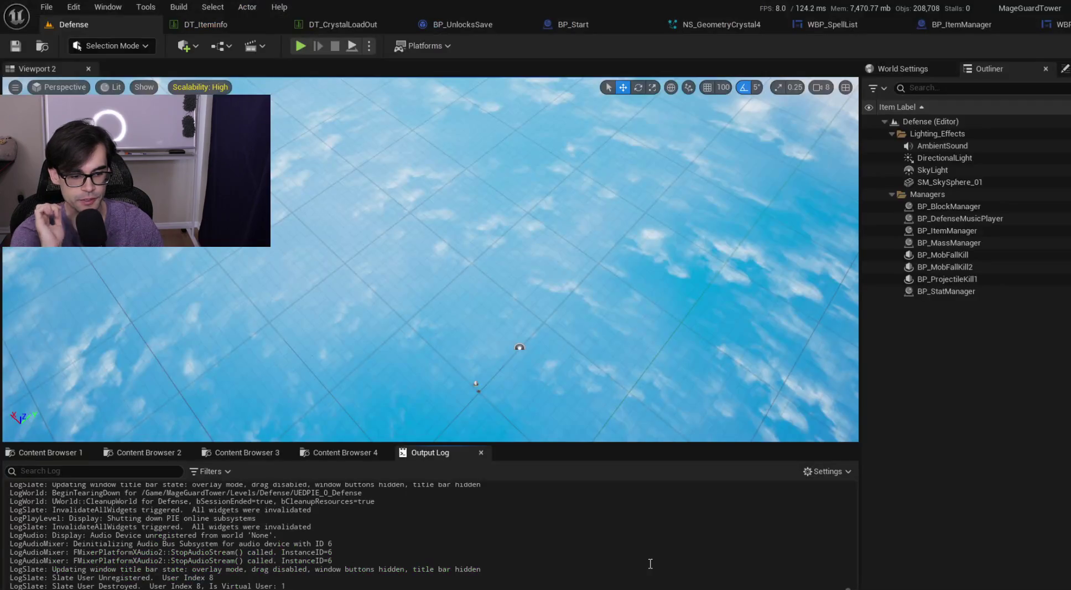
- Play the level again and select the DT_CrystalLoadOut name in the FindRow warning
{"action": "key", "text": "alt+p"}
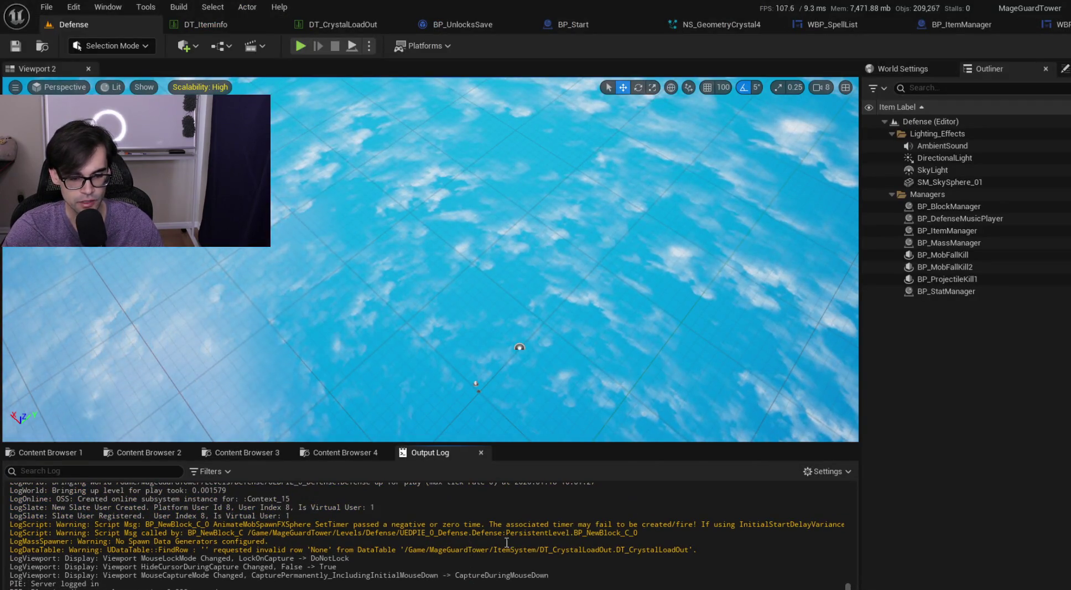
{"action": "mouse_move", "coordinate": [539, 549]}
{"action": "left_mouse_down"}
{"action": "mouse_move", "coordinate": [10, 549]}
{"action": "mouse_move", "coordinate": [690, 548]}
{"action": "mouse_move", "coordinate": [10, 549]}
{"action": "mouse_move", "coordinate": [501, 549]}
{"action": "mouse_move", "coordinate": [215, 551]}
{"action": "left_mouse_up"}
{"action": "left_click", "coordinate": [702, 550]}
- Compare the Keys lookup on line 486 and debug message on line 484 with the warning, then list build tasks
{"action": "key", "text": "ctrl+alt+F11"}
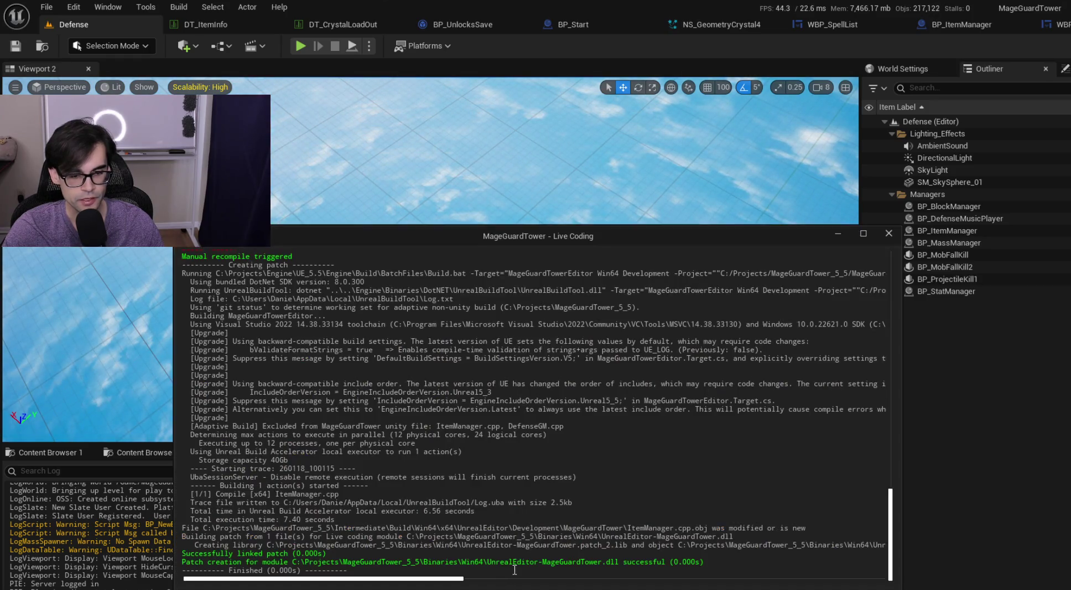
{"action": "key", "text": "alt+Tab"}
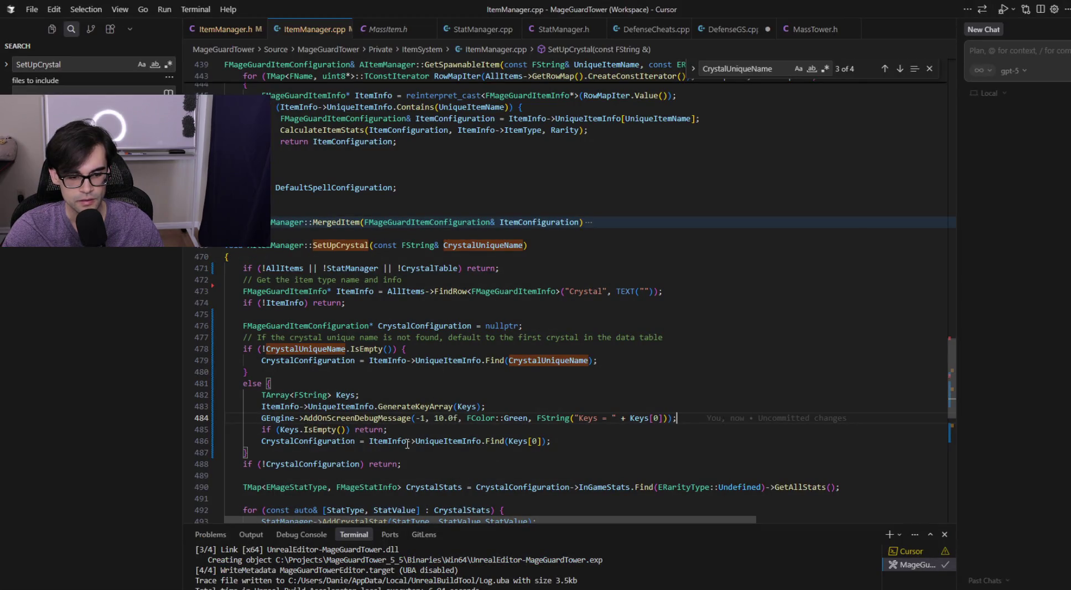
{"action": "left_click", "coordinate": [528, 441]}
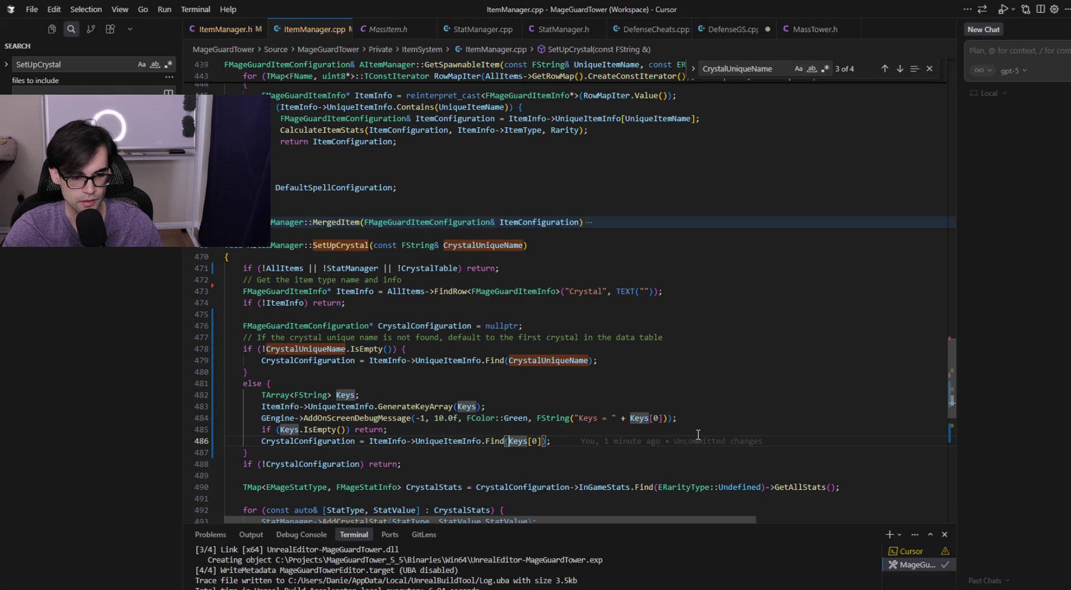
{"action": "key", "text": "alt+Tab"}
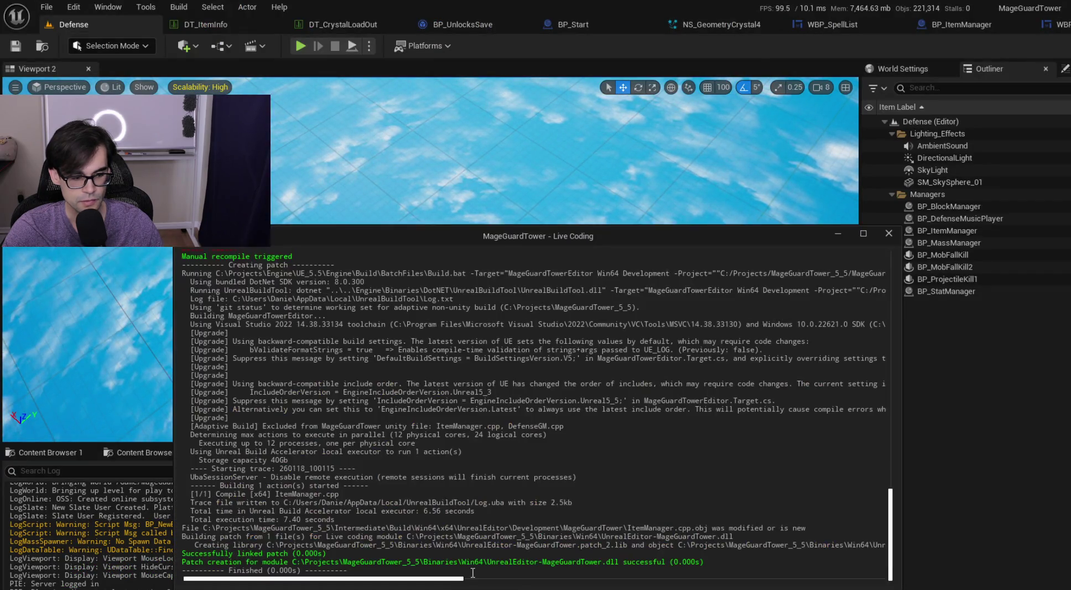
{"action": "key", "text": "alt+Tab"}
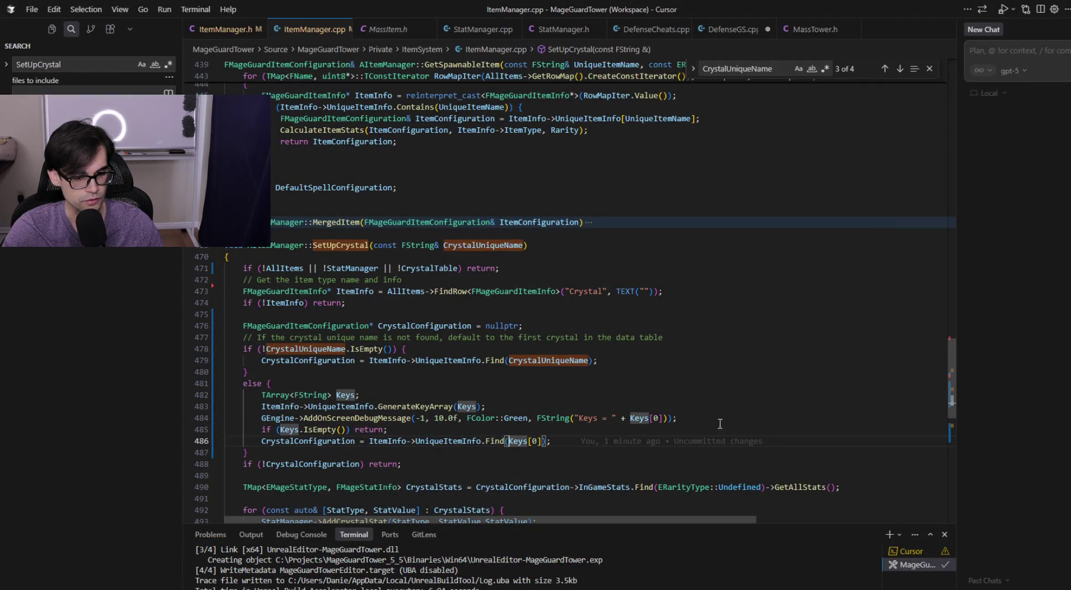
{"action": "left_click", "coordinate": [725, 419]}
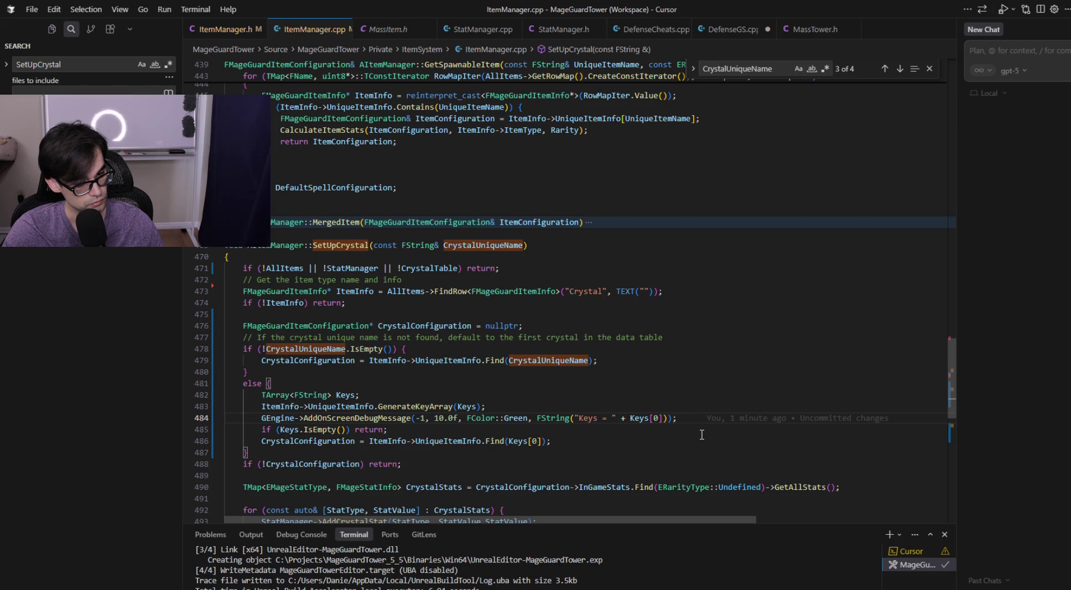
{"action": "key", "text": "alt+Tab"}
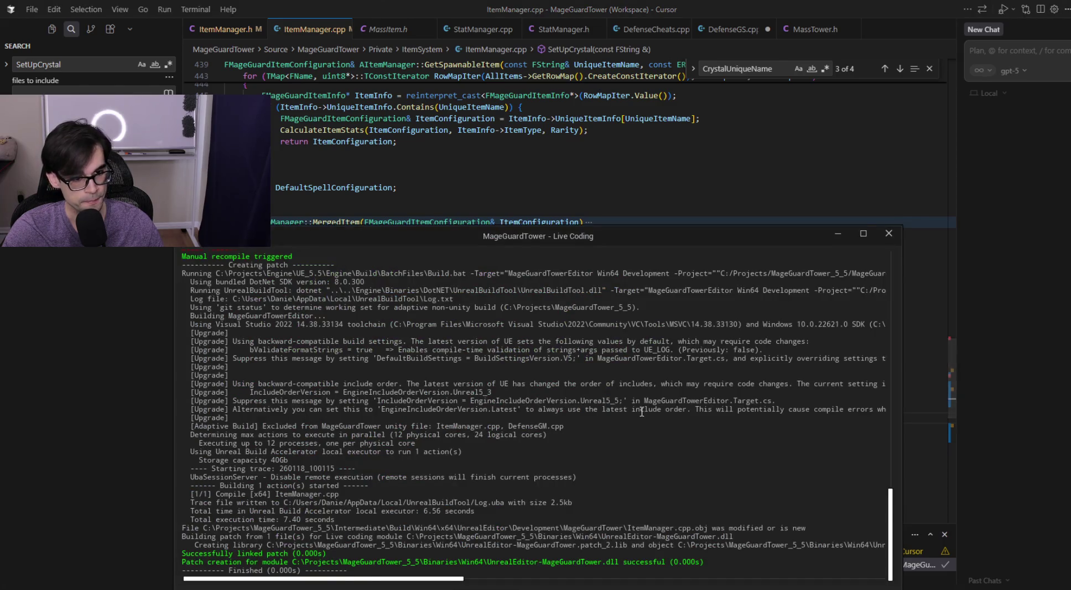
{"action": "key", "text": "alt+Tab"}
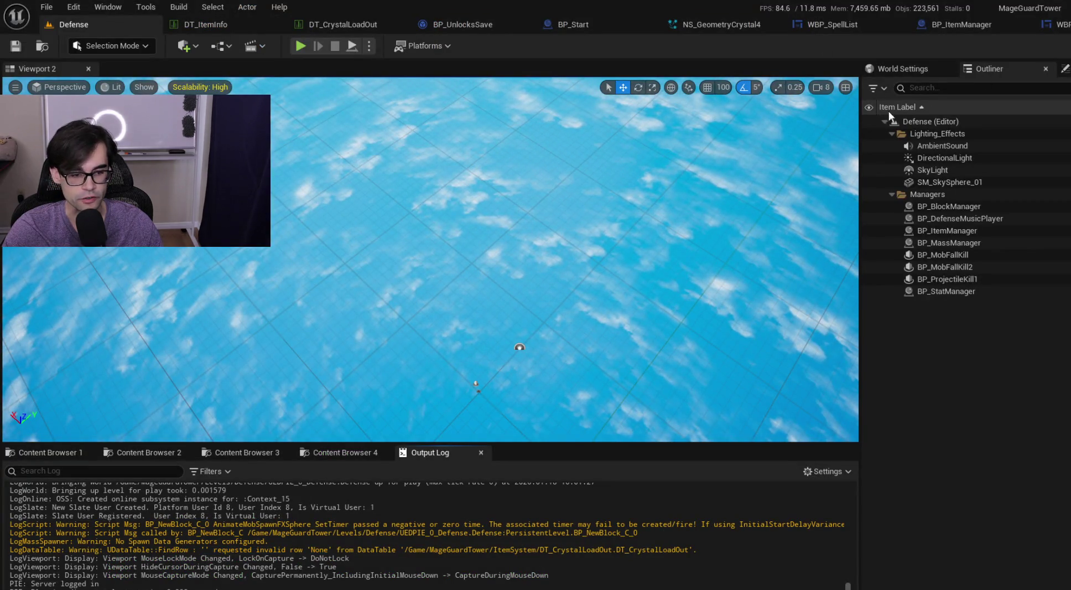
{"action": "key", "text": "alt+Tab"}
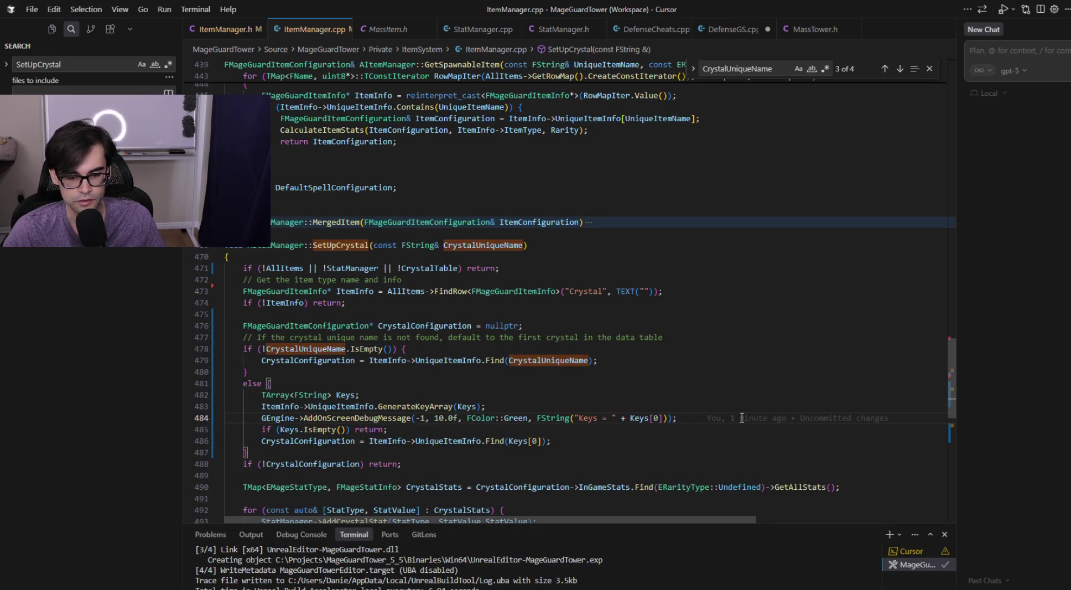
{"action": "key", "text": "ctrl+shift+b"}
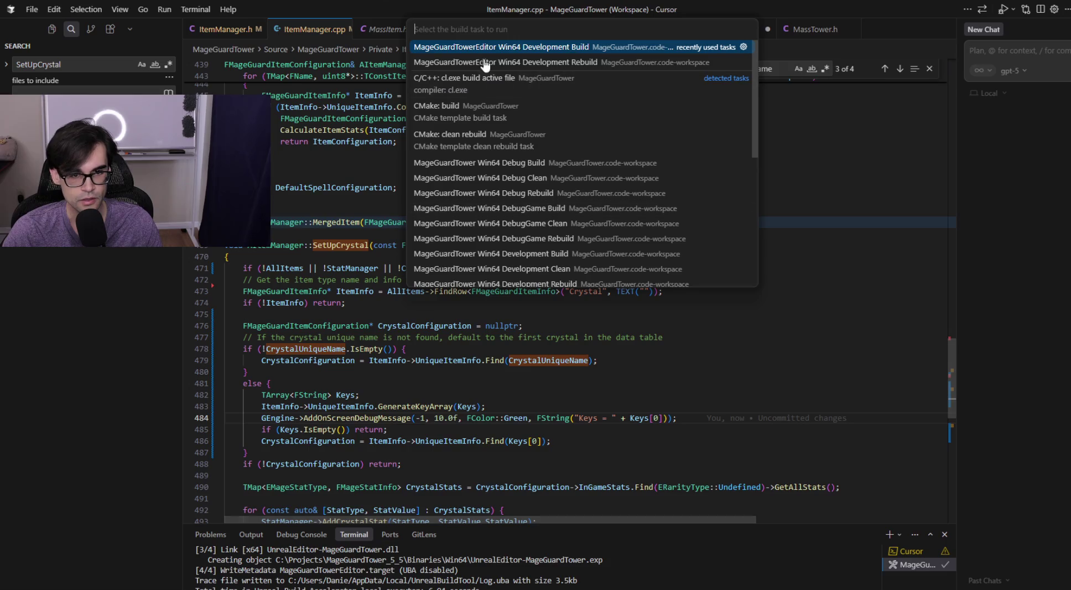
- Run the MageGuardTowerEditor Win64 Development Build until UnrealEditor-MageGuardTower.dll links
{"action": "left_click", "coordinate": [527, 51]}
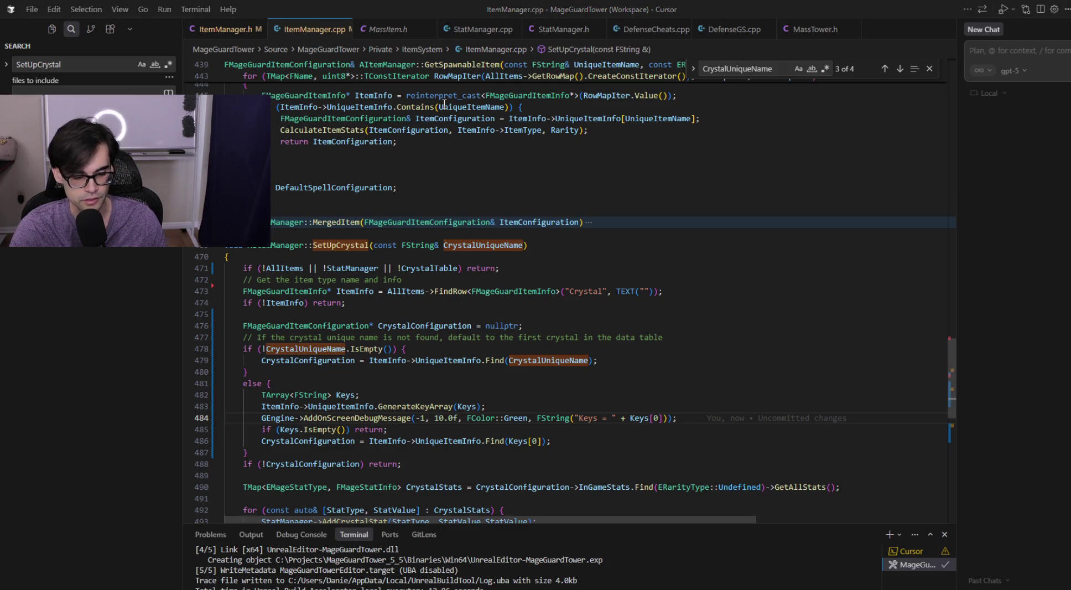
{"action": "mouse_move", "coordinate": [452, 118]}
{"action": "key", "text": "alt+Tab"}
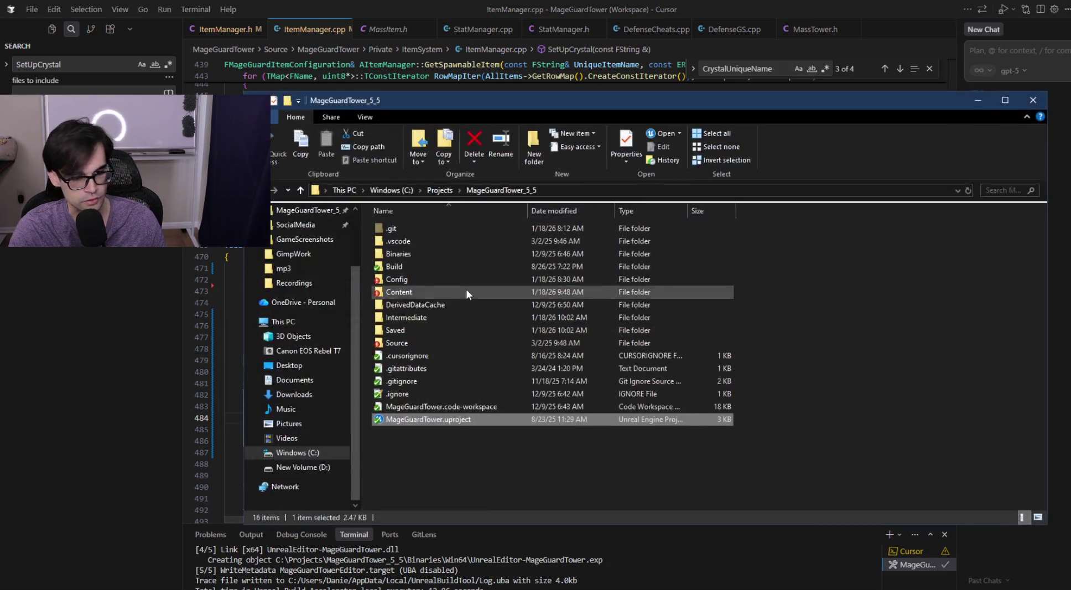
- Open MageGuardTower.uproject from the MageGuardTower_5_5 folder and return to the Defense level editor
{"action": "double_click", "coordinate": [437, 420]}
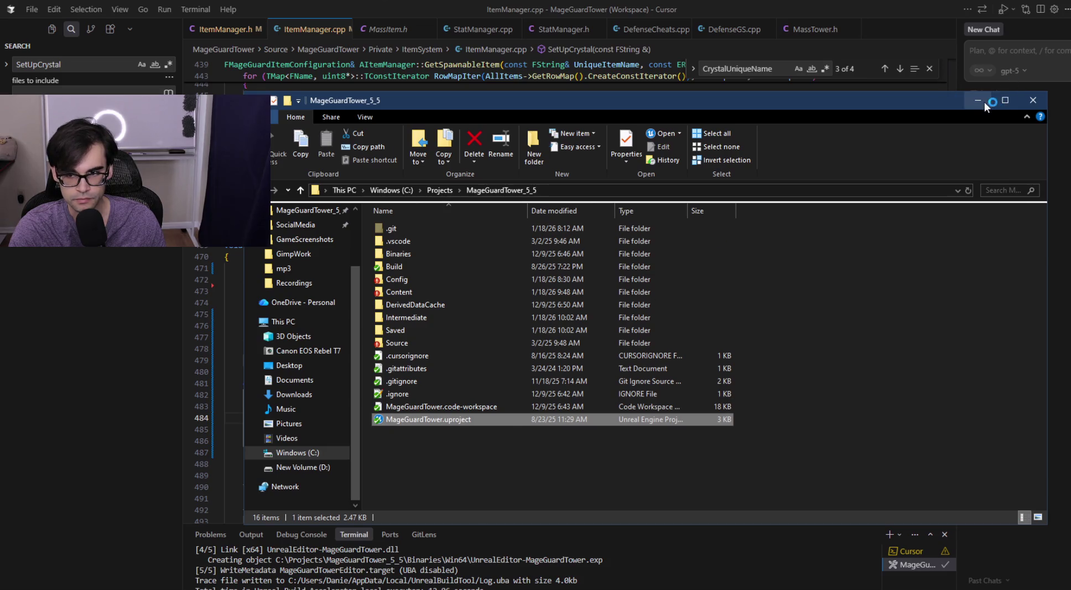
{"action": "left_click", "coordinate": [984, 102]}
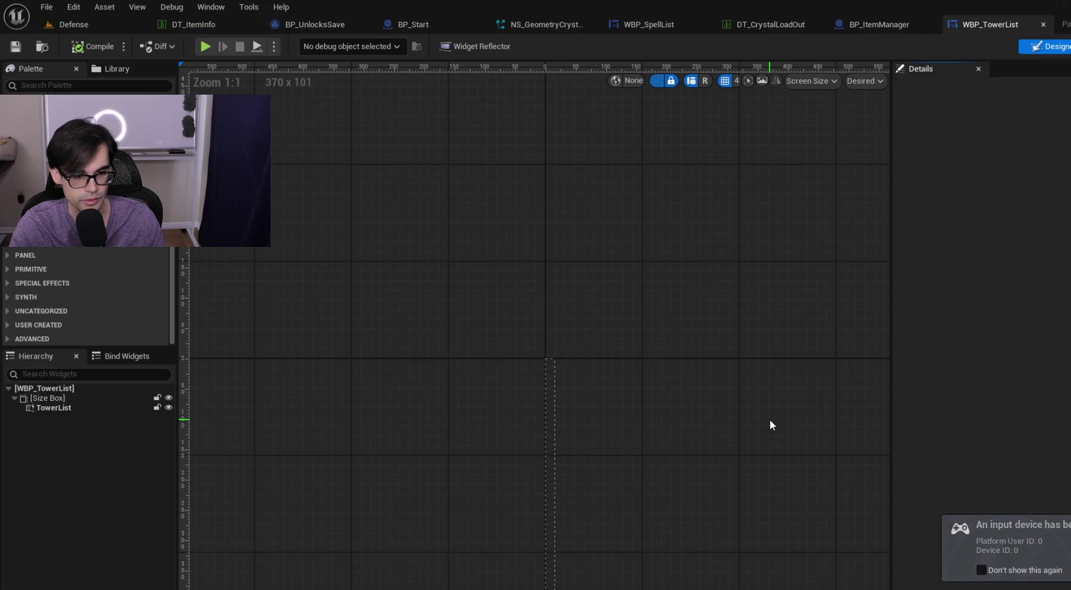
{"action": "left_click", "coordinate": [105, 22]}
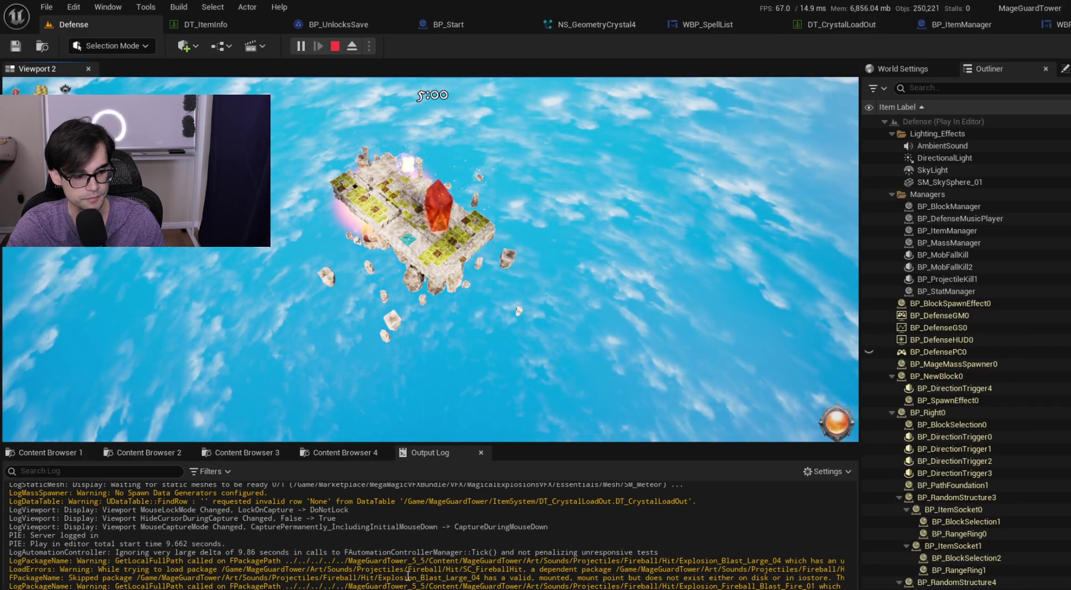
- Stop the play session, clear the Output Log, and play the Defense level again
{"action": "right_click", "coordinate": [408, 576]}
{"action": "left_click", "coordinate": [457, 394]}
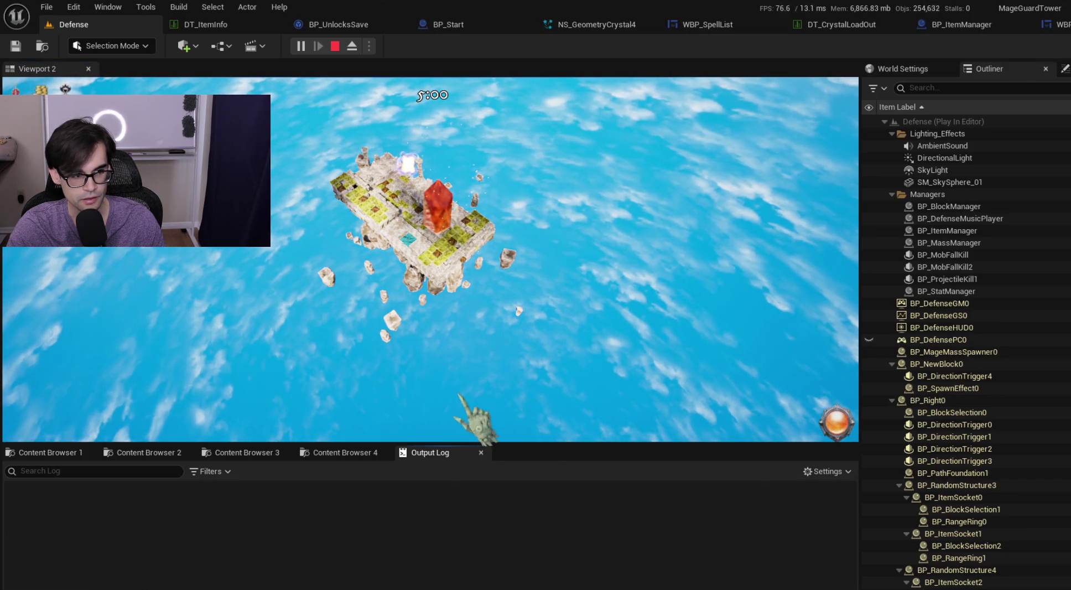
{"action": "left_click", "coordinate": [334, 48]}
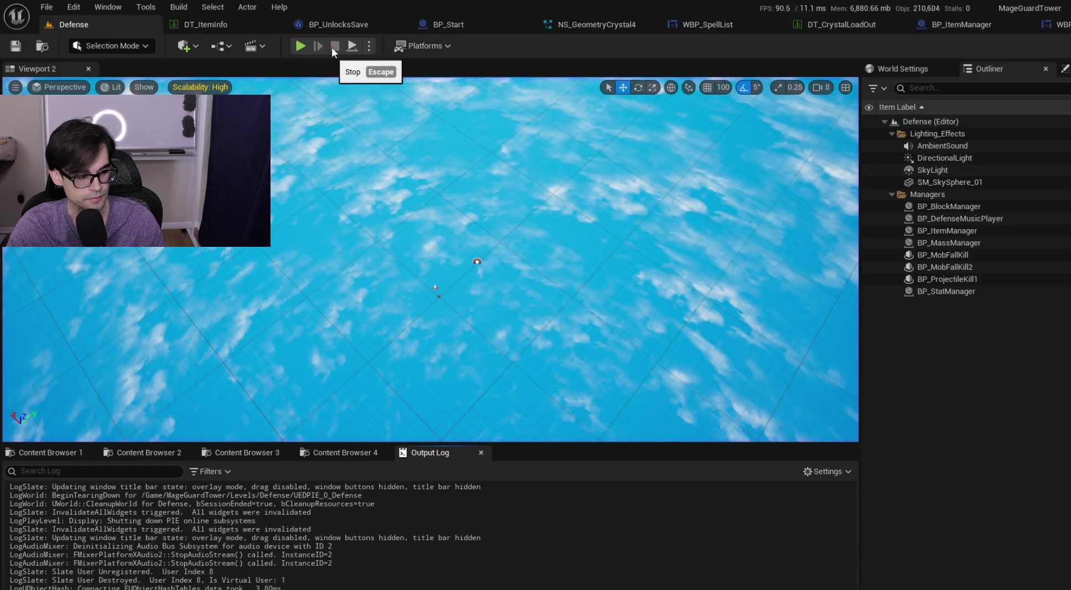
{"action": "right_click", "coordinate": [410, 499]}
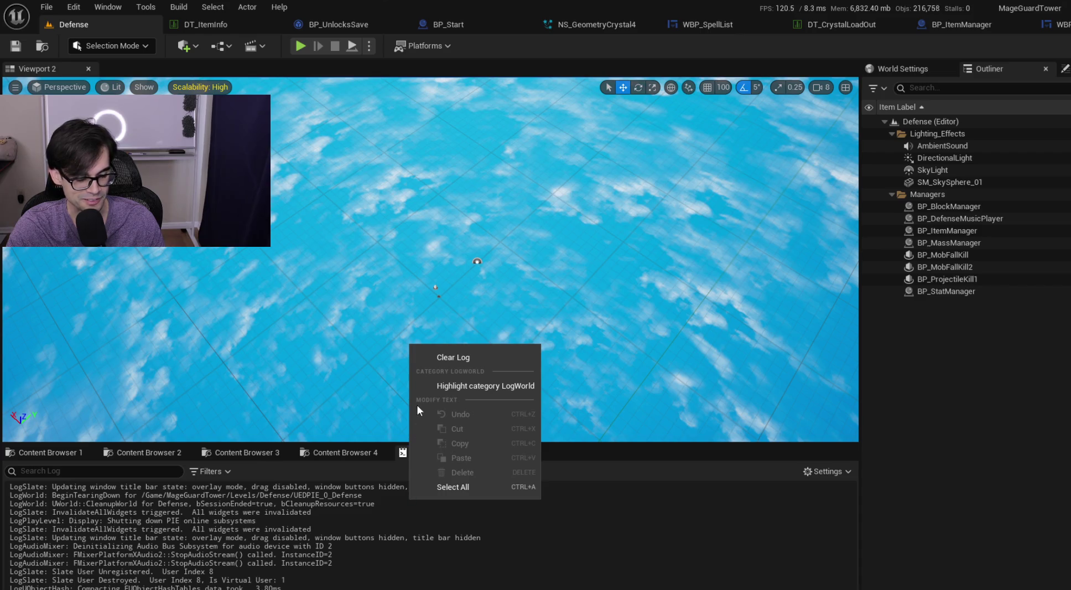
{"action": "left_click", "coordinate": [442, 357]}
{"action": "left_click", "coordinate": [298, 47]}
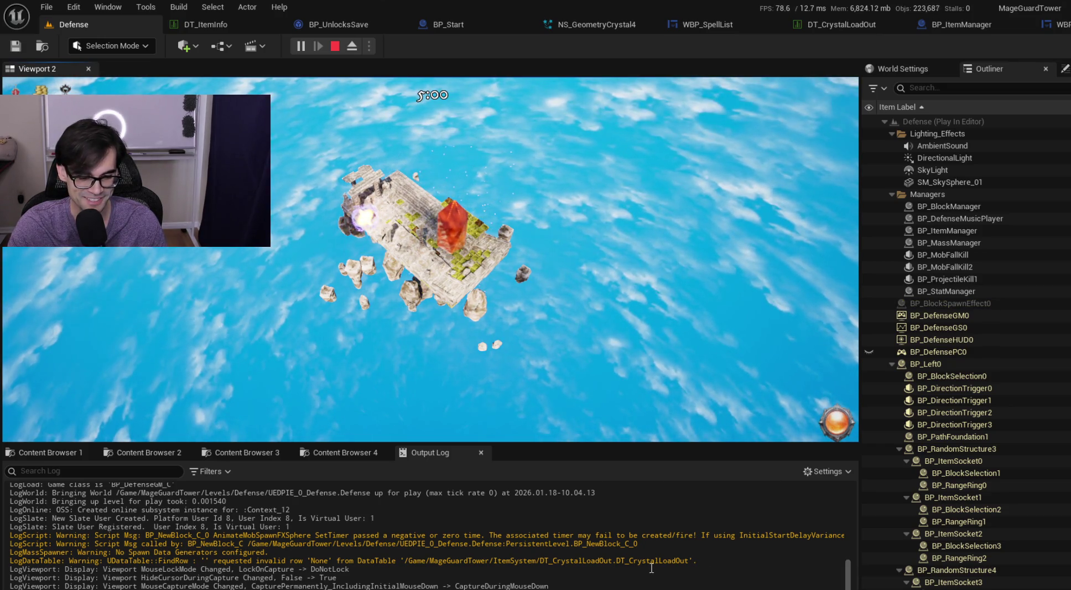
- Select the DataTable FindRow warning, then return to ItemManager.cpp at line 483
{"action": "mouse_move", "coordinate": [695, 561]}
{"action": "left_mouse_down"}
{"action": "mouse_move", "coordinate": [166, 552]}
{"action": "mouse_move", "coordinate": [223, 559]}
{"action": "mouse_move", "coordinate": [212, 561]}
{"action": "left_mouse_up"}
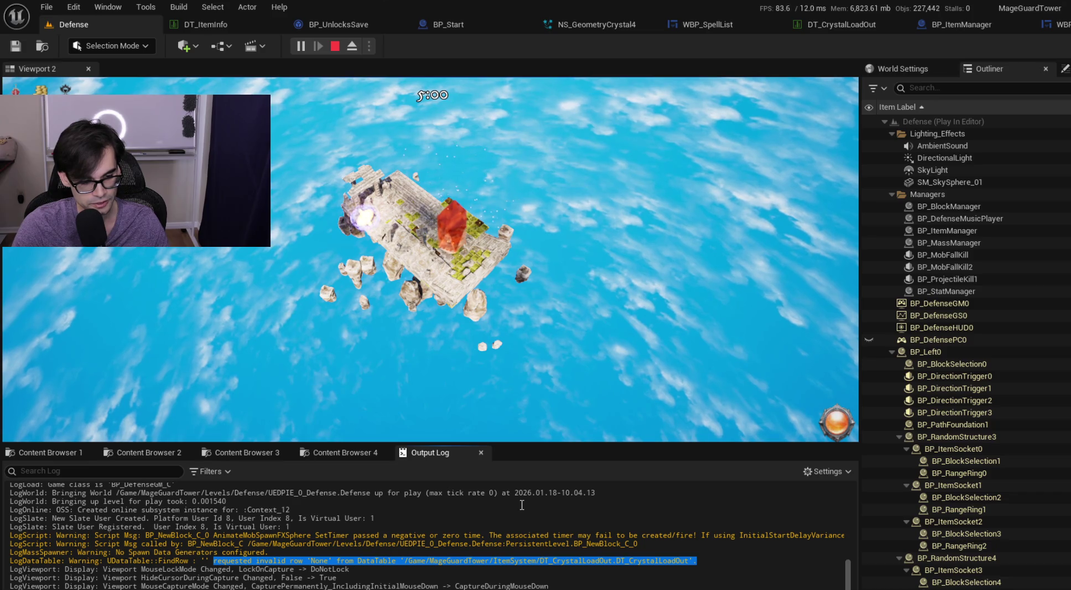
{"action": "left_click", "coordinate": [498, 387]}
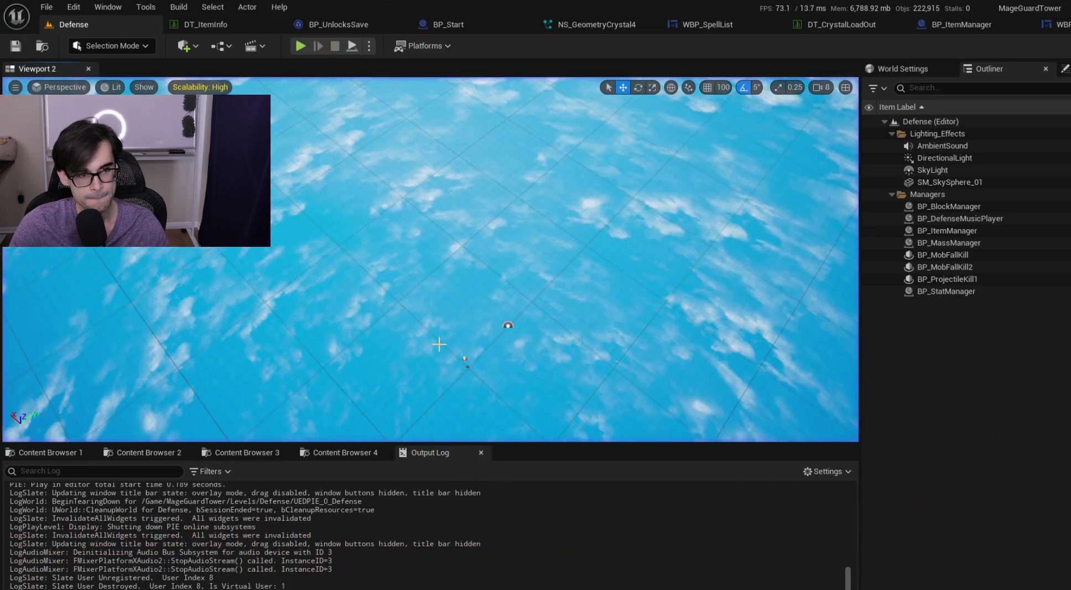
{"action": "key", "text": "alt+Tab"}
{"action": "left_click", "coordinate": [679, 407]}
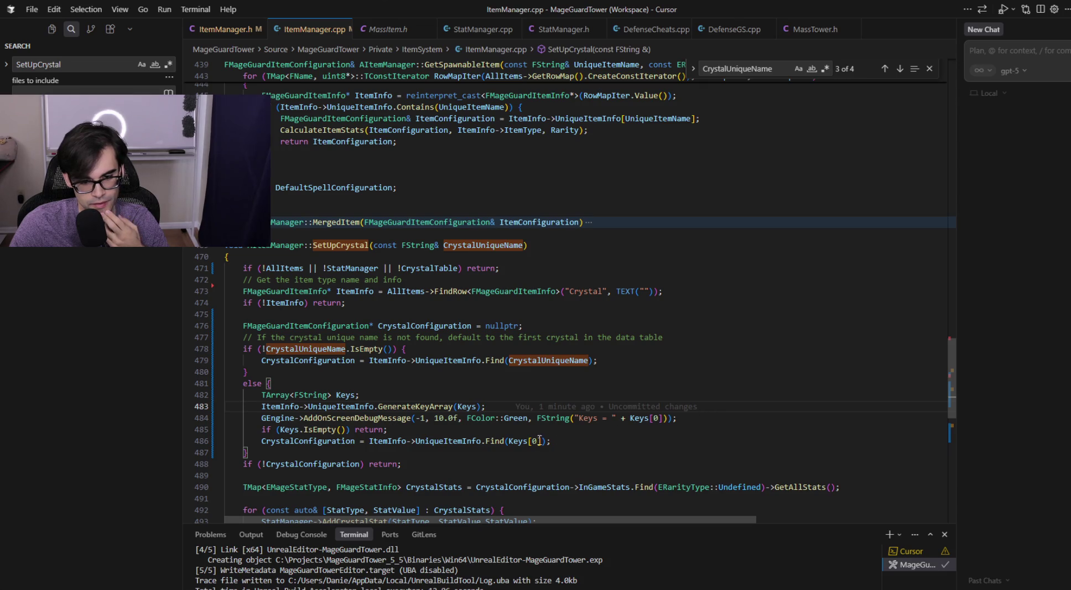
- Review the Keys[0] lookup on line 486 and the debug message call on line 484
{"action": "left_click", "coordinate": [520, 441]}
{"action": "mouse_move", "coordinate": [619, 439]}
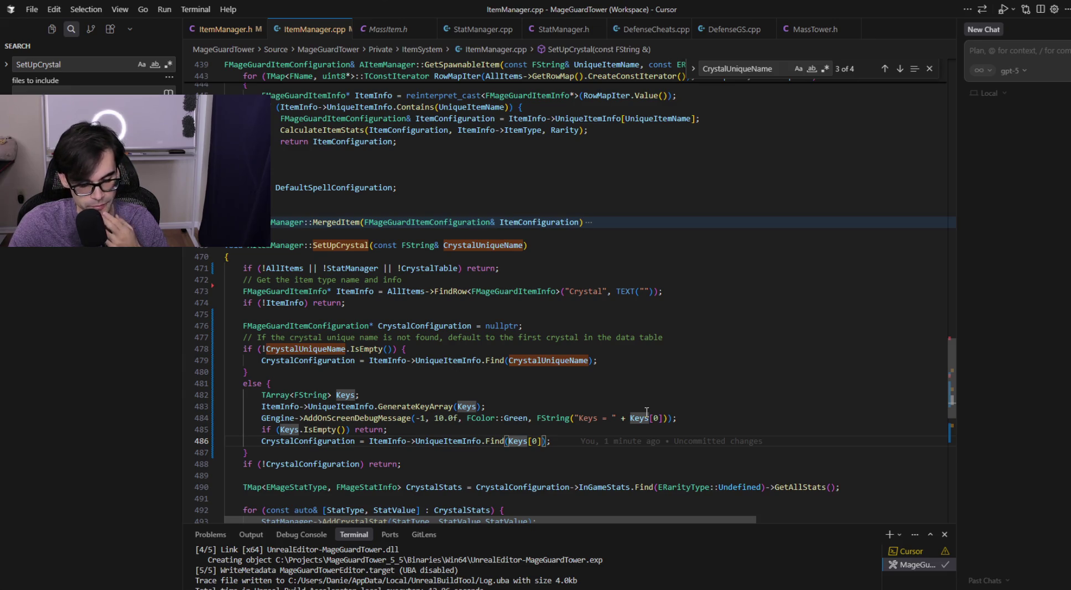
{"action": "left_click", "coordinate": [690, 419]}
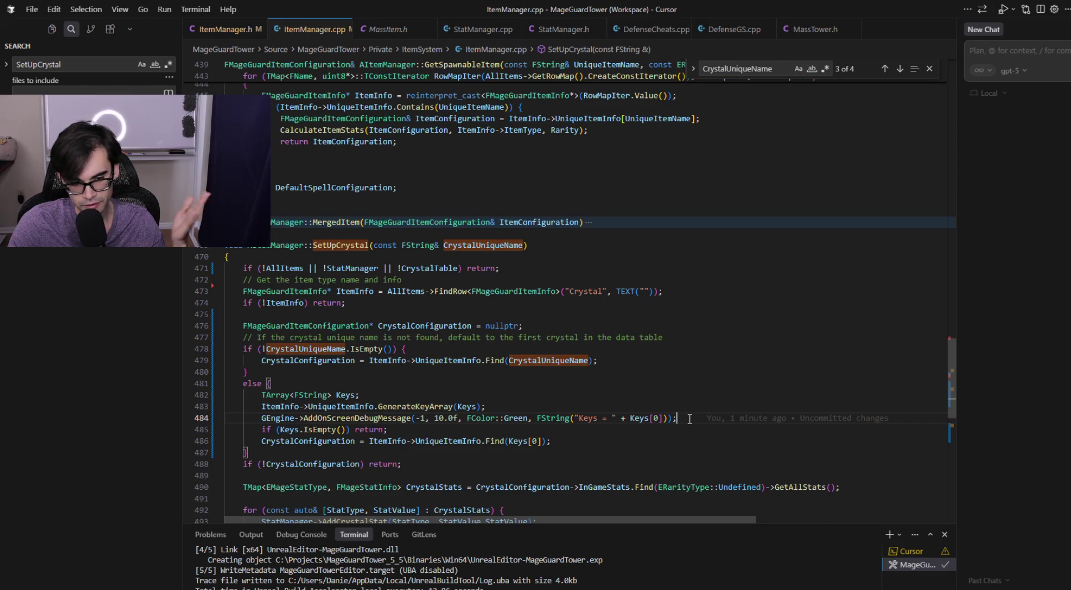
{"action": "mouse_move", "coordinate": [682, 416]}
{"action": "left_click_drag", "start_coordinate": [679, 418], "coordinate": [323, 418]}
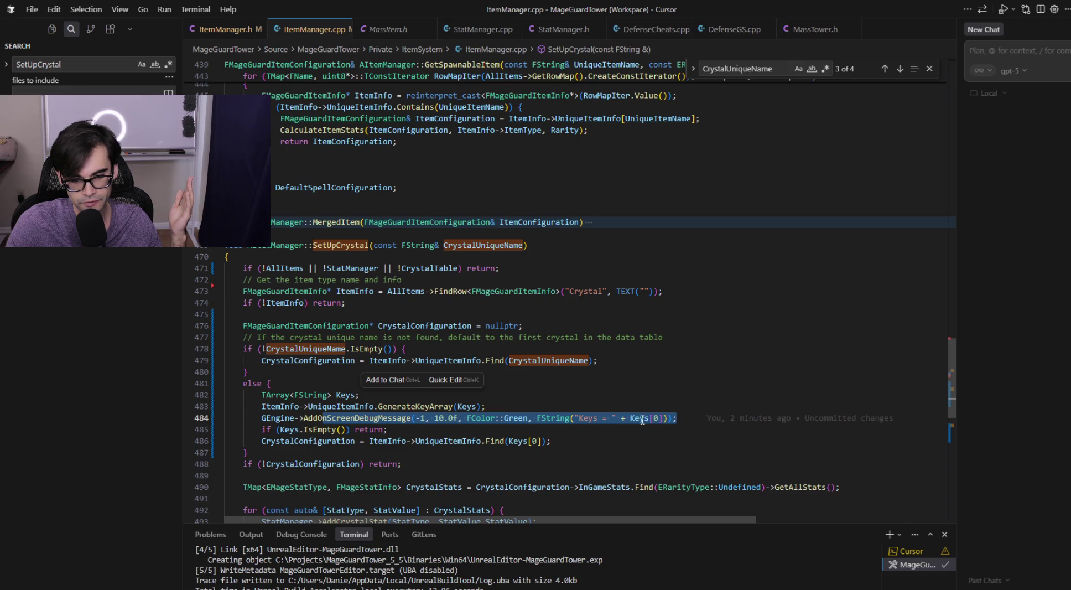
{"action": "left_click", "coordinate": [642, 419]}
{"action": "left_click", "coordinate": [509, 441]}
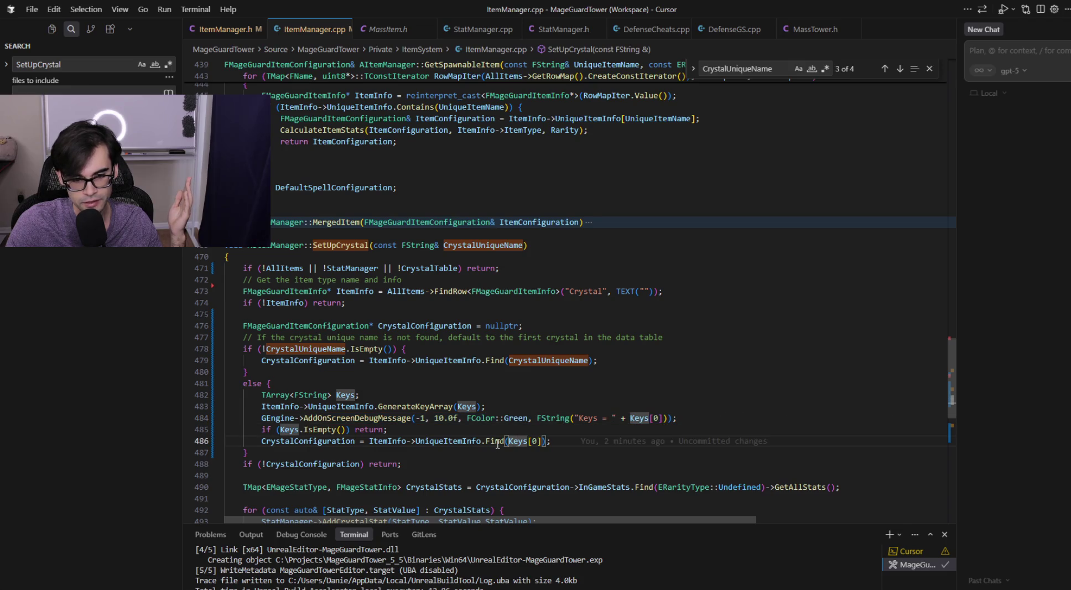
- Highlight the Find and ItemInfo uses on line 486, then switch to ItemManager.h
{"action": "left_click", "coordinate": [498, 441]}
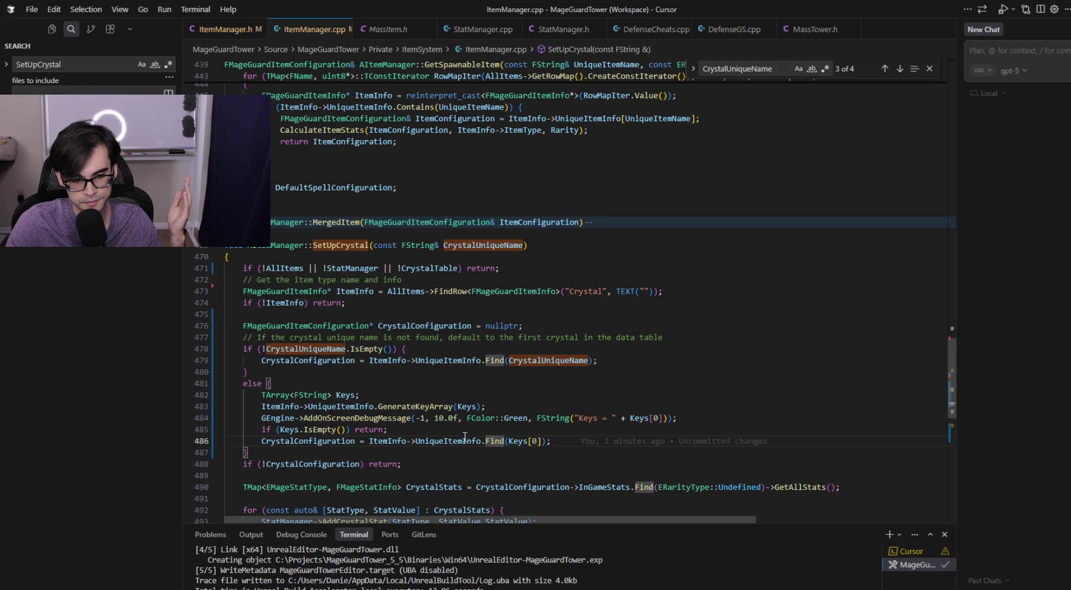
{"action": "left_click", "coordinate": [395, 441]}
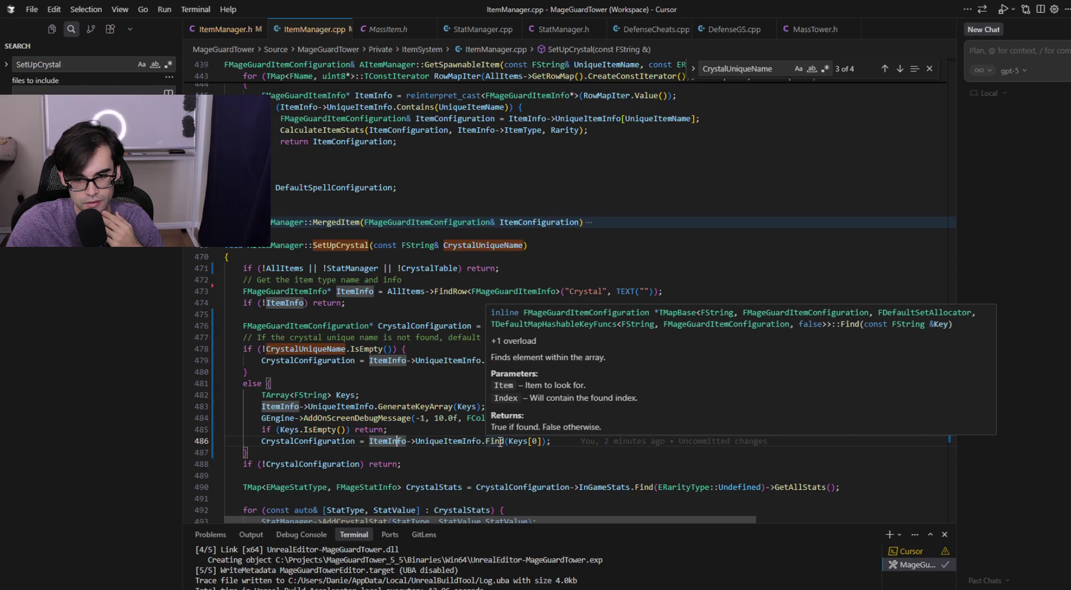
{"action": "left_click", "coordinate": [497, 441]}
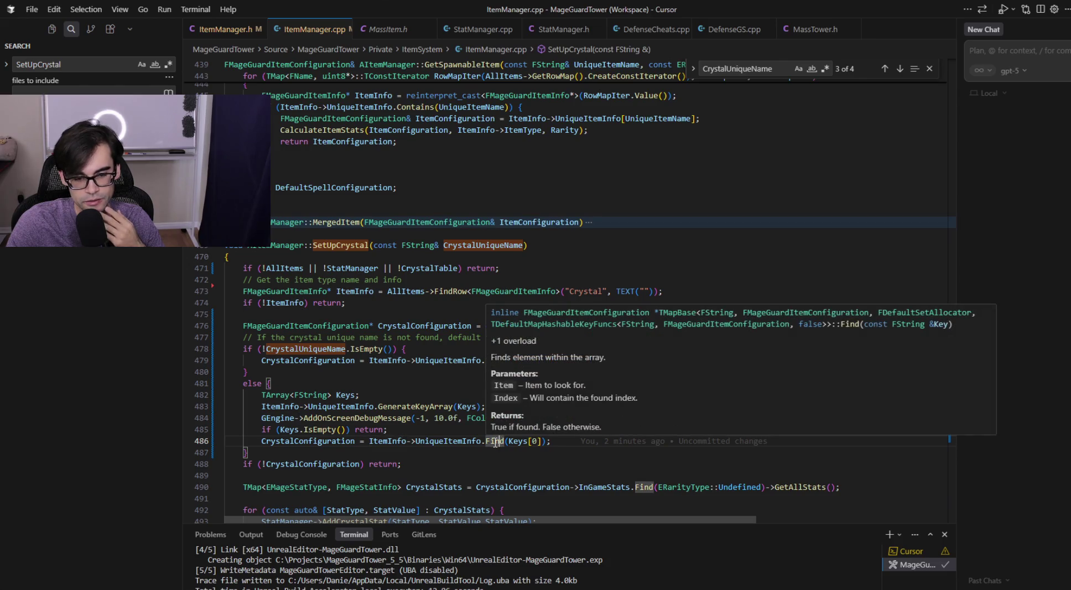
{"action": "key", "text": "alt+o"}
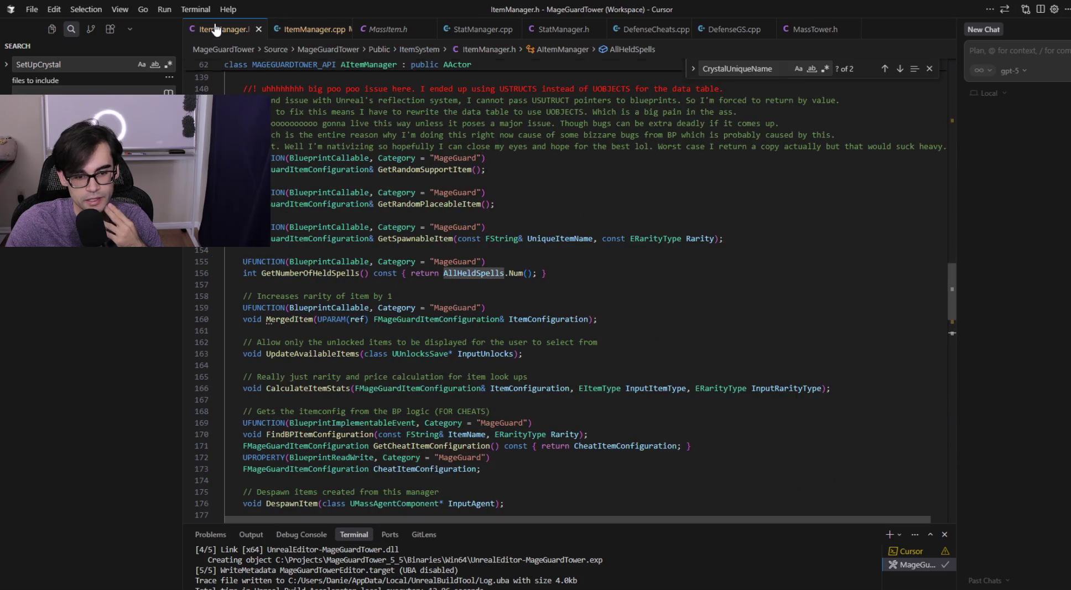
- Check UniqueItemInfo's declaration and its FString key type in MassItem.h
{"action": "scroll", "coordinate": [289, 291], "scroll_direction": "down", "scroll_amount": 20}
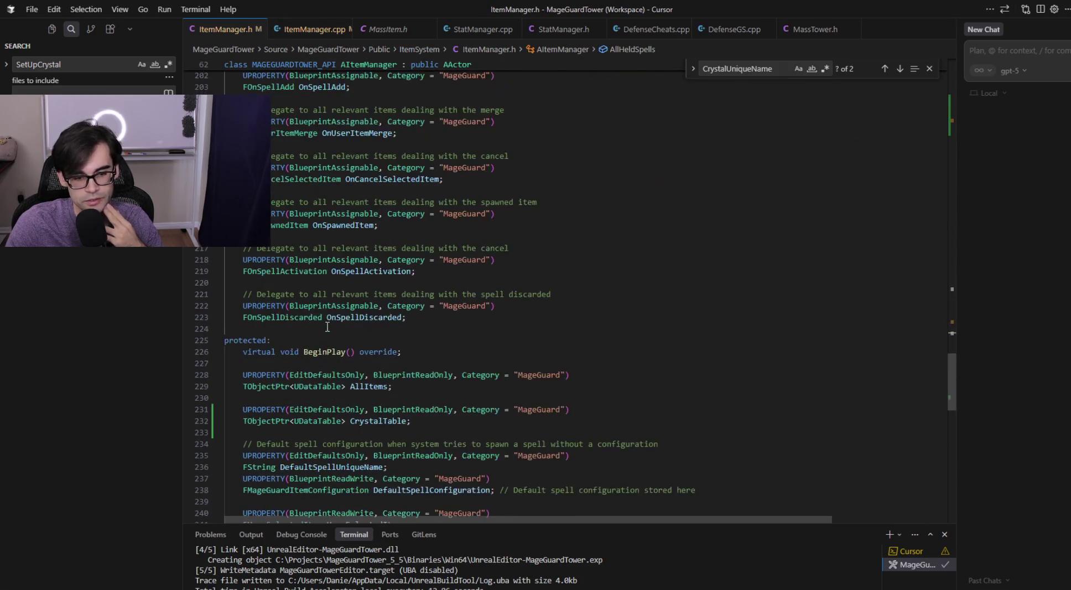
{"action": "scroll", "coordinate": [388, 332], "scroll_direction": "down", "scroll_amount": 8}
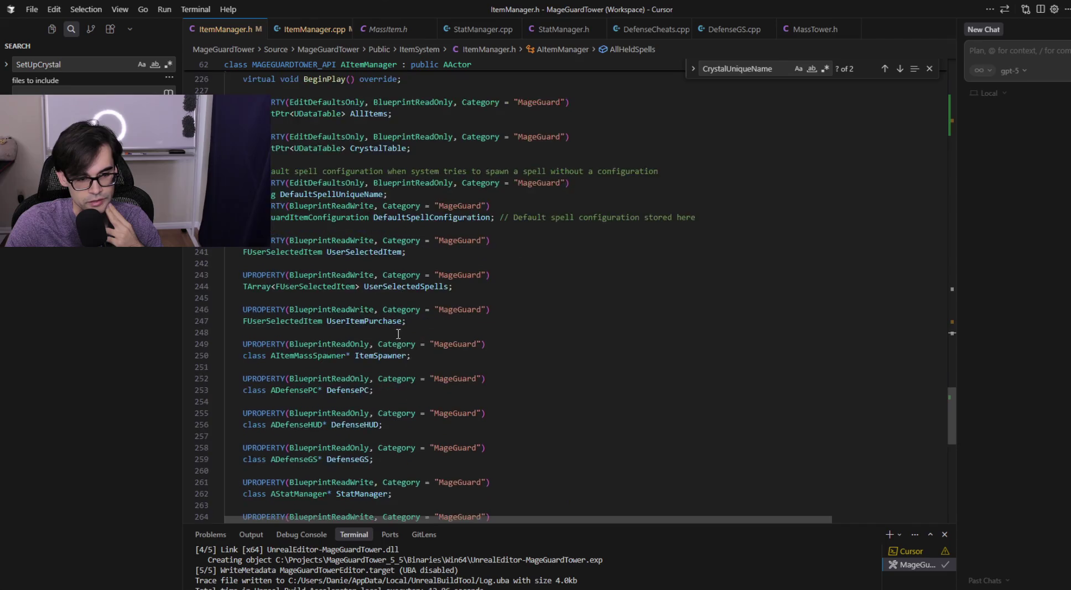
{"action": "scroll", "coordinate": [387, 332], "scroll_direction": "up", "scroll_amount": 9}
{"action": "left_click", "coordinate": [308, 29]}
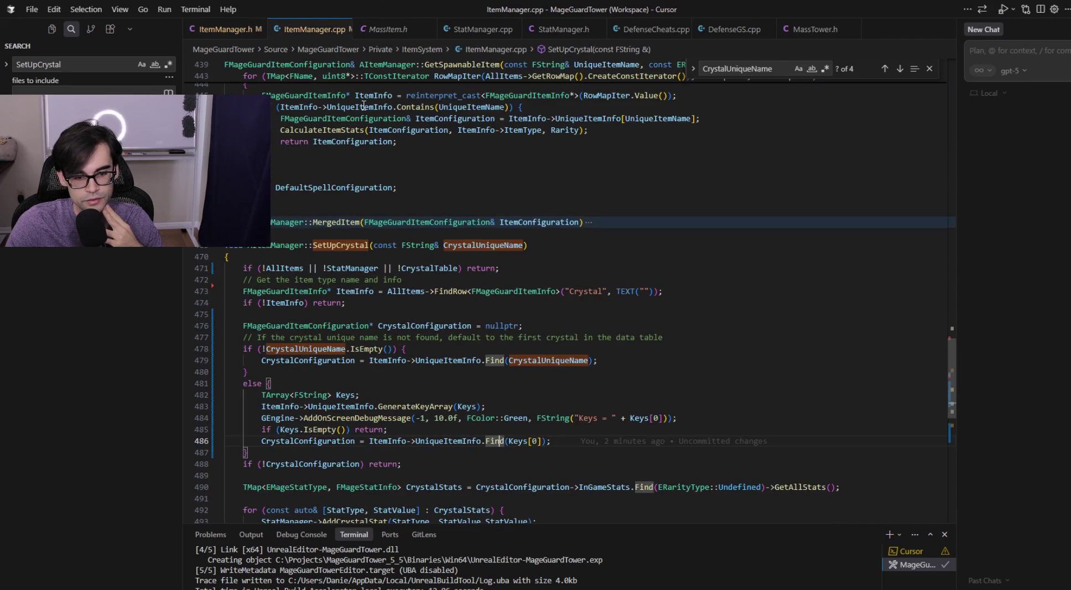
{"action": "left_click", "coordinate": [453, 360], "text": "ctrl"}
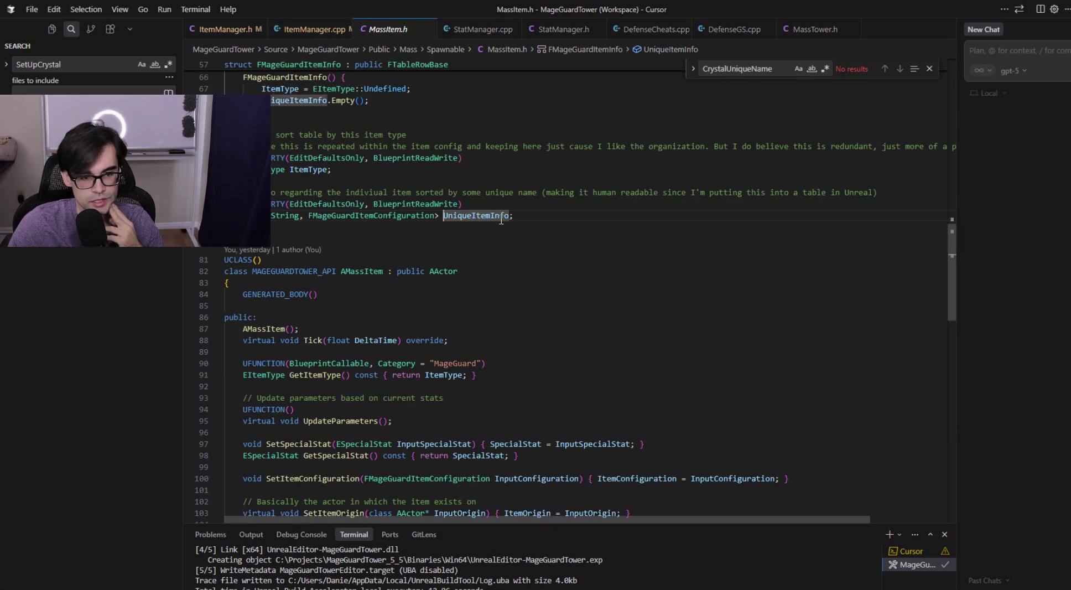
{"action": "left_click", "coordinate": [372, 216]}
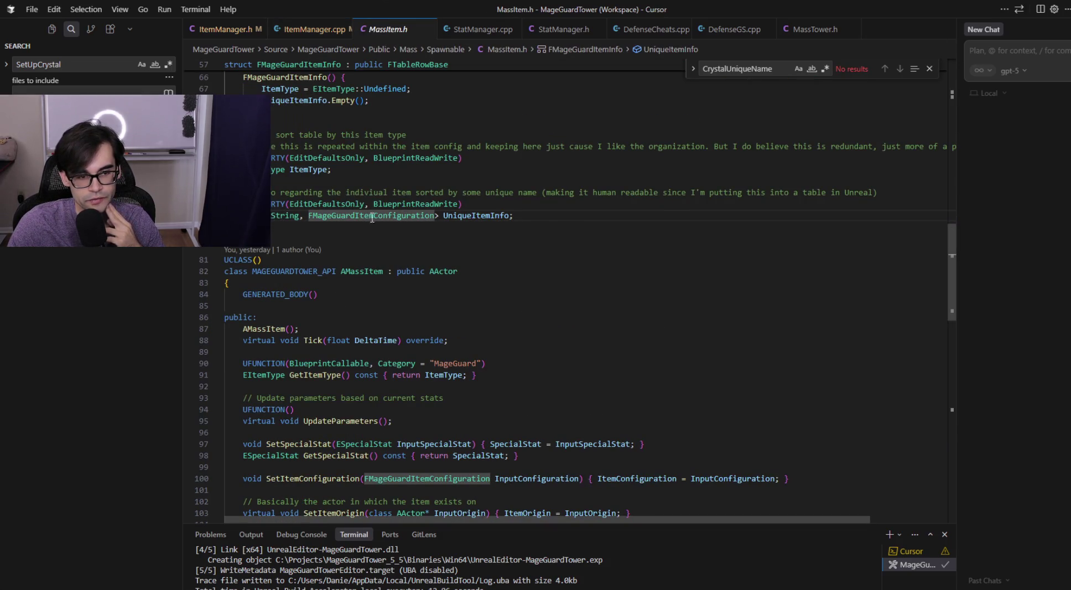
{"action": "left_click", "coordinate": [289, 217]}
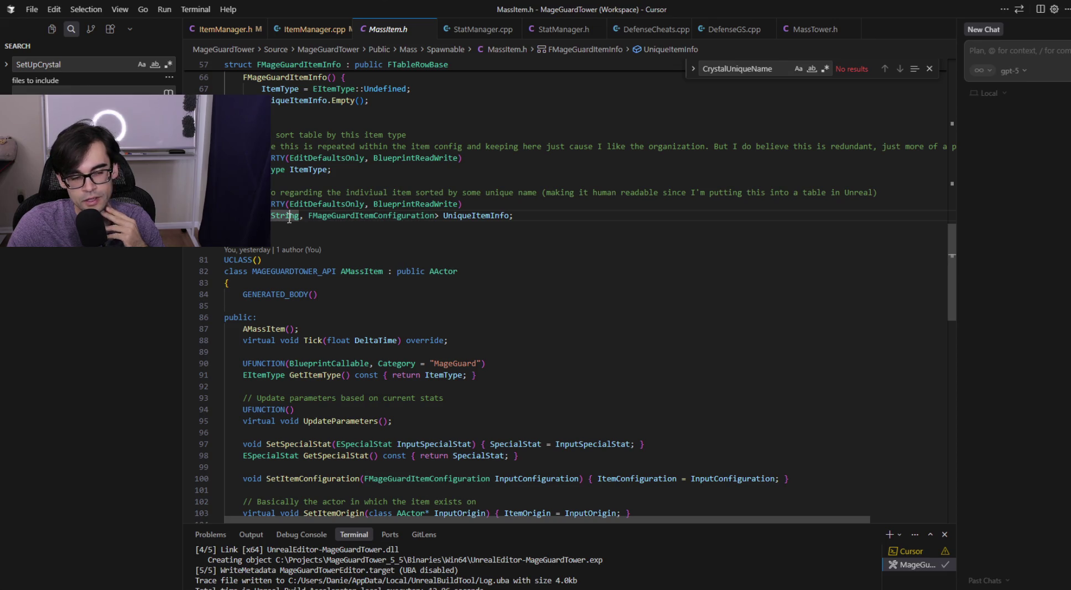
{"action": "left_click", "coordinate": [310, 30]}
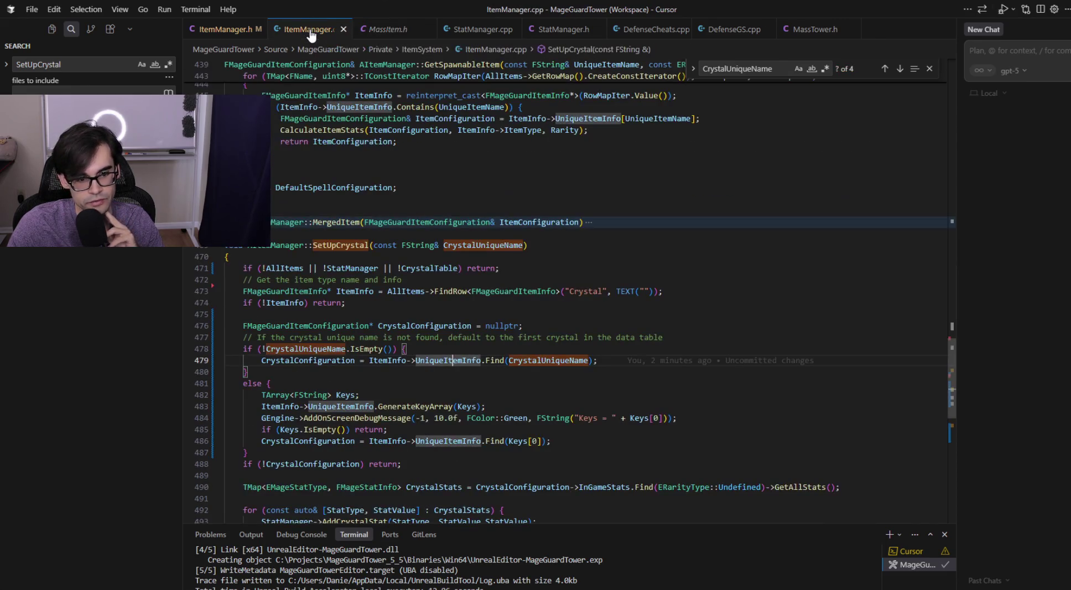
- Review the Find, Keys and CrystalConfiguration uses in SetUpCrystal and save ItemManager.cpp
{"action": "scroll", "coordinate": [667, 393], "scroll_direction": "down", "scroll_amount": 2}
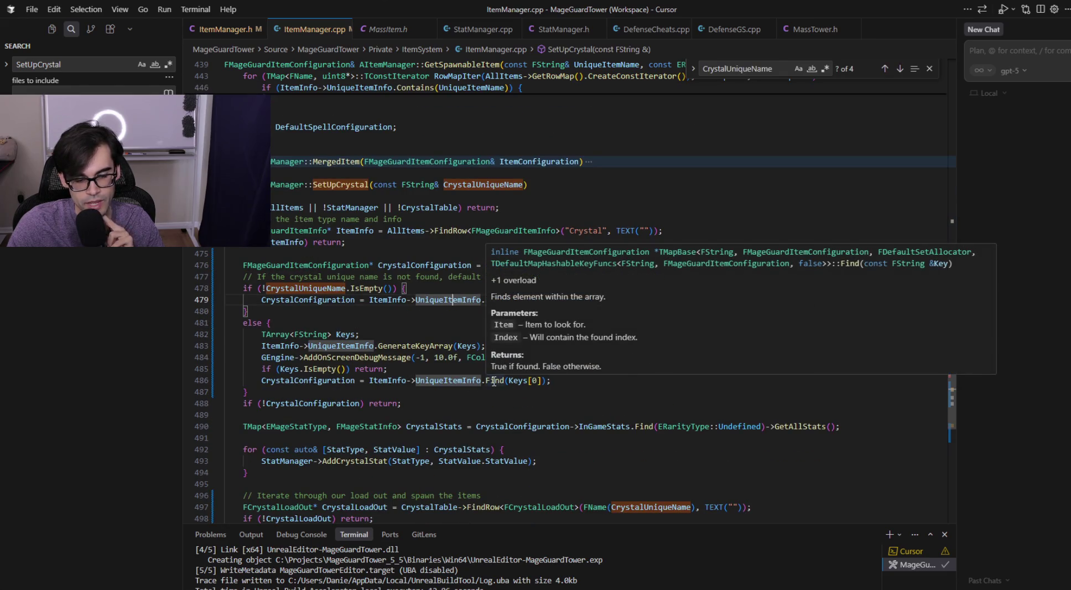
{"action": "left_click", "coordinate": [494, 381]}
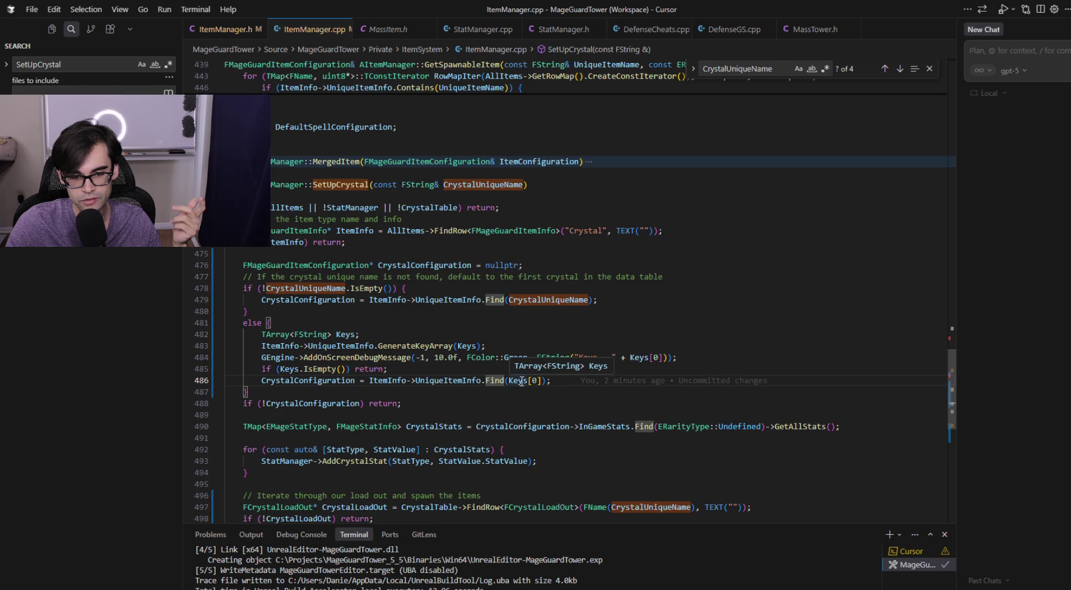
{"action": "left_click", "coordinate": [521, 381]}
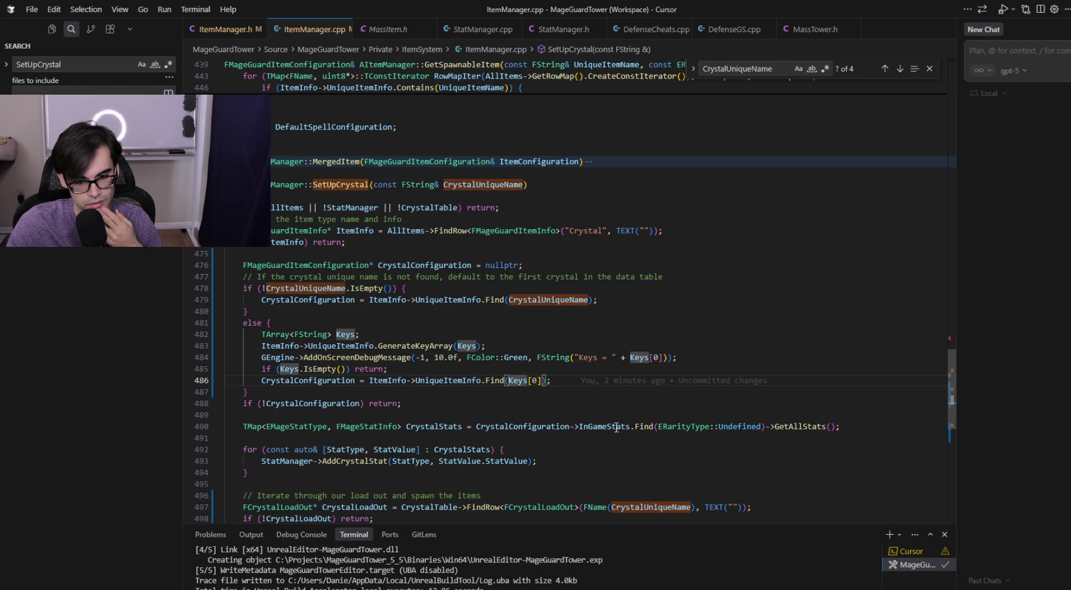
{"action": "left_click", "coordinate": [574, 426]}
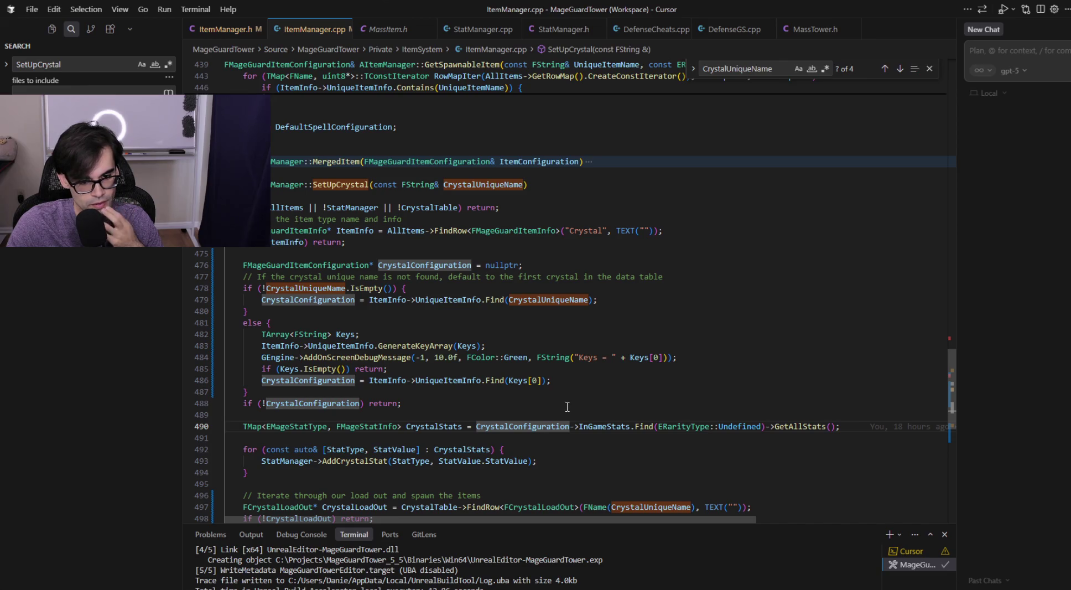
{"action": "left_click", "coordinate": [569, 384]}
{"action": "key", "text": "ctrl+s"}
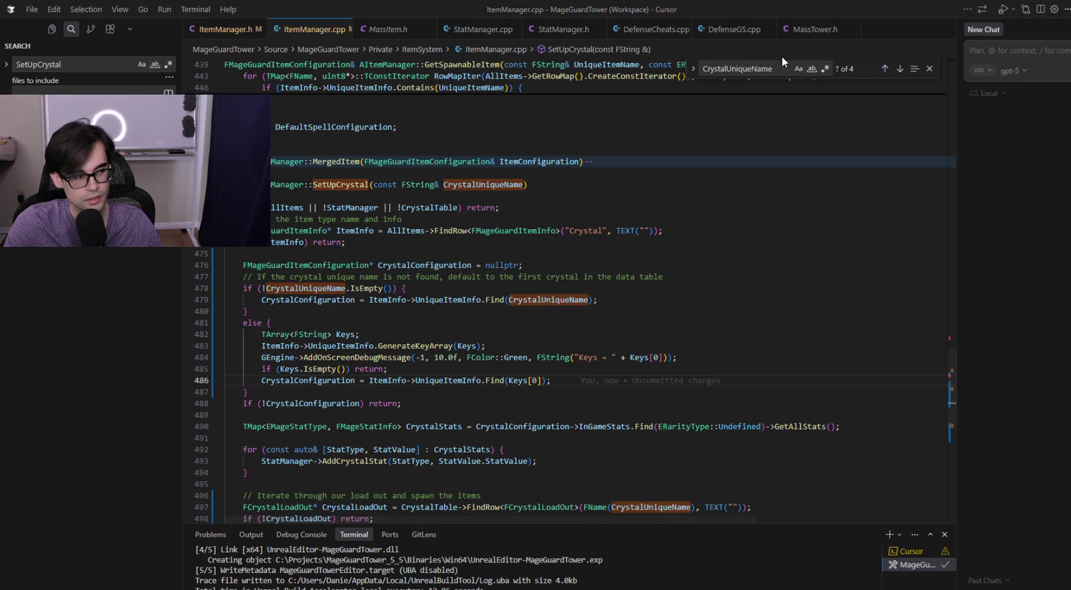
{"action": "key", "text": "alt+Tab"}
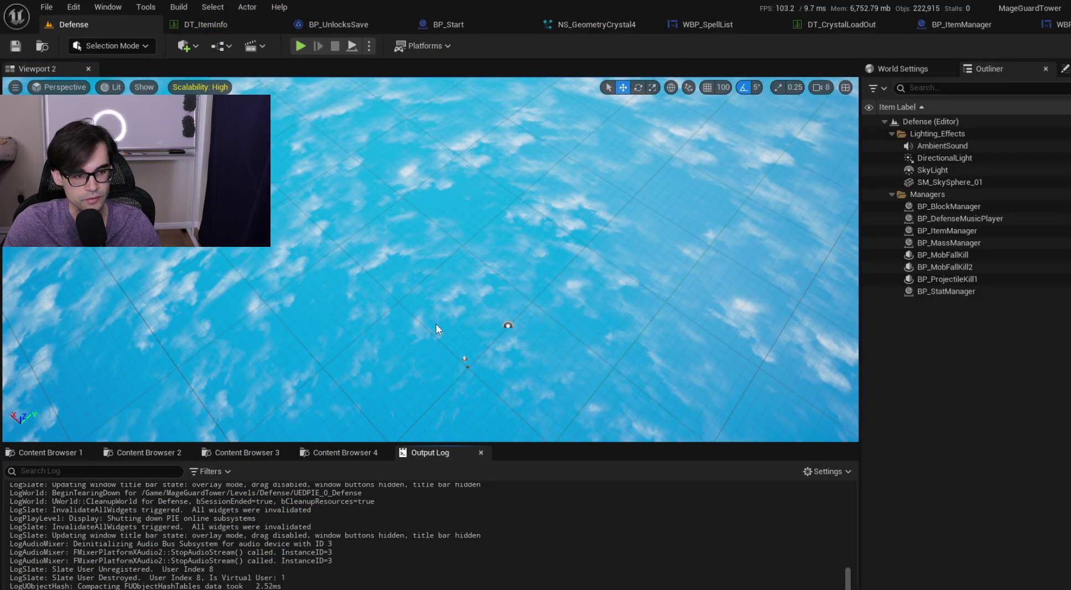
{"action": "key", "text": "alt+Tab"}
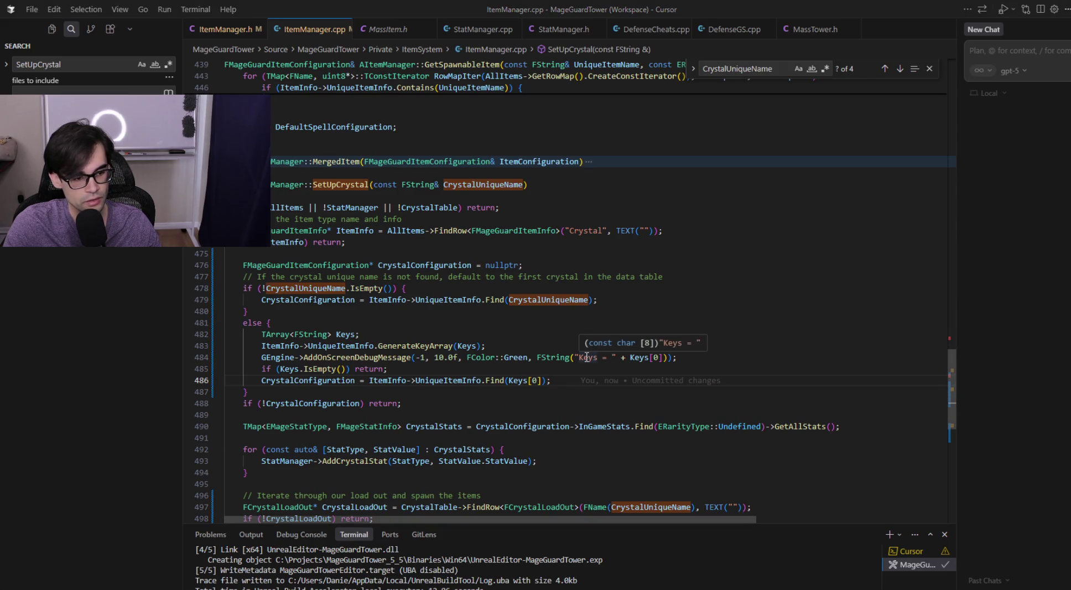
- Open ItemManager.cpp via quick search 'itemager' and set a breakpoint on line 486
{"action": "key", "text": "alt+Tab"}
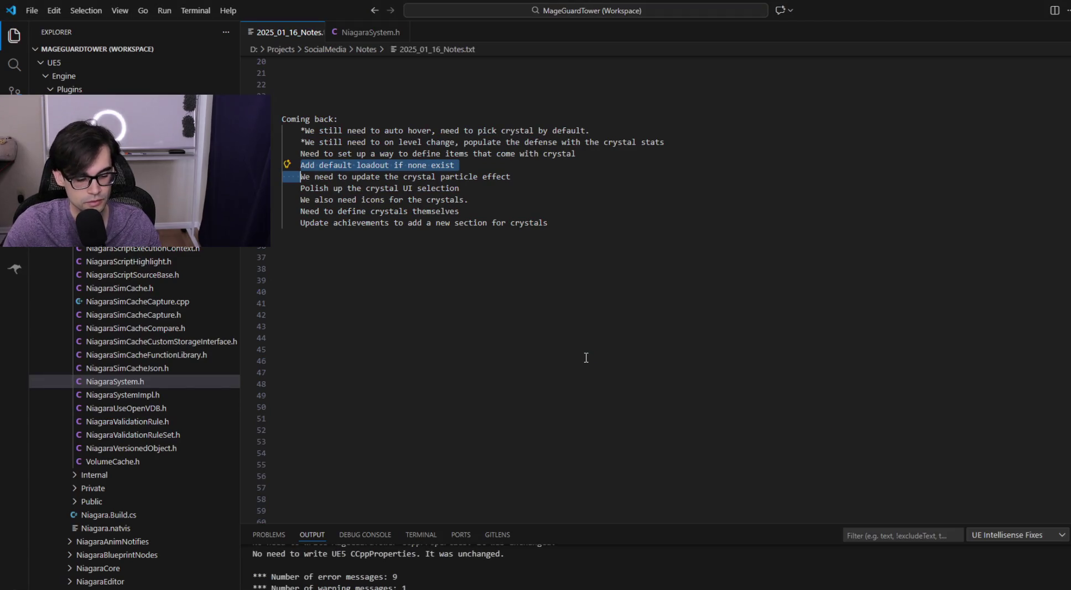
{"action": "key", "text": "ctrl+p"}
{"action": "type", "text": "item"}
{"action": "type", "text": "ager"}
{"action": "key", "text": "Down"}
{"action": "key", "text": "Return"}
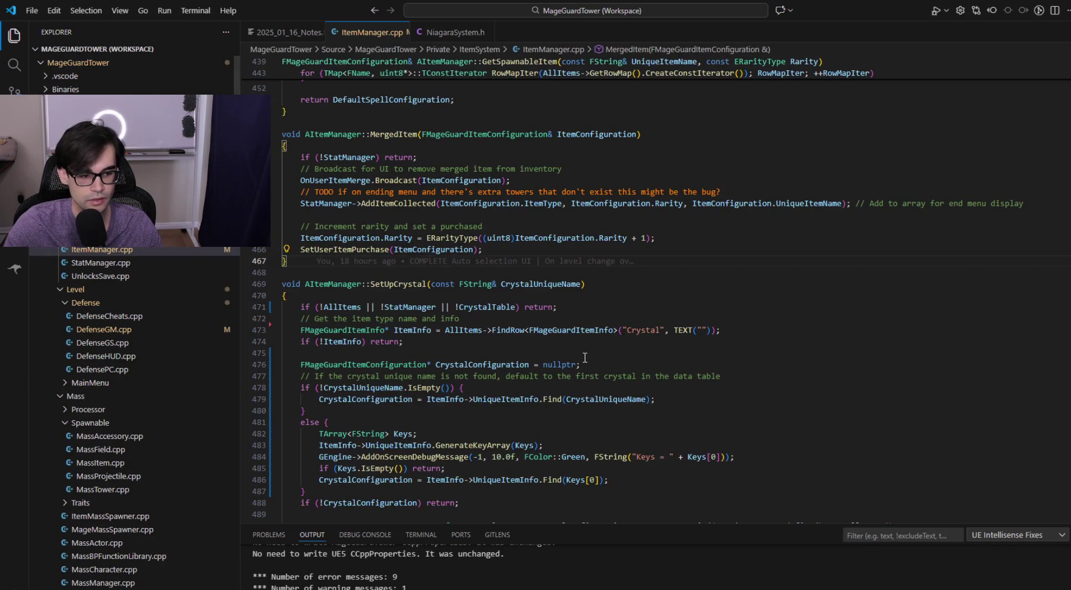
{"action": "scroll", "coordinate": [586, 358], "scroll_direction": "down", "scroll_amount": 5}
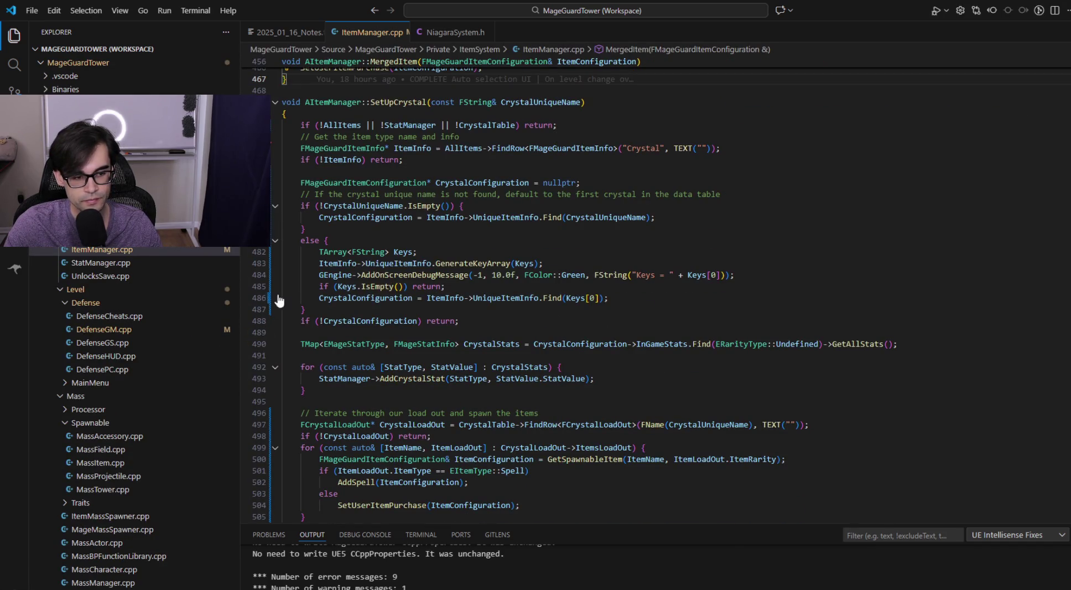
{"action": "left_click", "coordinate": [262, 297]}
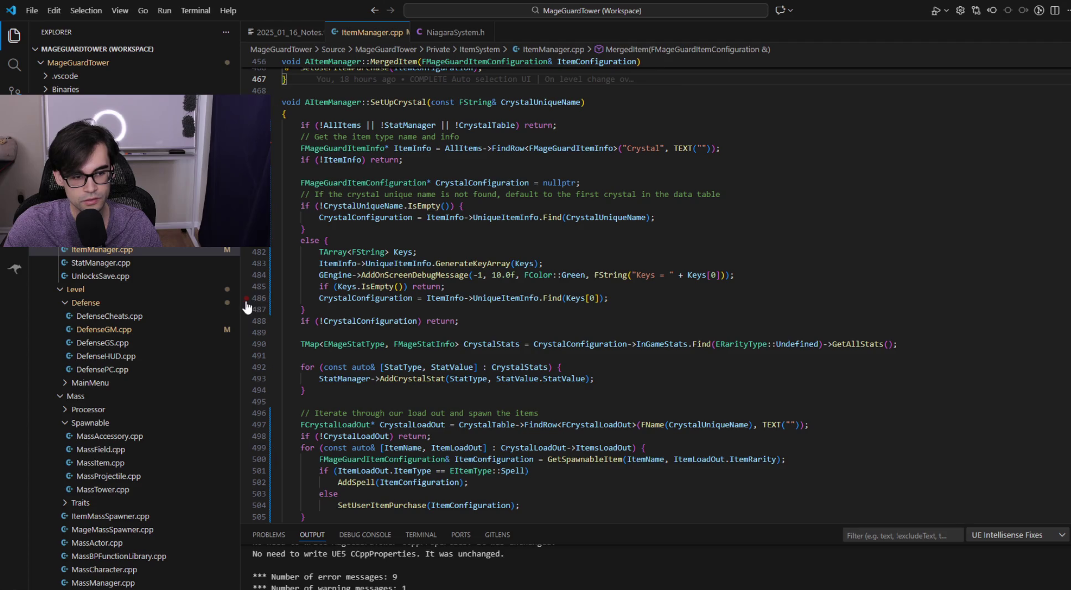
{"action": "left_click", "coordinate": [613, 298]}
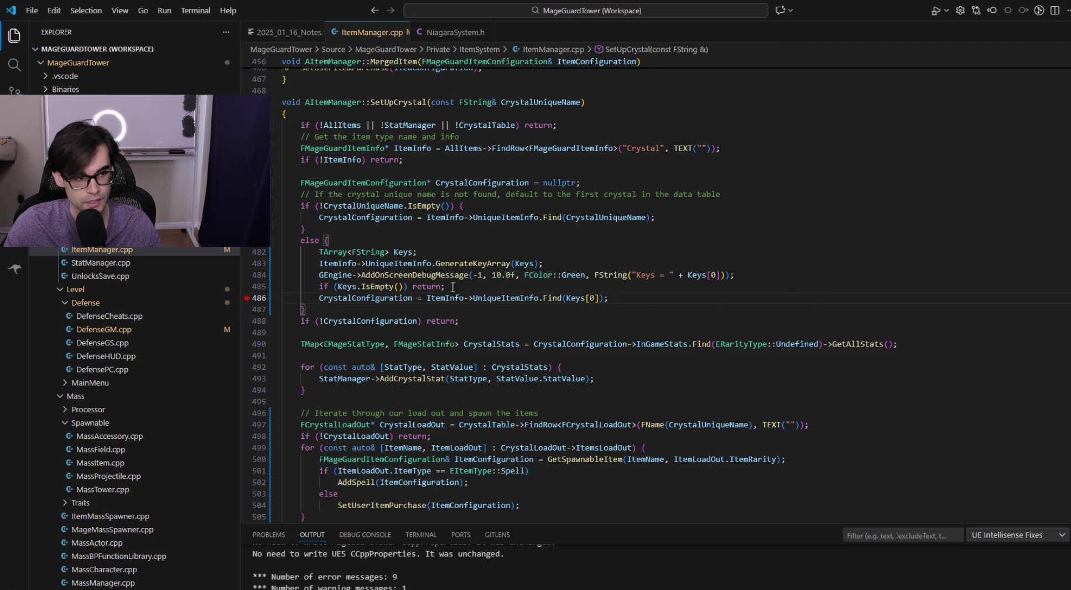
- Start debugging the editor with the Launch configuration from Run and Debug
{"action": "left_click", "coordinate": [14, 118]}
{"action": "left_click", "coordinate": [155, 32]}
{"action": "left_click", "coordinate": [155, 32]}
{"action": "left_click", "coordinate": [107, 32]}
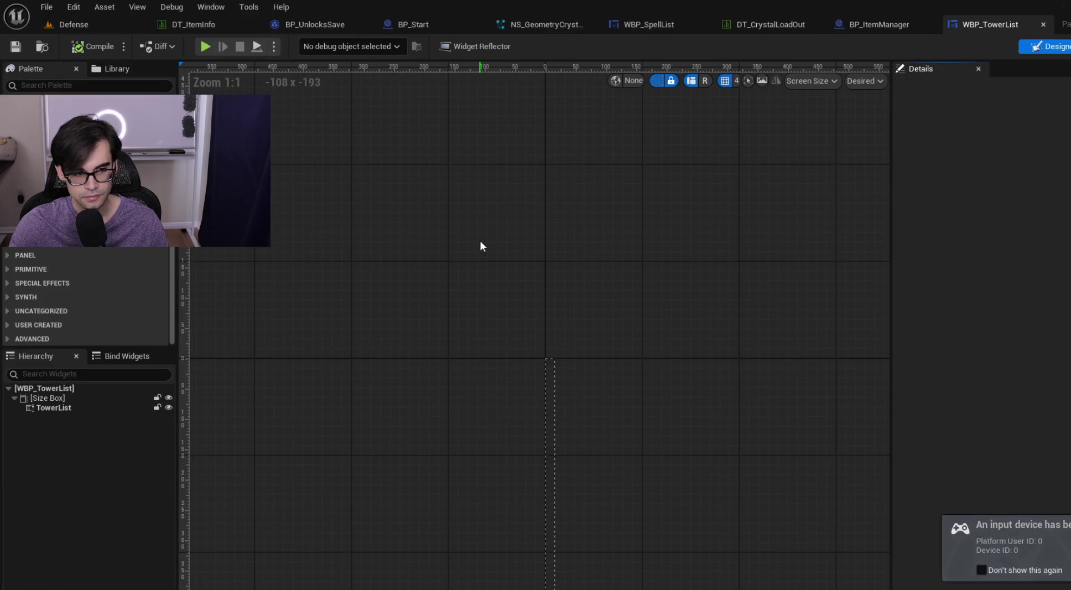
- Return to the Defense level and play it until the line 486 breakpoint is hit
{"action": "left_click", "coordinate": [75, 23]}
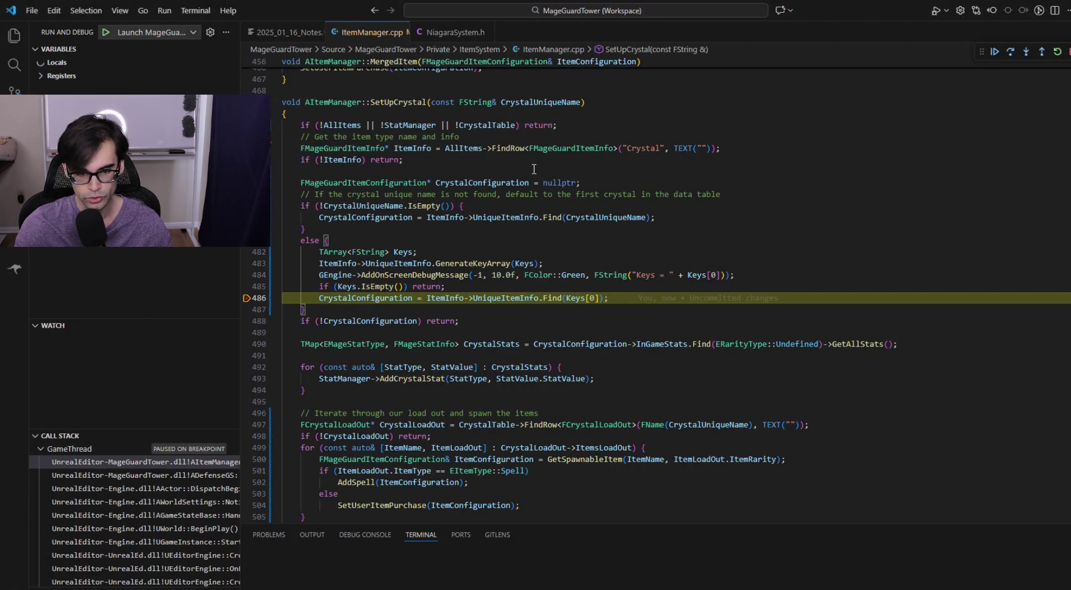
- Inspect Keys, CrystalConfiguration and UniqueItemInfo values in the widened Variables pane
{"action": "left_click", "coordinate": [549, 284]}
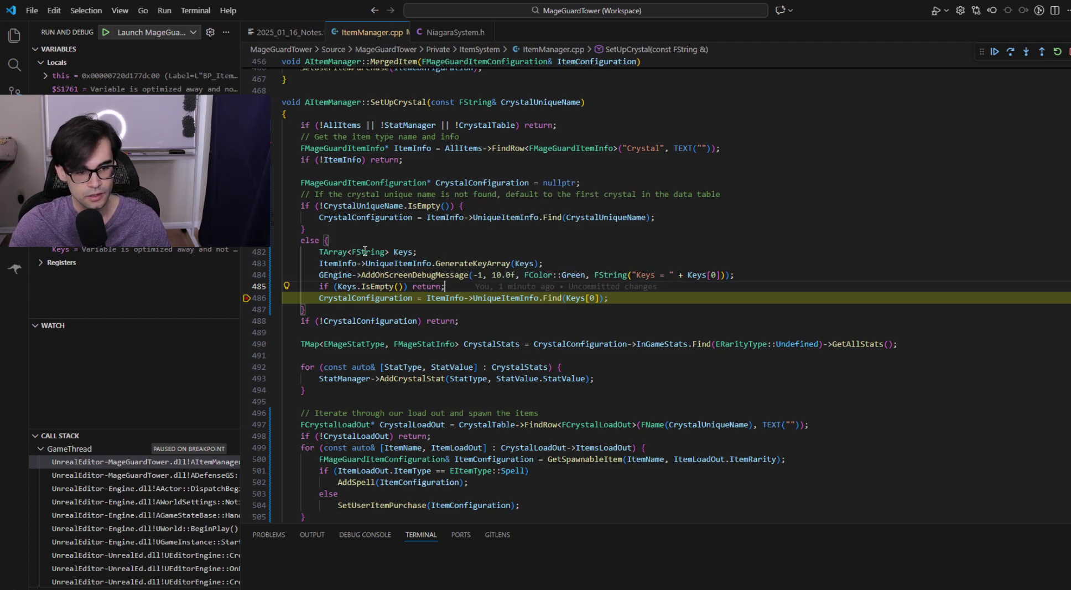
{"action": "left_click", "coordinate": [567, 297]}
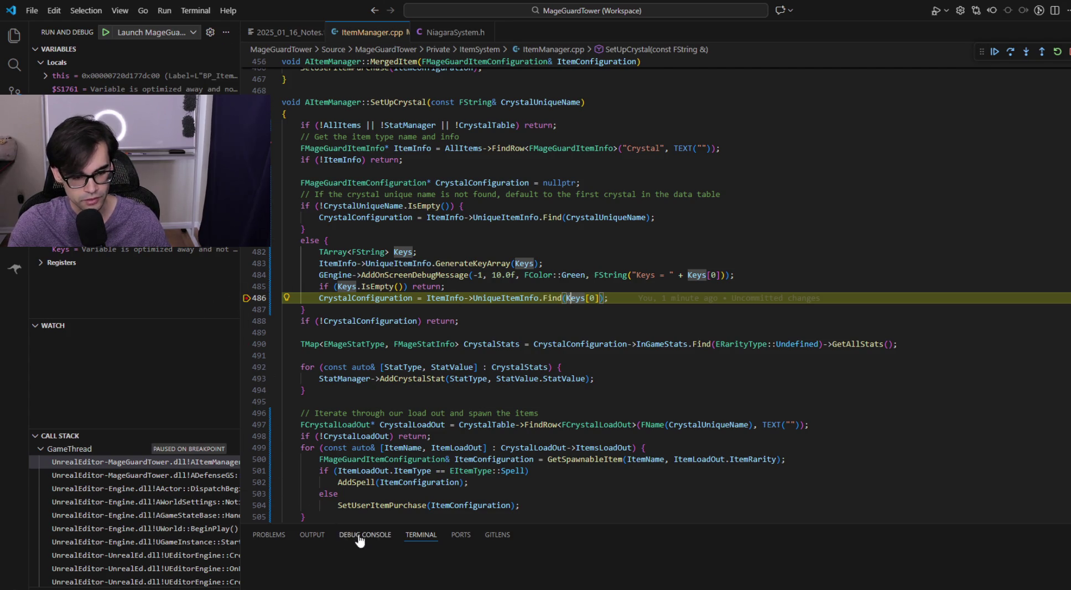
{"action": "left_click", "coordinate": [88, 249]}
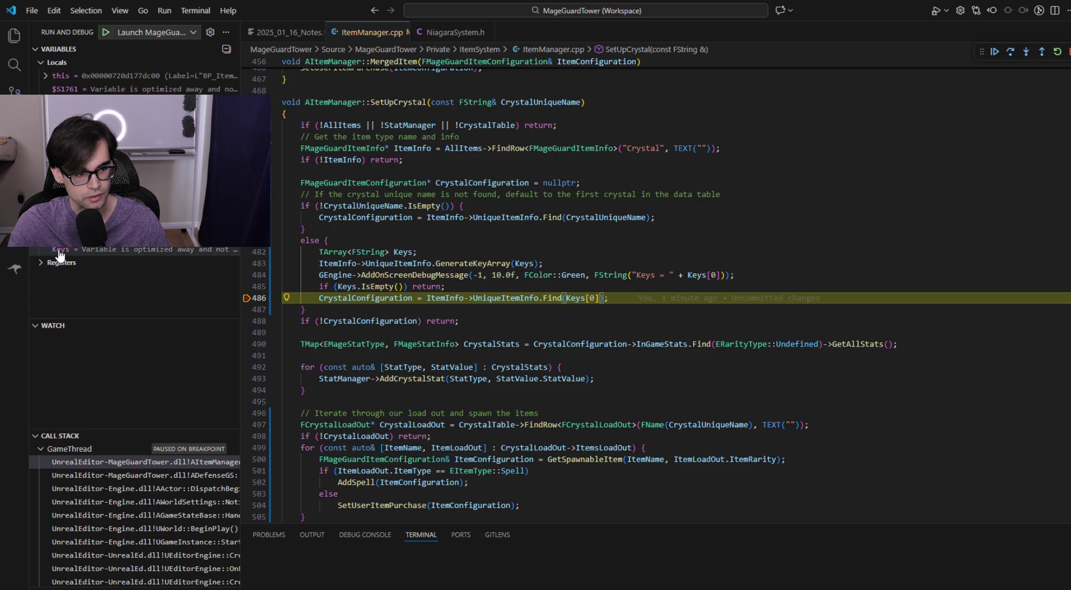
{"action": "left_click_drag", "start_coordinate": [241, 211], "coordinate": [300, 211]}
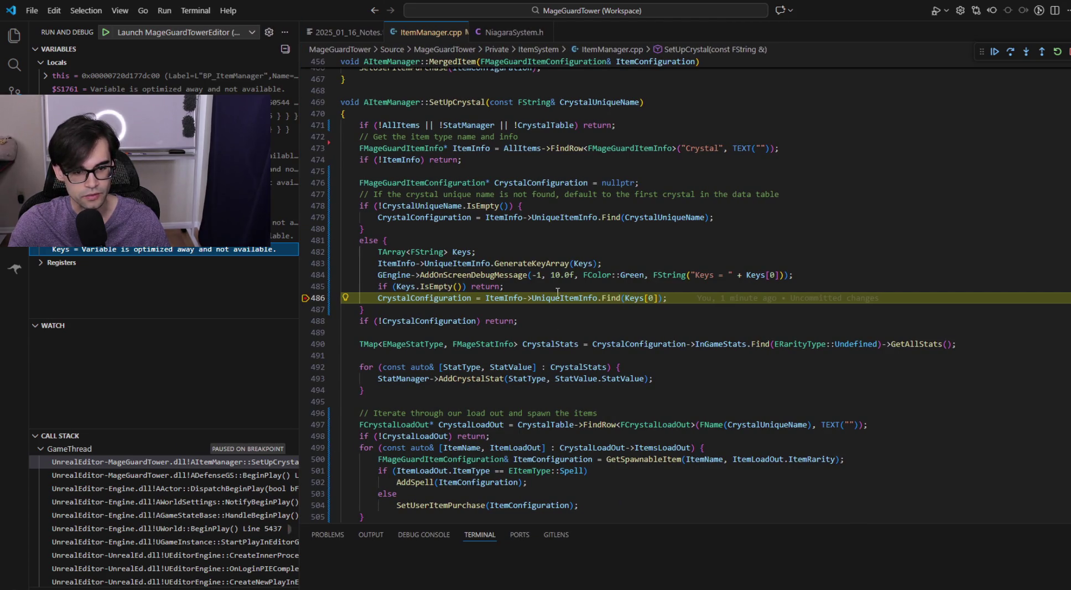
{"action": "left_click", "coordinate": [439, 297]}
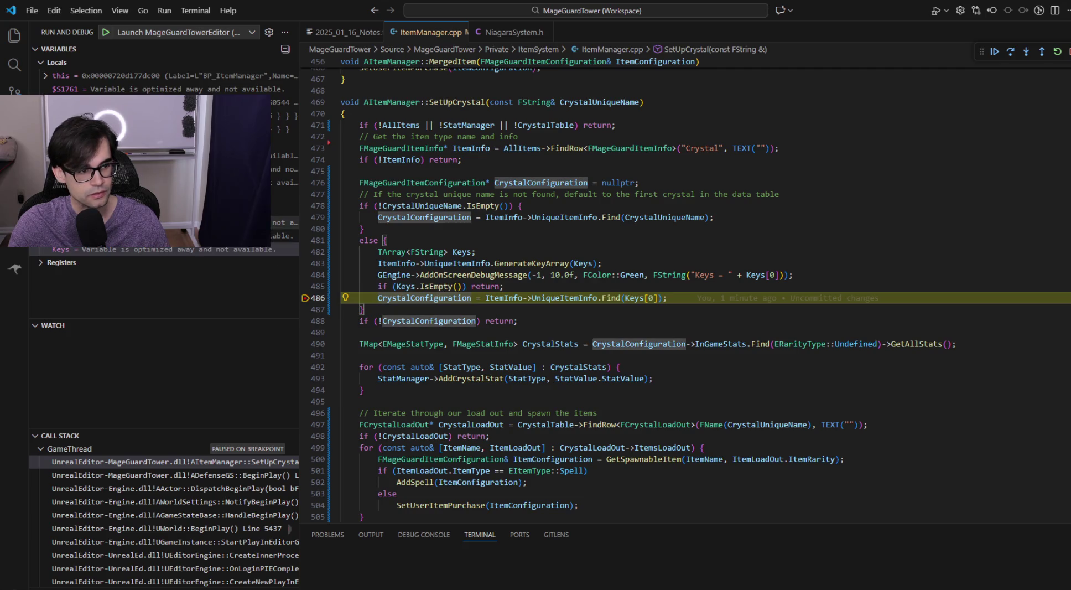
{"action": "mouse_move", "coordinate": [271, 227]}
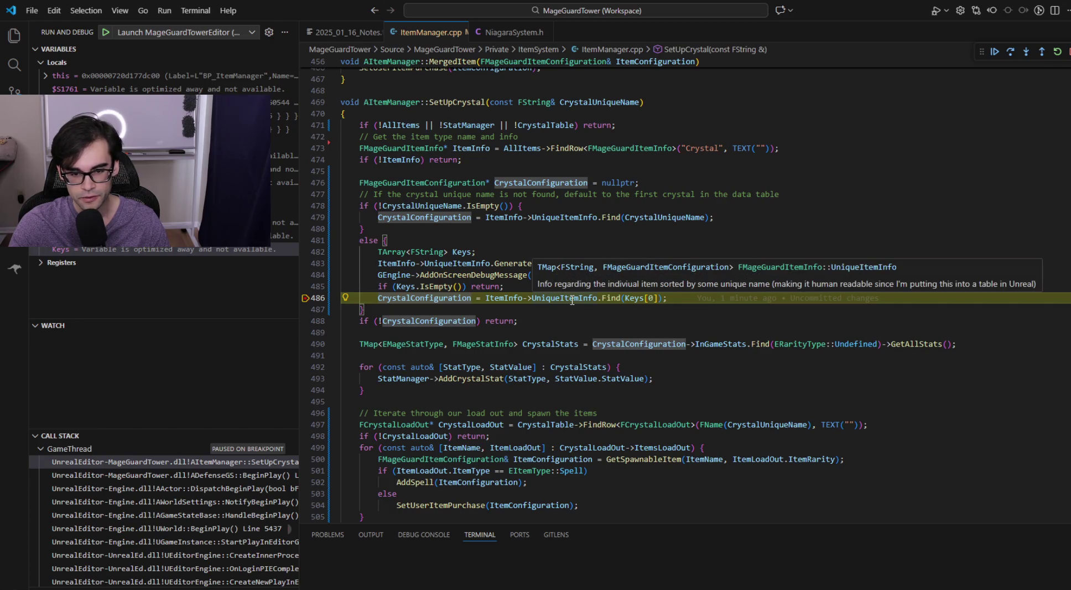
{"action": "left_click", "coordinate": [570, 298]}
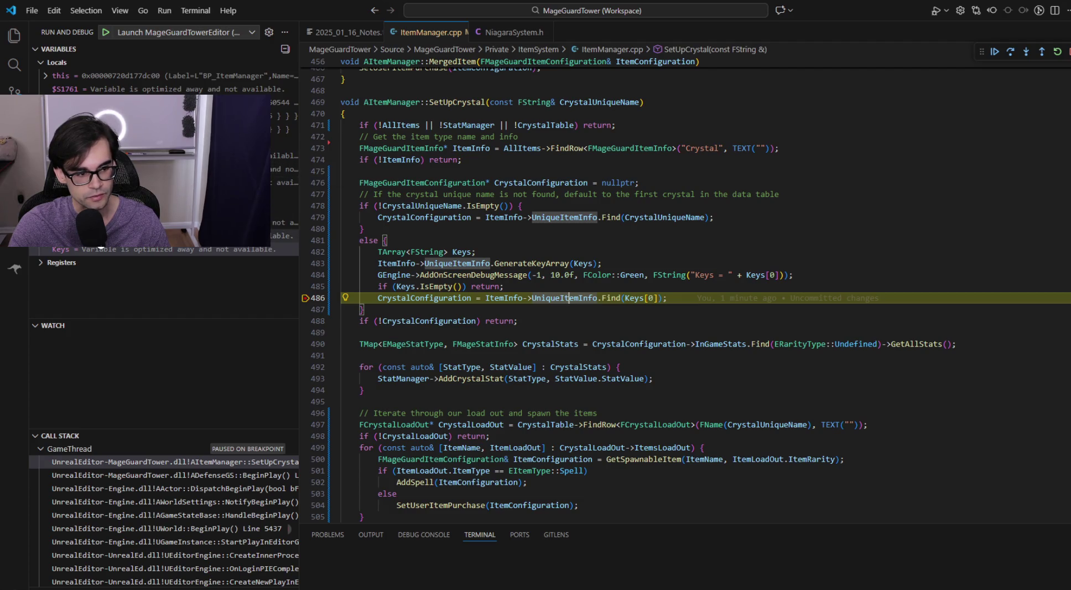
{"action": "left_click", "coordinate": [282, 235]}
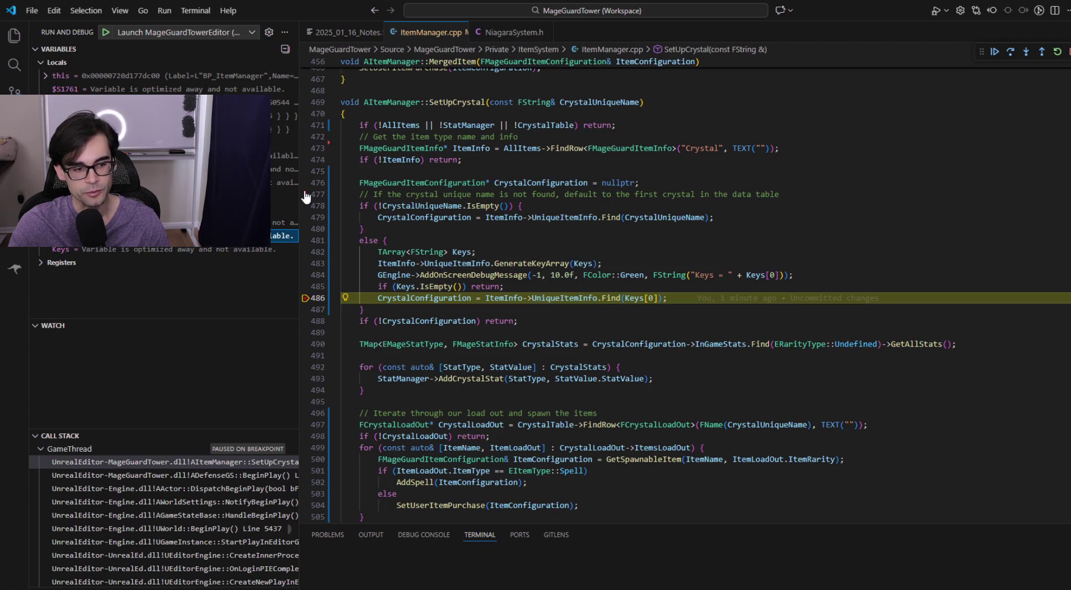
{"action": "left_click_drag", "start_coordinate": [300, 192], "coordinate": [328, 189]}
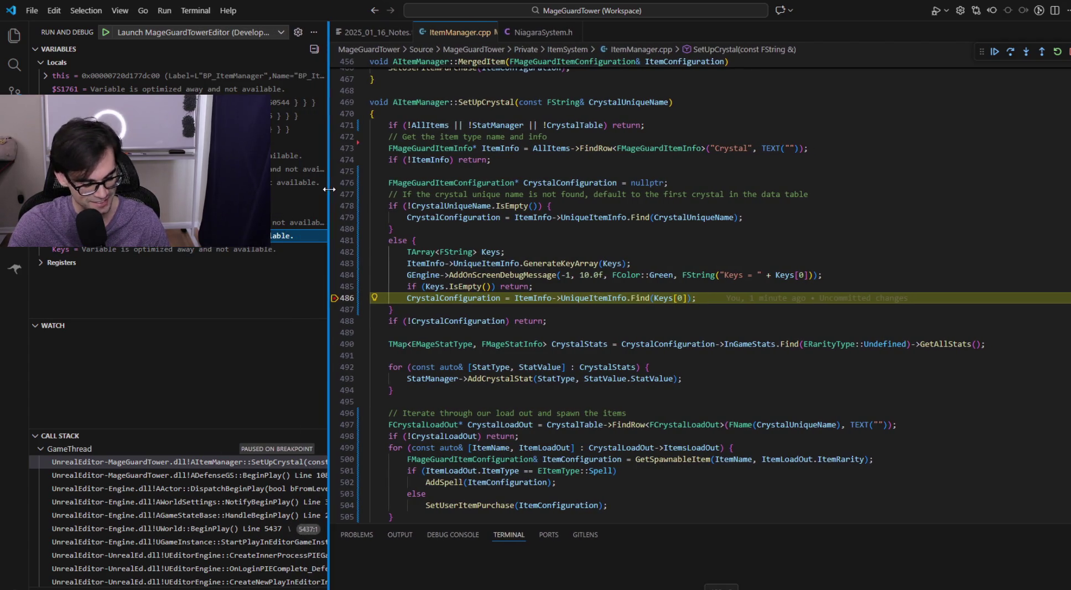
- Check the uncommitted change on line 486 and step over it with F10
{"action": "left_click", "coordinate": [769, 300]}
{"action": "mouse_move", "coordinate": [804, 299]}
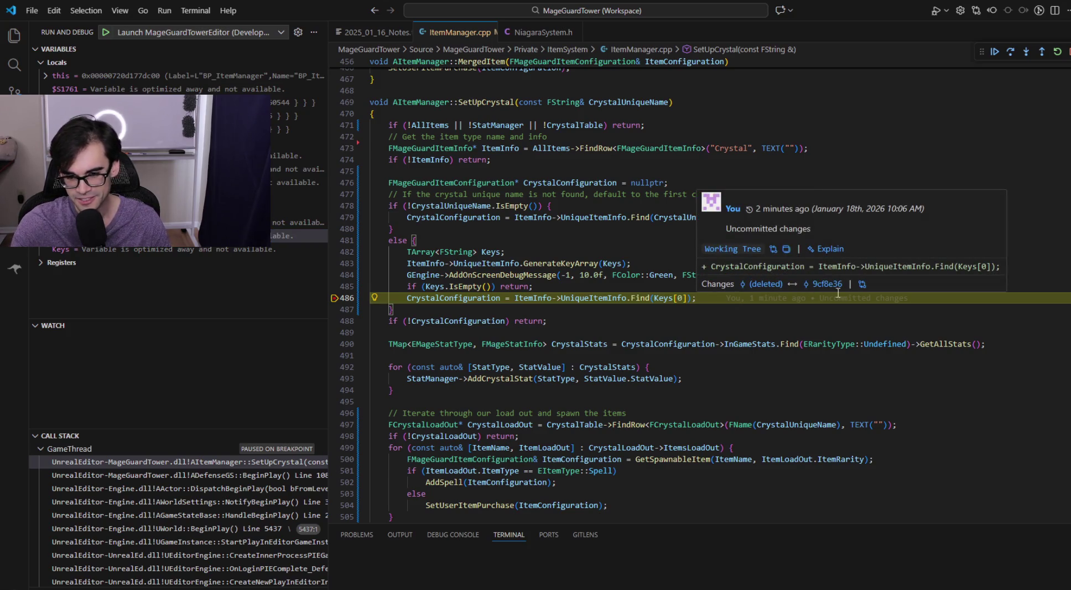
{"action": "key", "text": "Down"}
{"action": "left_click", "coordinate": [991, 293]}
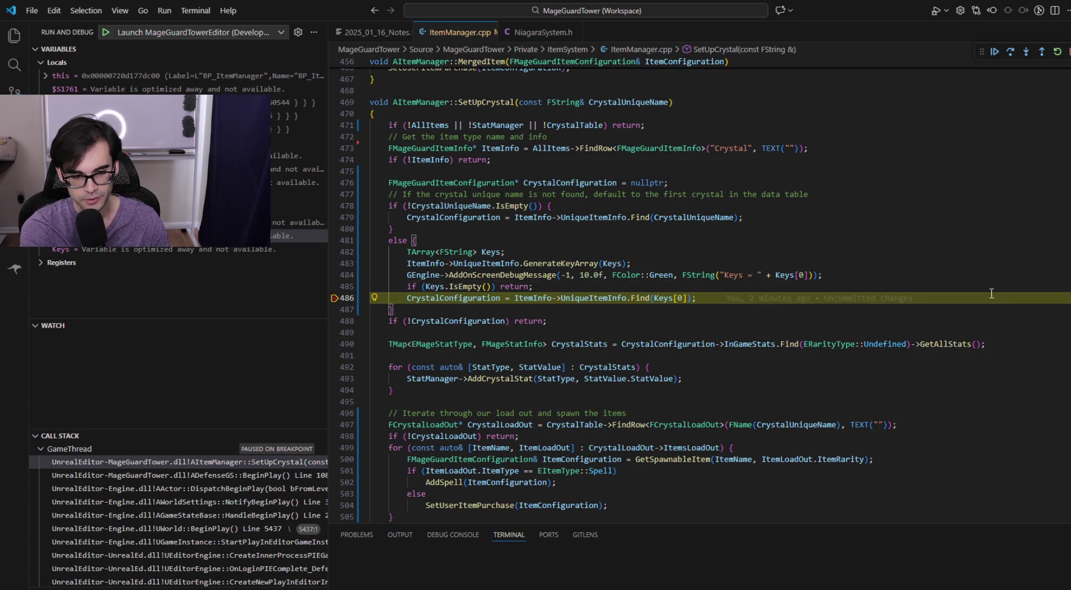
{"action": "key", "text": "F10"}
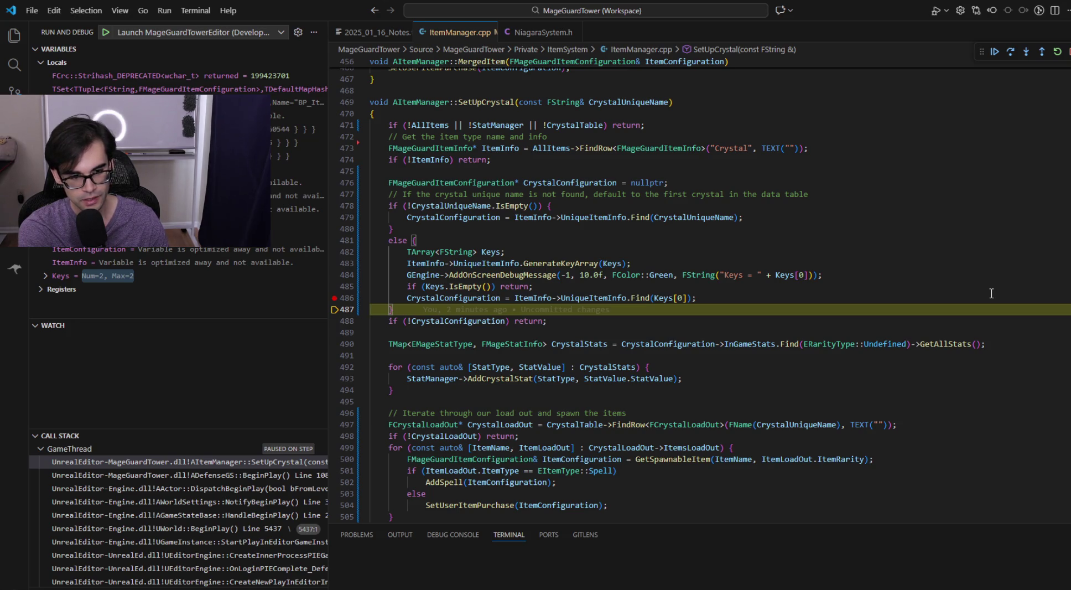
- Step past the null check, expanding the found crystal configuration and its InGameStats entries
{"action": "key", "text": "F10"}
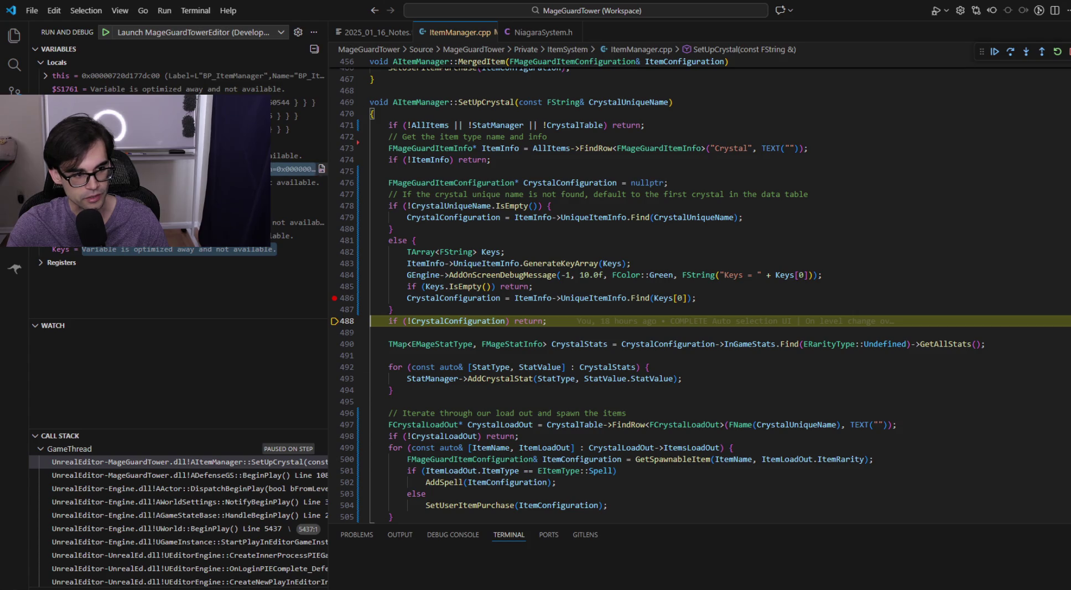
{"action": "left_click", "coordinate": [166, 169]}
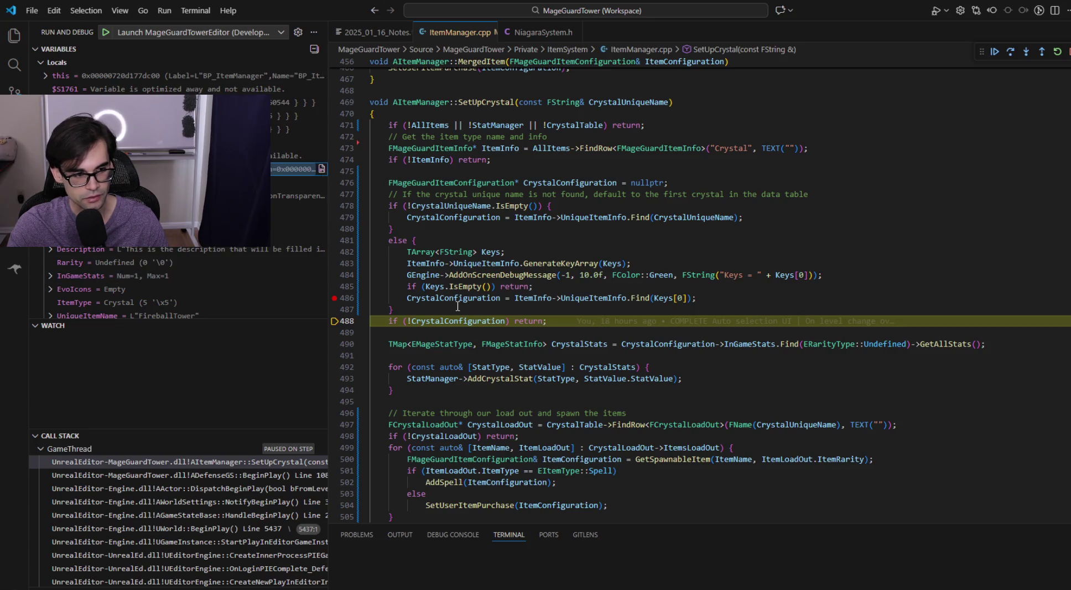
{"action": "left_click", "coordinate": [928, 322]}
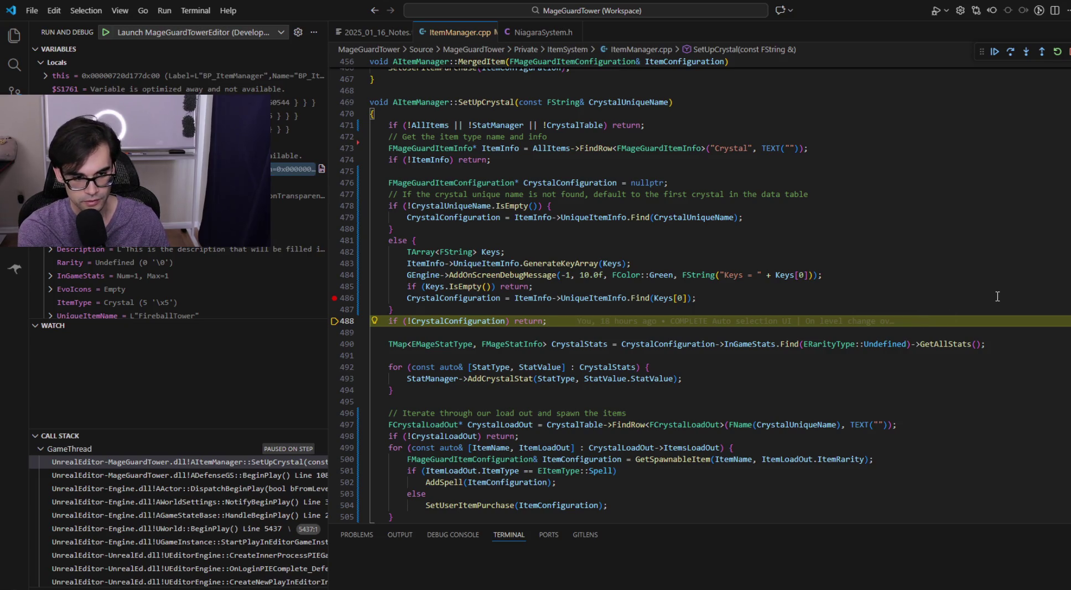
{"action": "key", "text": "F10"}
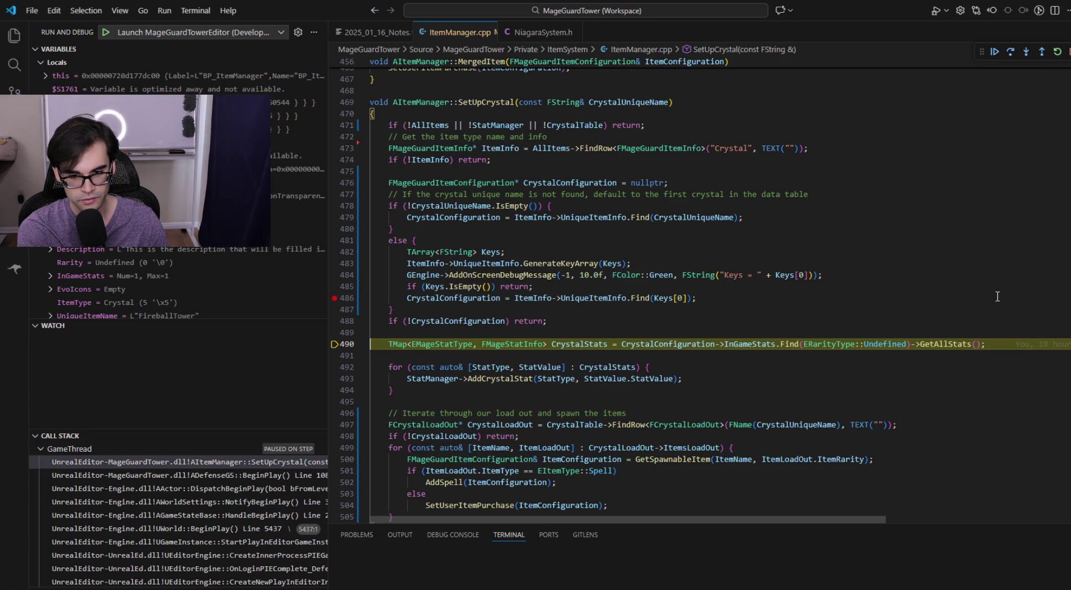
{"action": "left_click", "coordinate": [50, 276]}
{"action": "left_click", "coordinate": [56, 288]}
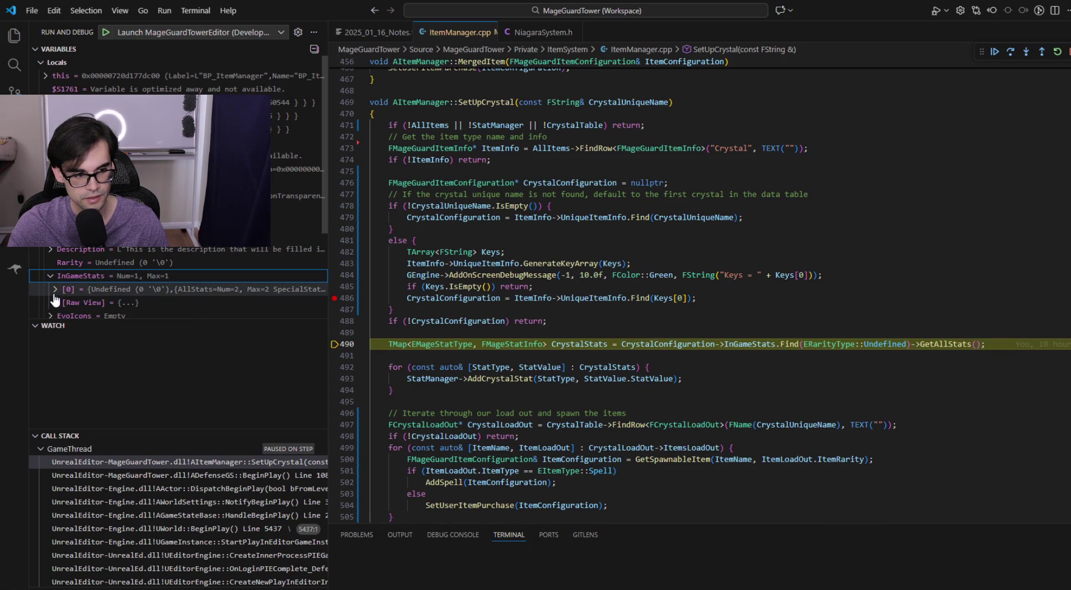
{"action": "left_click", "coordinate": [60, 315]}
{"action": "scroll", "coordinate": [63, 276], "scroll_direction": "down", "scroll_amount": 2}
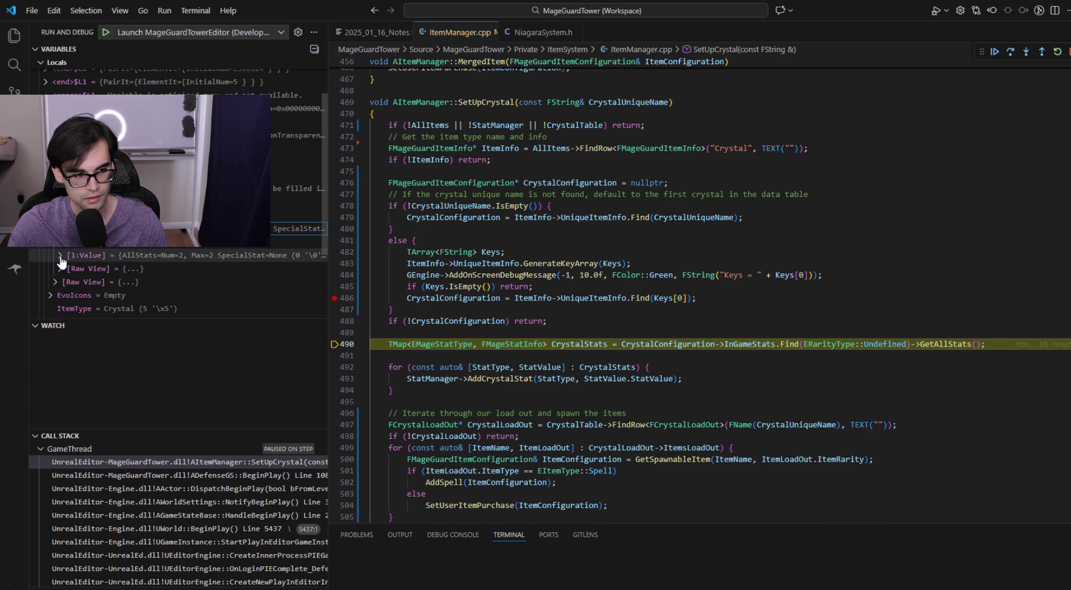
{"action": "key", "text": "Left"}
{"action": "key", "text": "Left"}
{"action": "key", "text": "Left"}
- Step through the stats loop down to the load-out lookup
{"action": "left_click", "coordinate": [634, 323]}
{"action": "key", "text": "F10"}
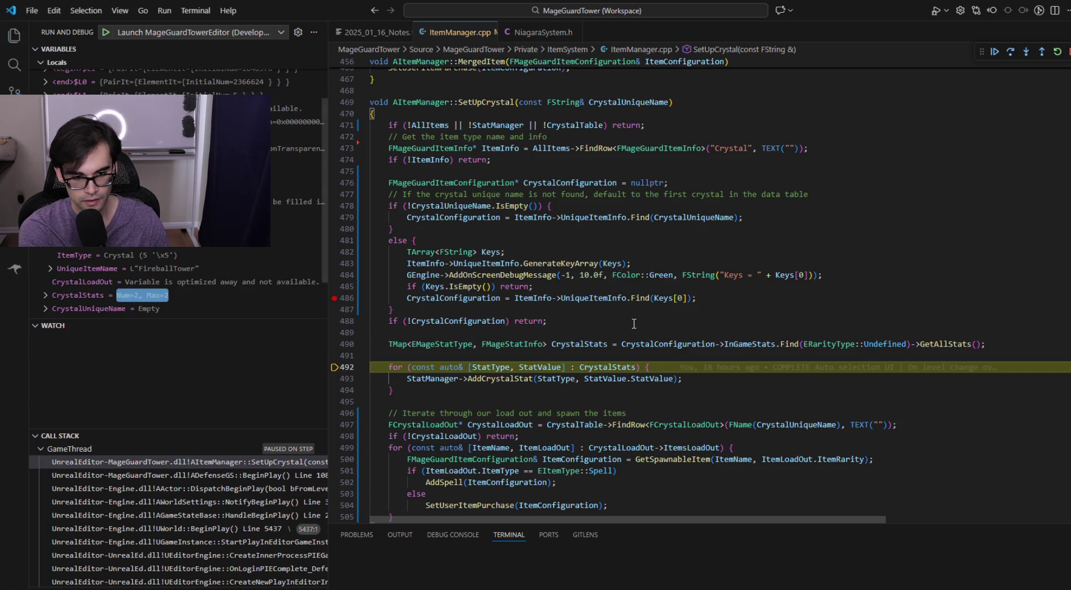
{"action": "key", "text": "F10"}
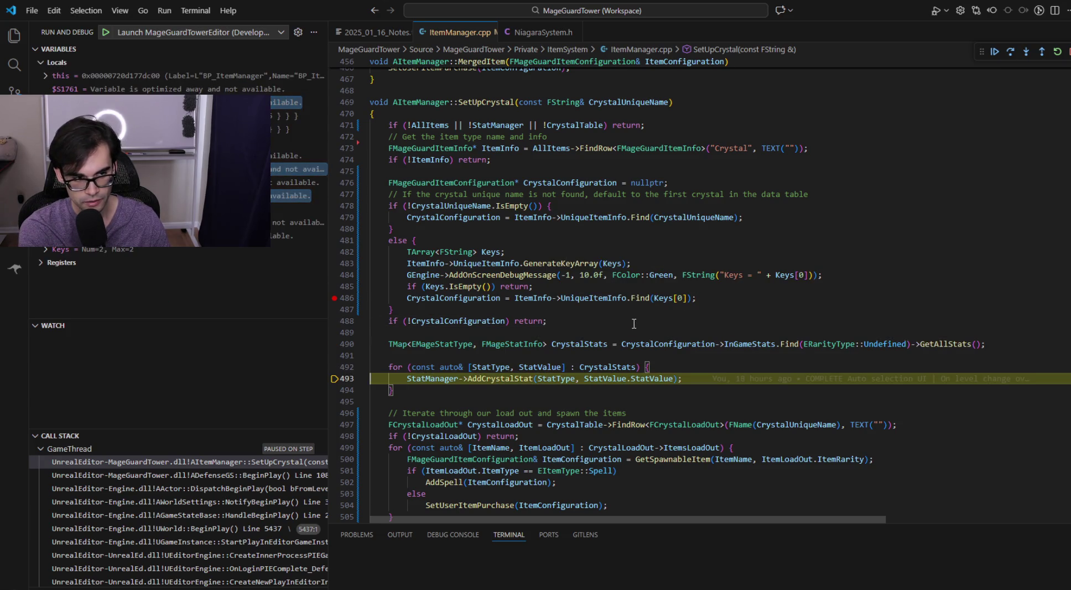
{"action": "key", "text": "F10"}
{"action": "key", "text": "F10"}
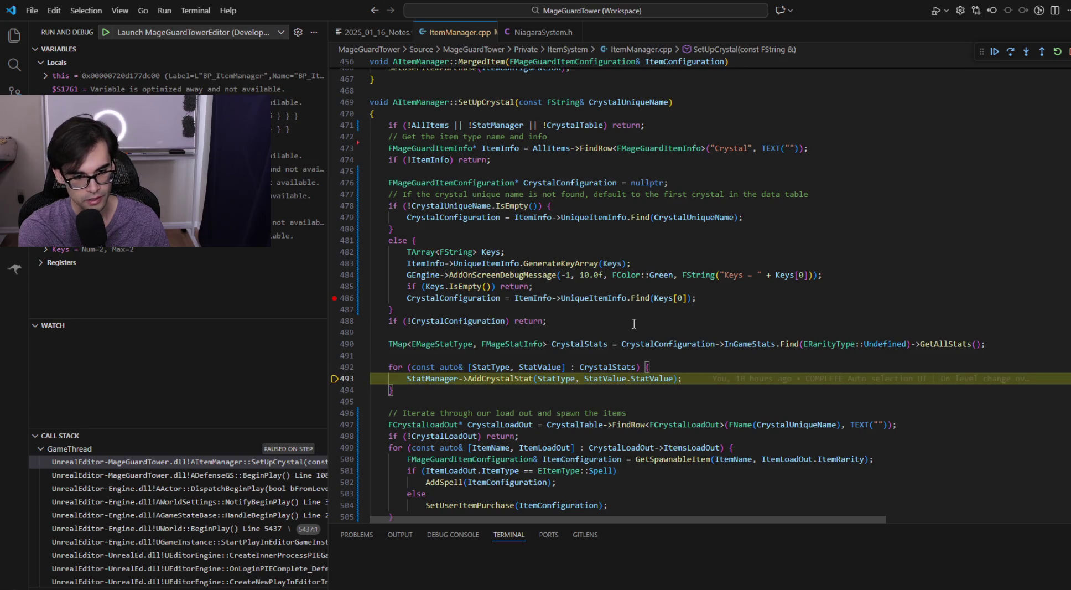
{"action": "key", "text": "F10"}
{"action": "key", "text": "F10"}
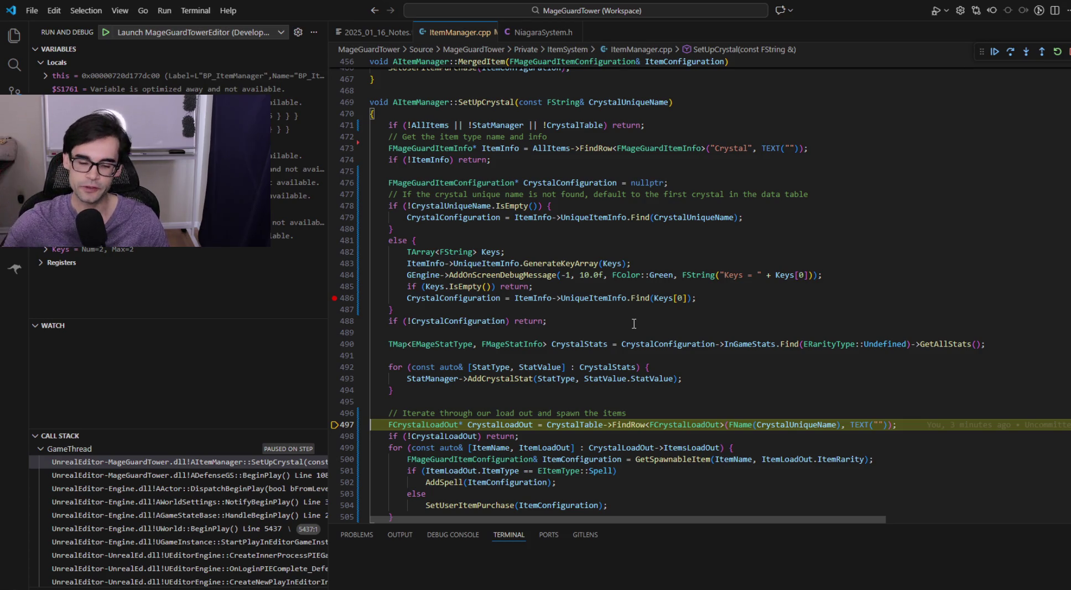
- Trace how CrystalUniqueName, CrystalTable and Keys drive the load-out lookup
{"action": "scroll", "coordinate": [658, 327], "scroll_direction": "down", "scroll_amount": 2}
{"action": "left_click", "coordinate": [772, 363]}
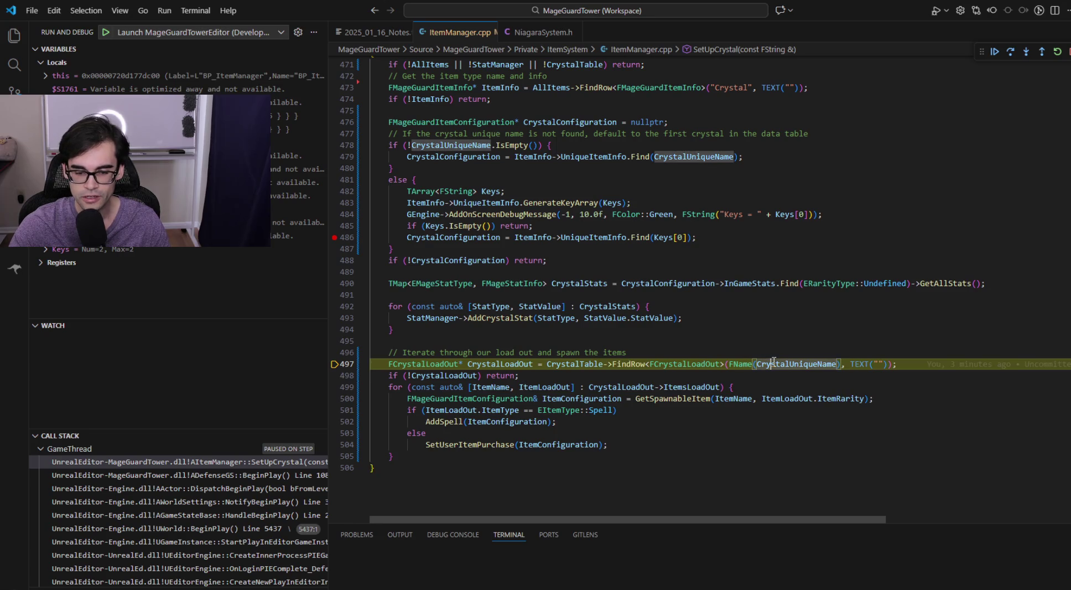
{"action": "left_click", "coordinate": [591, 363]}
{"action": "scroll", "coordinate": [741, 321], "scroll_direction": "up", "scroll_amount": 3}
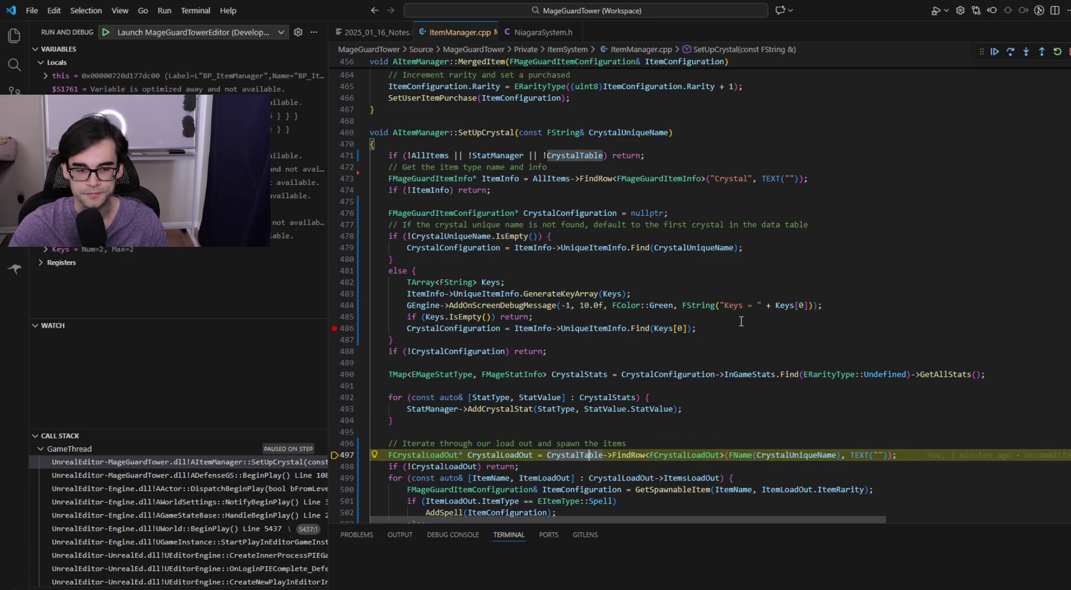
{"action": "left_click", "coordinate": [800, 455]}
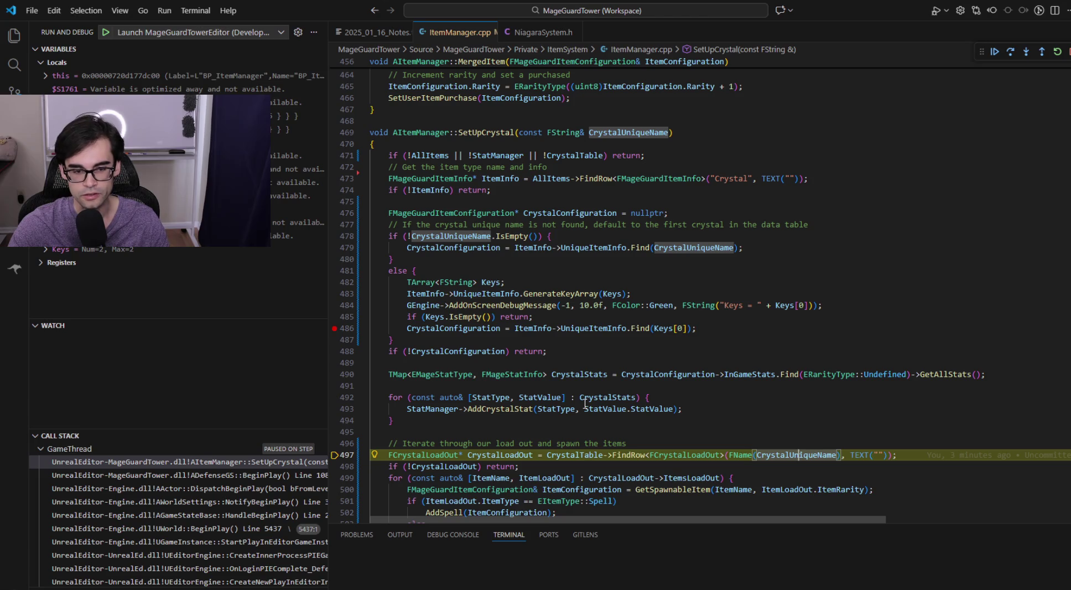
{"action": "left_click", "coordinate": [621, 294]}
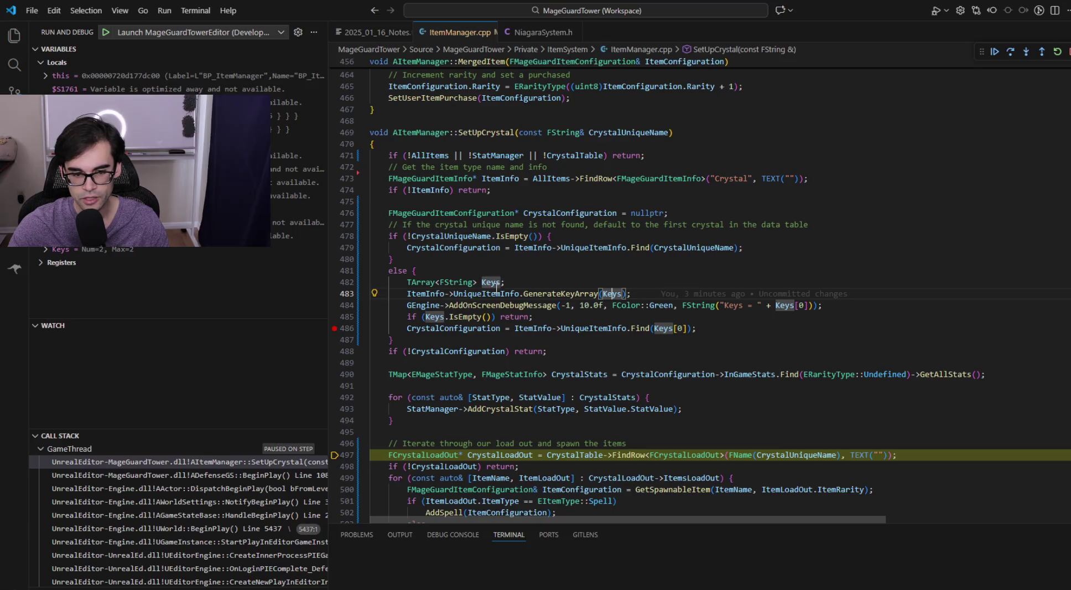
{"action": "left_click", "coordinate": [694, 248]}
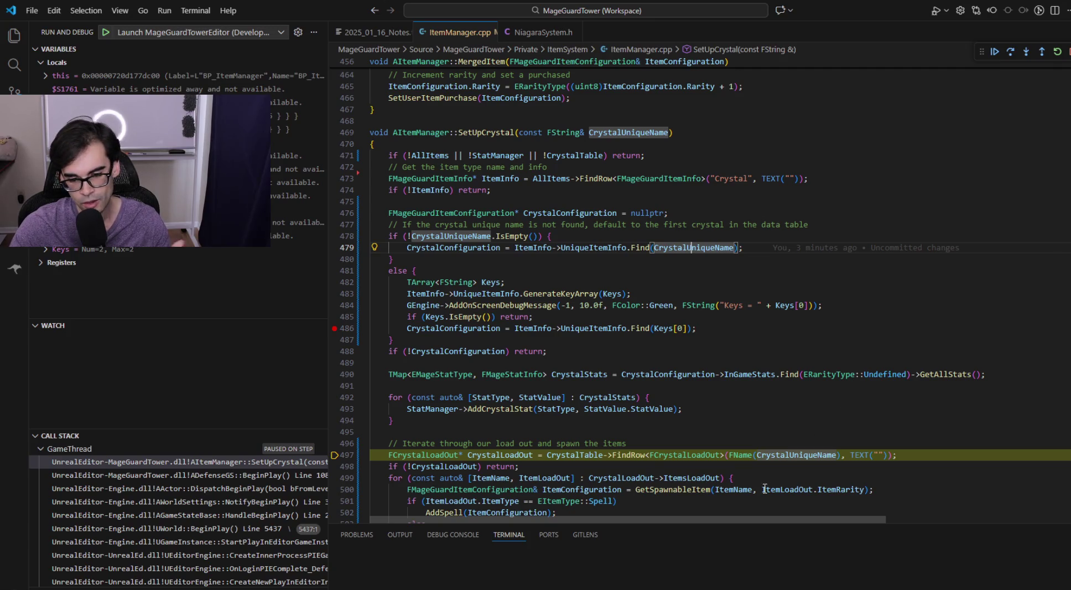
{"action": "scroll", "coordinate": [645, 424], "scroll_direction": "down", "scroll_amount": 2}
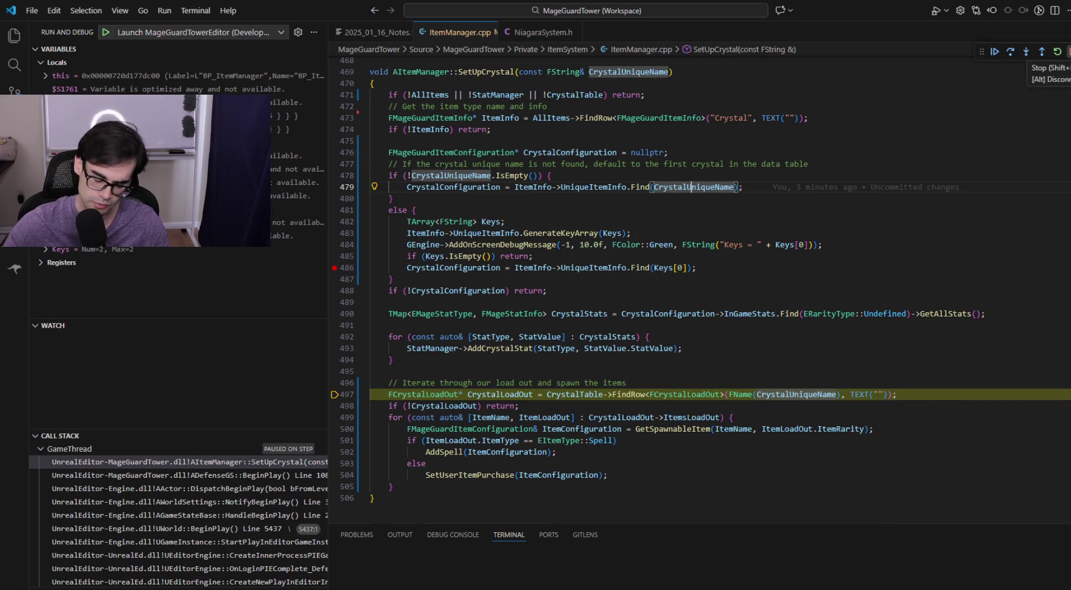
- Stop debugging, read 2025_01_16_Notes.txt, and switch to Cursor
{"action": "left_click", "coordinate": [1068, 52]}
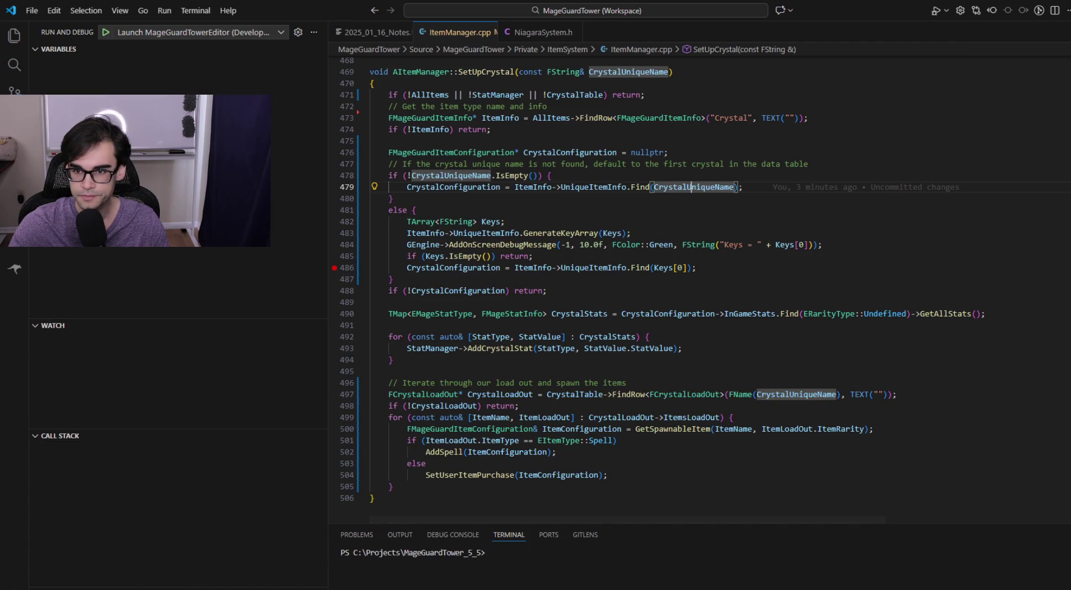
{"action": "left_click", "coordinate": [382, 32]}
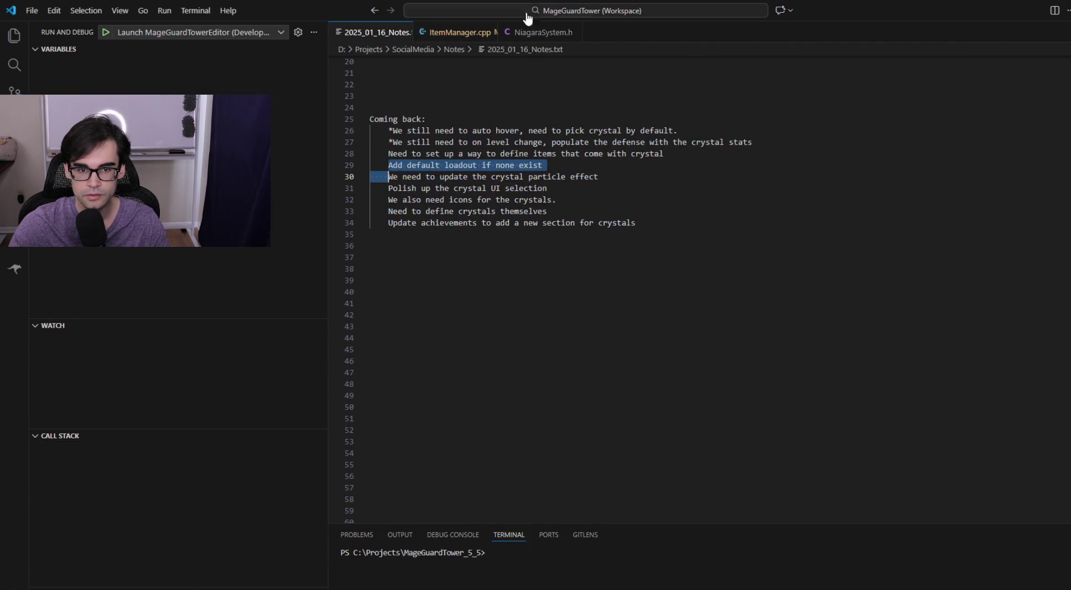
{"action": "key", "text": "alt+Tab"}
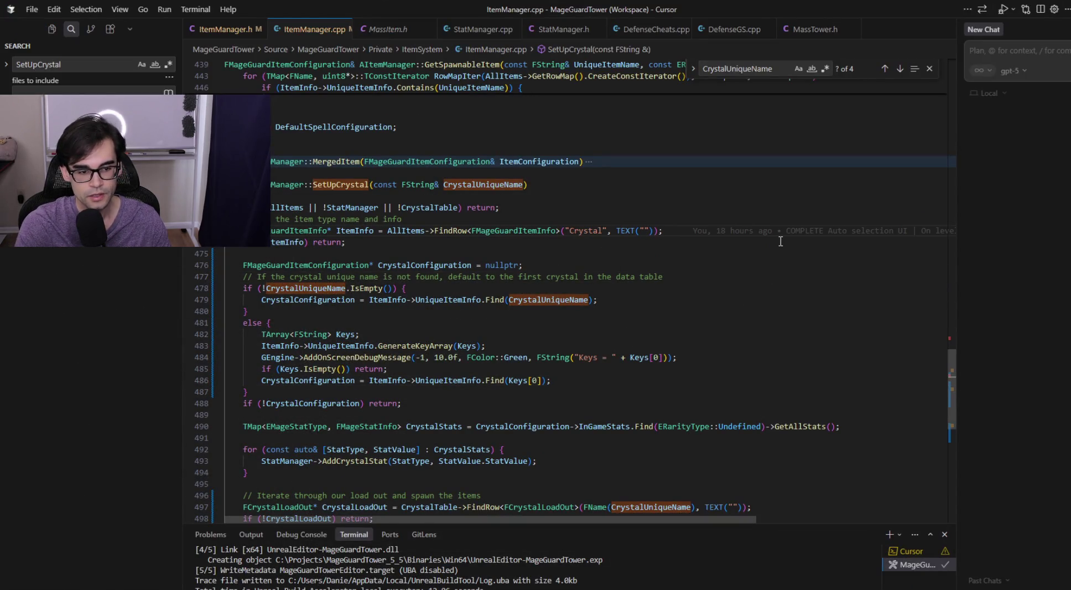
- Replace the else block's on-screen debug message with CrystalUniqueName = Keys[0]
{"action": "key", "text": "Down"}
{"action": "key", "text": "Down"}
{"action": "key", "text": "Down"}
{"action": "key", "text": "Down"}
{"action": "key", "text": "Down"}
{"action": "key", "text": "Down"}
{"action": "key", "text": "End"}
{"action": "key", "text": "Down"}
{"action": "key", "text": "Down"}
{"action": "key", "text": "Down"}
{"action": "key", "text": "Up"}
{"action": "key", "text": "Up"}
{"action": "key", "text": "Up"}
{"action": "key", "text": "Up"}
{"action": "key", "text": "Up"}
{"action": "key", "text": "Up"}
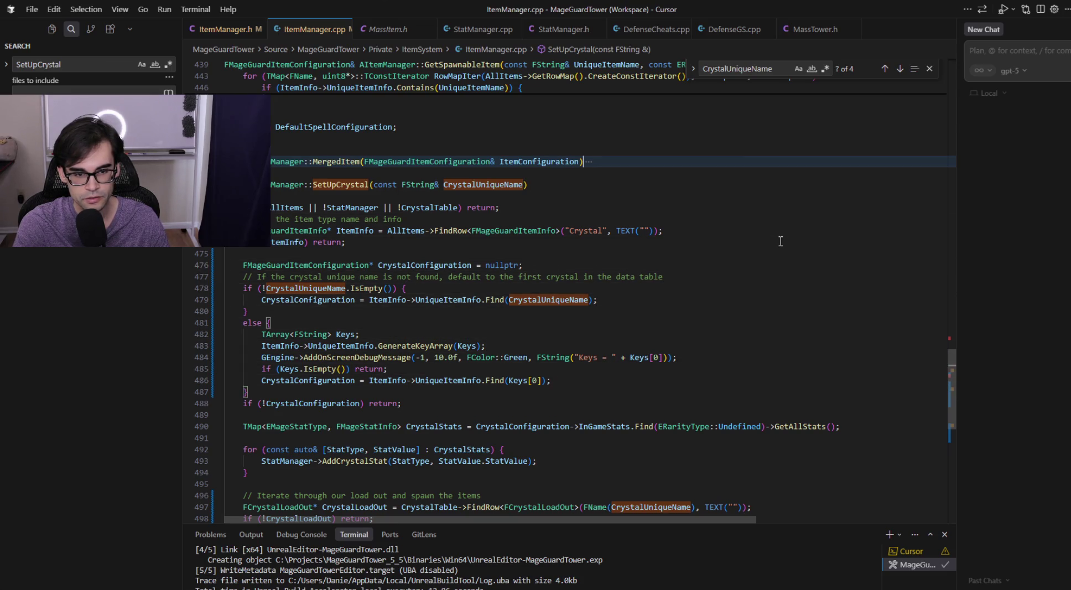
{"action": "key", "text": "Down"}
{"action": "key", "text": "Down"}
{"action": "key", "text": "Down"}
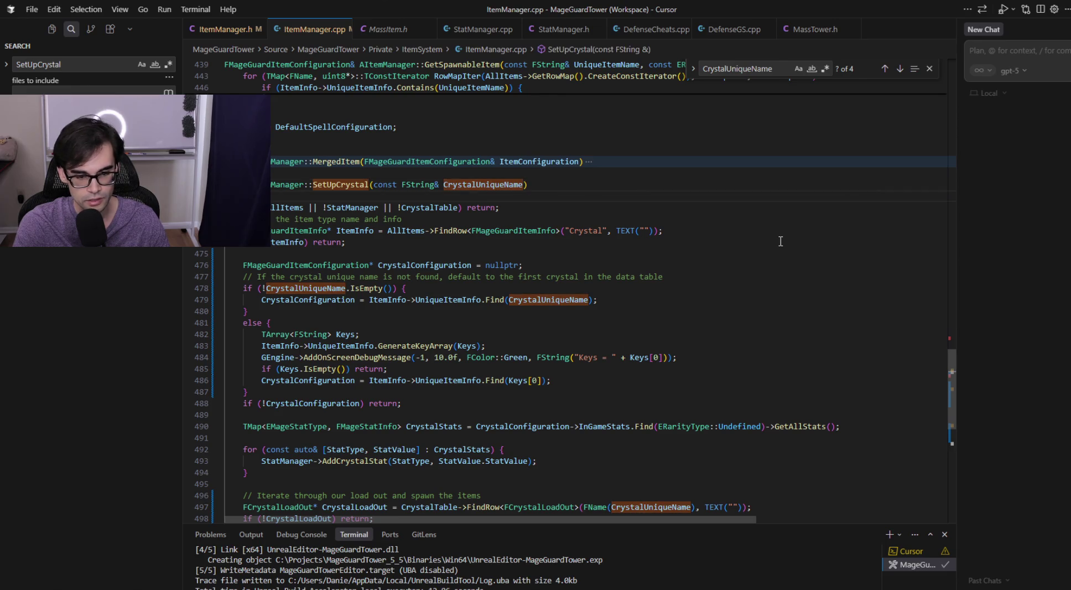
{"action": "key", "text": "Up"}
{"action": "key", "text": "End"}
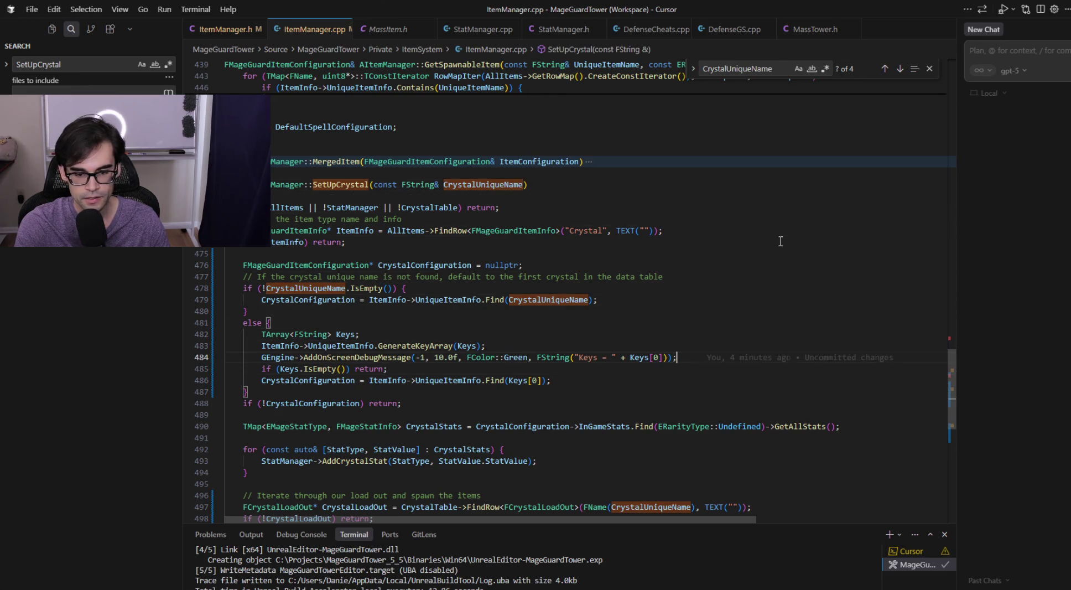
{"action": "key", "text": "shift+Home"}
{"action": "key", "text": "BackSpace"}
{"action": "type", "text": "CrystalUniqueName"}
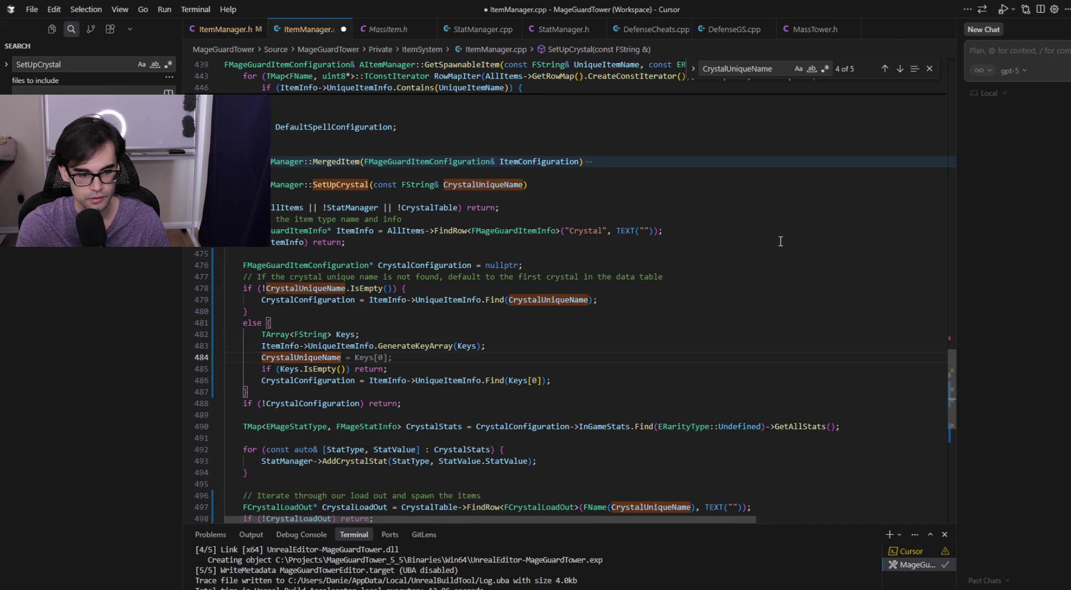
{"action": "key", "text": "Tab"}
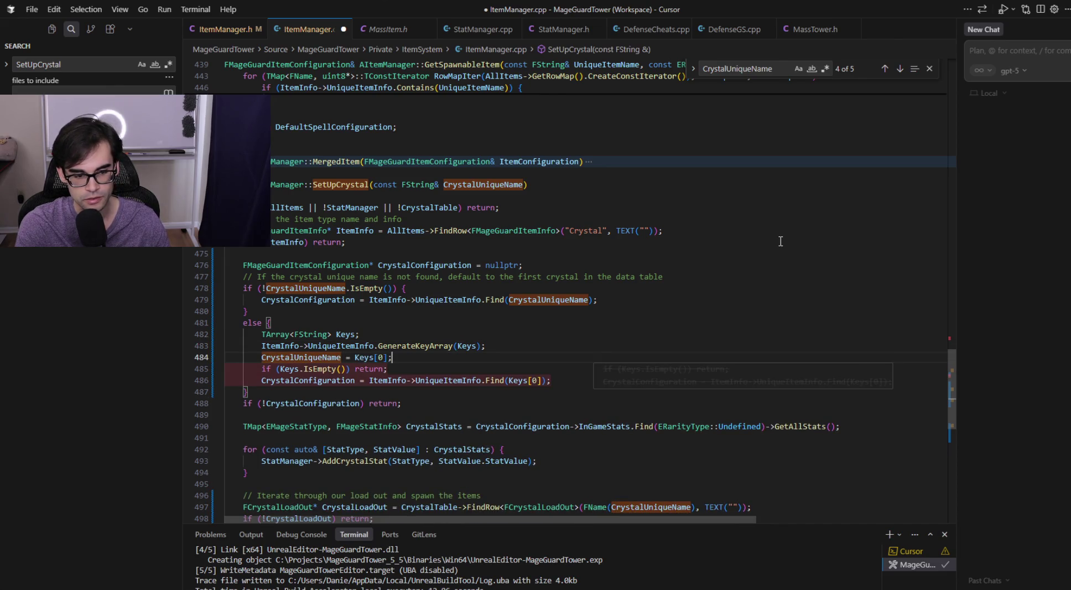
- Remove the old IsEmpty and Find lines and add one shared configuration lookup after the else block
{"action": "key", "text": "Tab"}
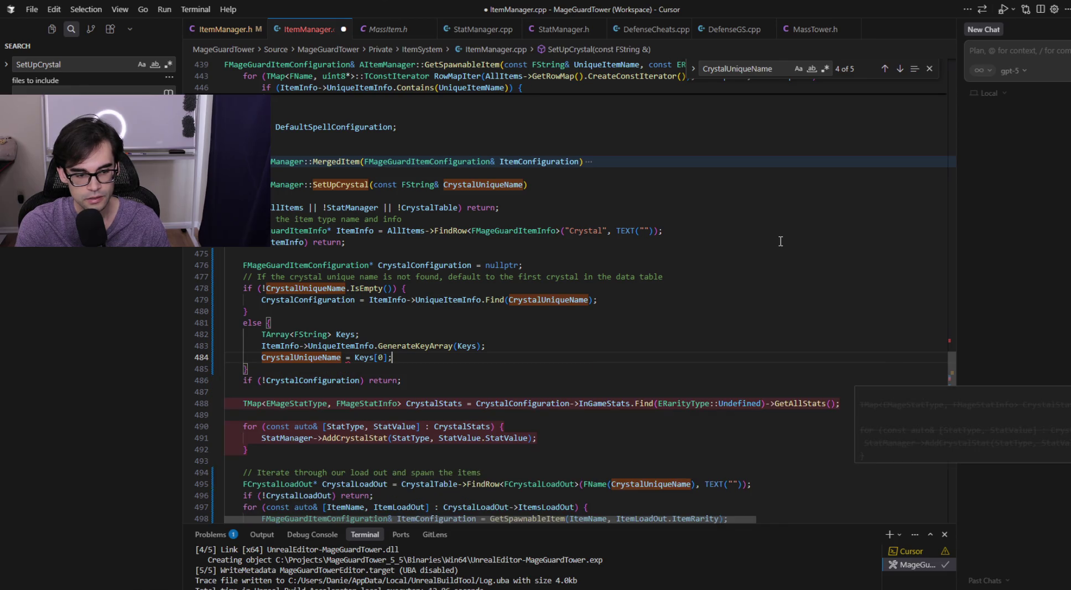
{"action": "key", "text": "Tab"}
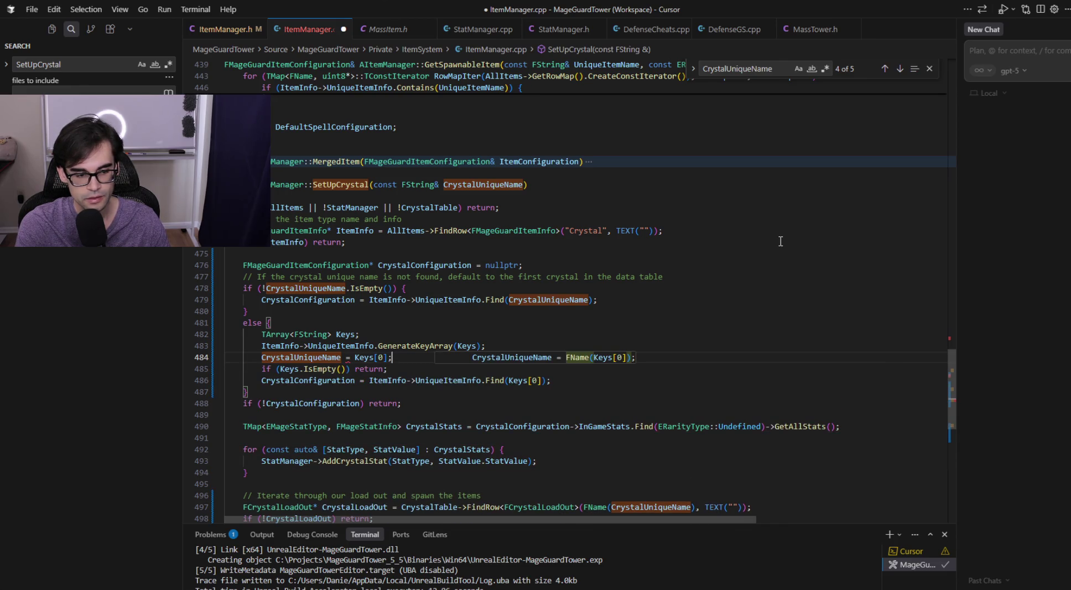
{"action": "key", "text": "Escape"}
{"action": "key", "text": "Up"}
{"action": "key", "text": "Up"}
{"action": "key", "text": "Up"}
{"action": "key", "text": "Up"}
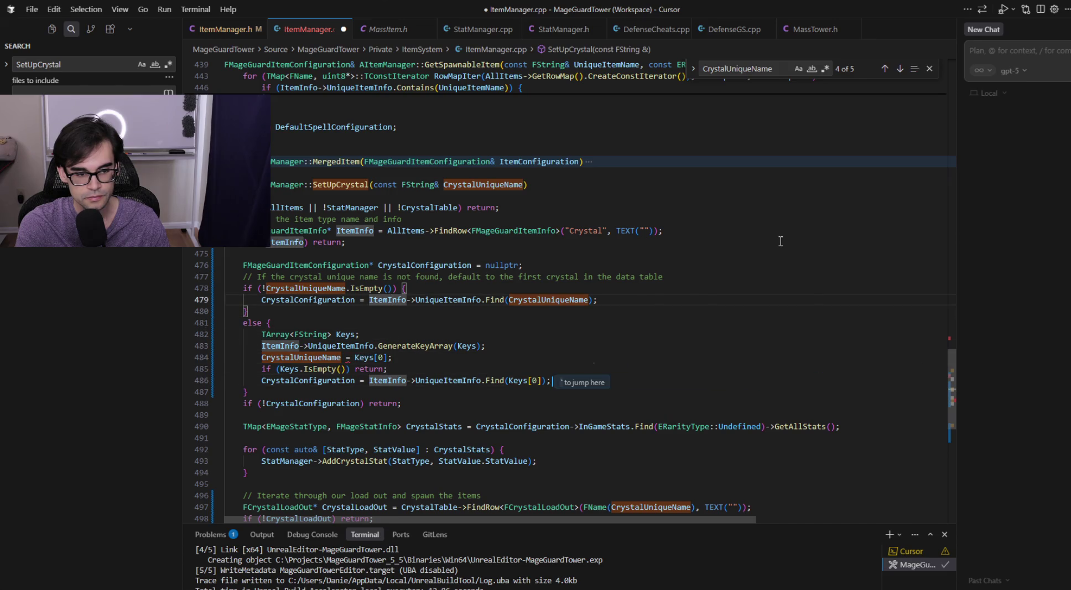
{"action": "key", "text": "End"}
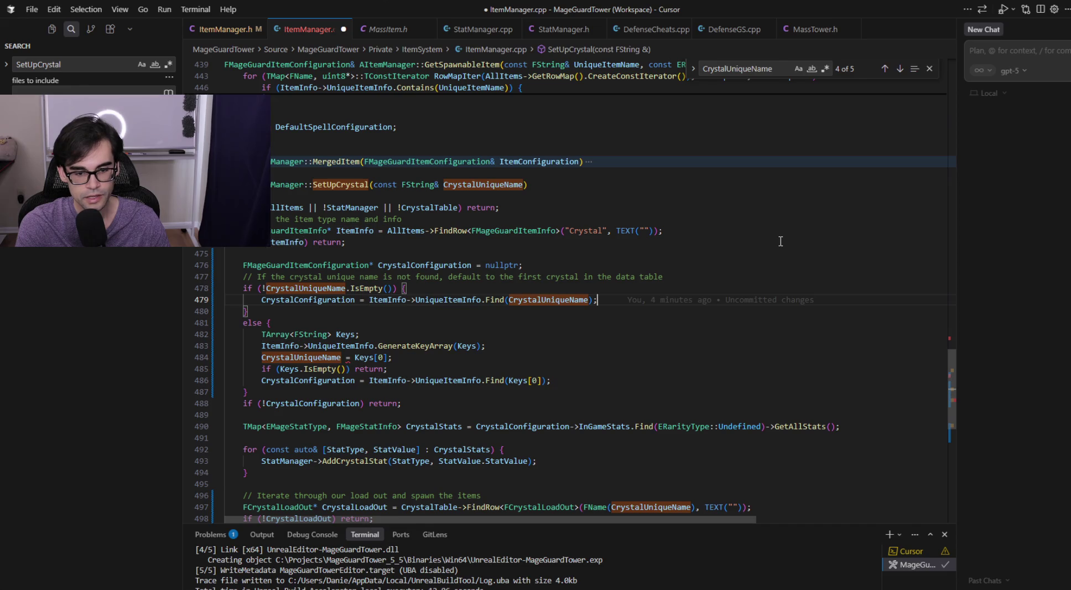
{"action": "key", "text": "Tab"}
{"action": "key", "text": "Tab"}
{"action": "key", "text": "Down"}
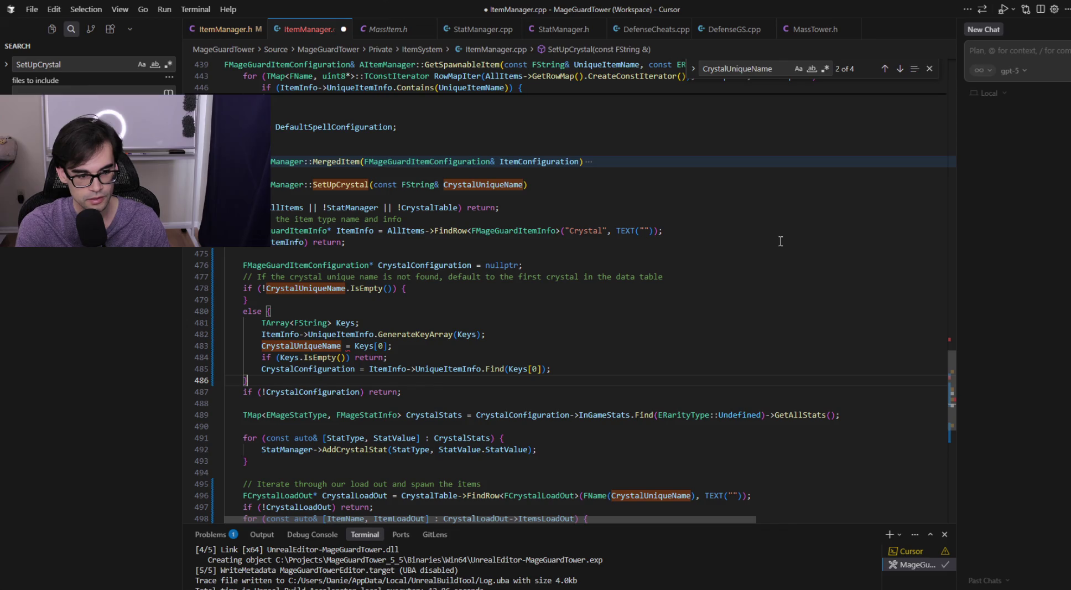
{"action": "key", "text": "Tab"}
{"action": "key", "text": "Up"}
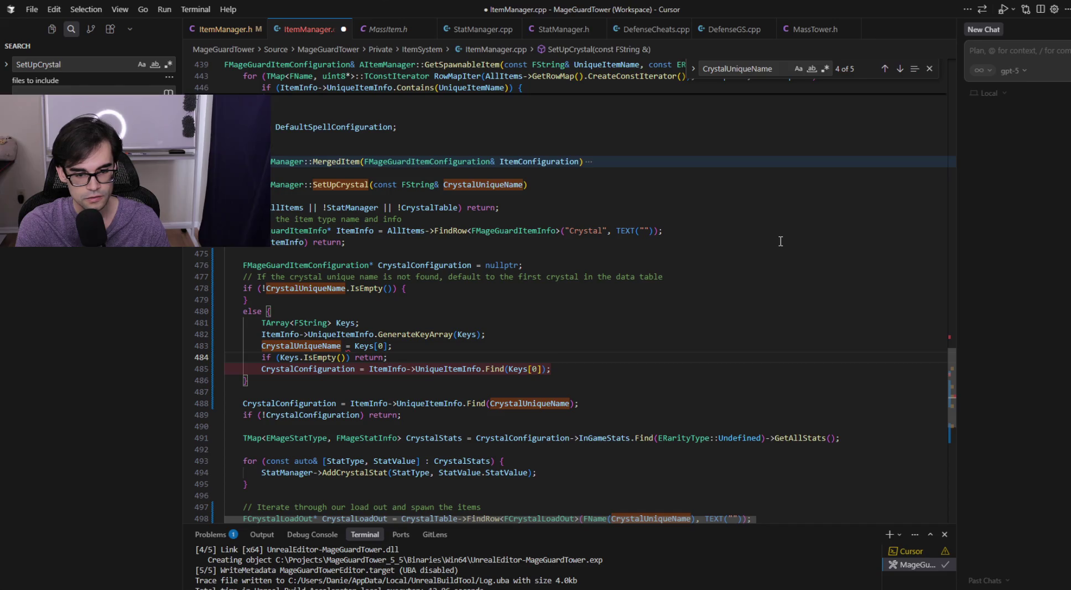
{"action": "key", "text": "Down"}
{"action": "key", "text": "shift+Up"}
{"action": "key", "text": "shift+Up"}
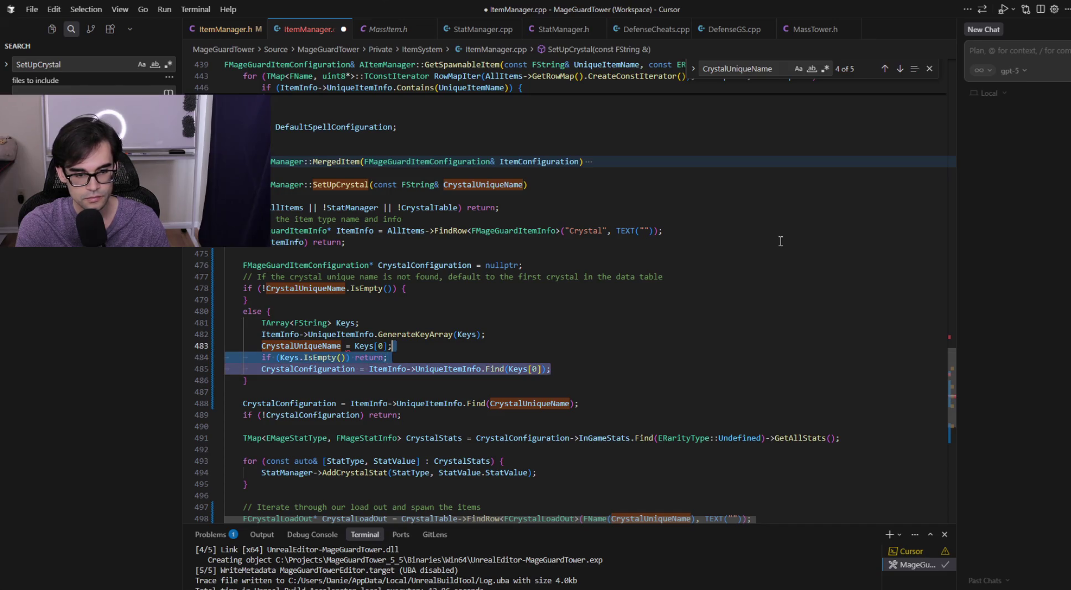
{"action": "key", "text": "BackSpace"}
{"action": "key", "text": "Left"}
{"action": "key", "text": "Left"}
{"action": "key", "text": "Left"}
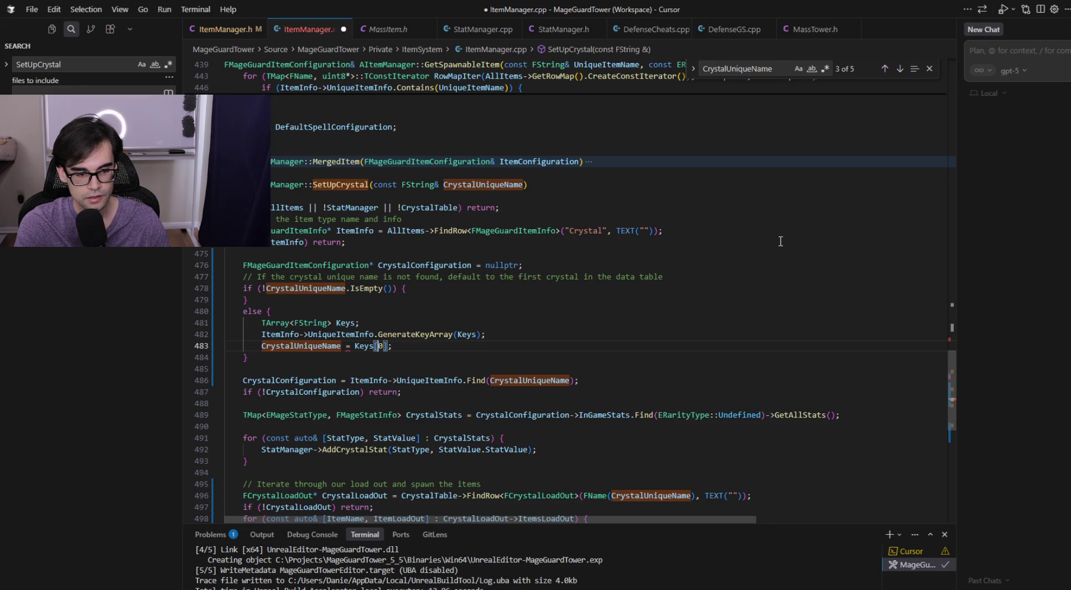
- Remove const from the SetUpCrystal FString& parameter, save, and bring up ItemManager.h
{"action": "key", "text": "Up"}
{"action": "key", "text": "Up"}
{"action": "key", "text": "Up"}
{"action": "key", "text": "Up"}
{"action": "key", "text": "Up"}
{"action": "key", "text": "Up"}
{"action": "key", "text": "ctrl+Right"}
{"action": "key", "text": "ctrl+Right"}
{"action": "key", "text": "ctrl+Right"}
{"action": "key", "text": "ctrl+Left"}
{"action": "key", "text": "ctrl+shift+Left"}
{"action": "key", "text": "BackSpace"}
{"action": "key", "text": "ctrl+s"}
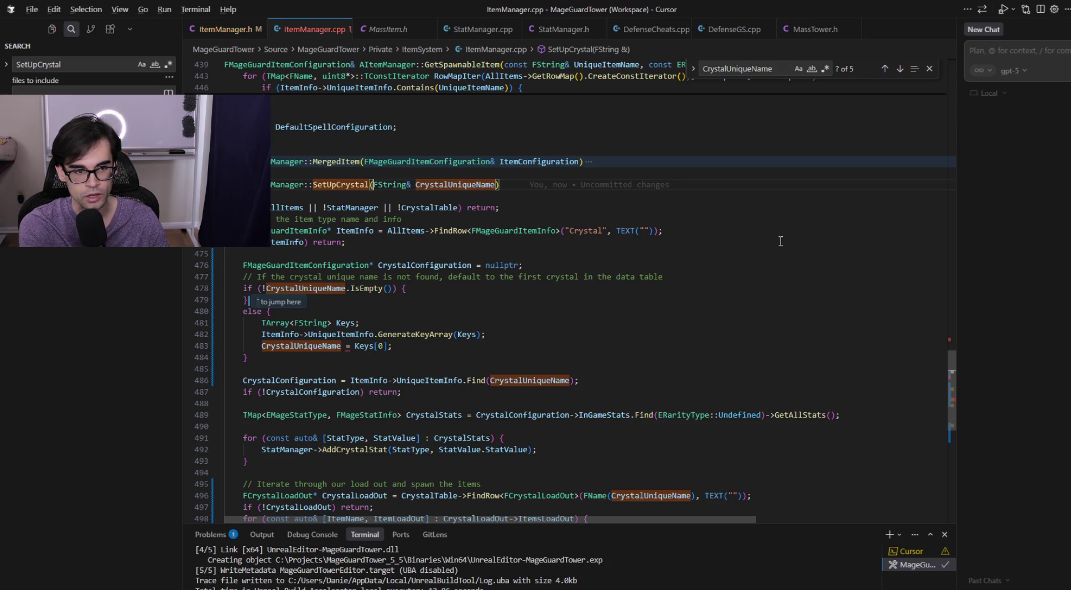
{"action": "key", "text": "alt+o"}
{"action": "scroll", "coordinate": [777, 239], "scroll_direction": "down", "scroll_amount": 5}
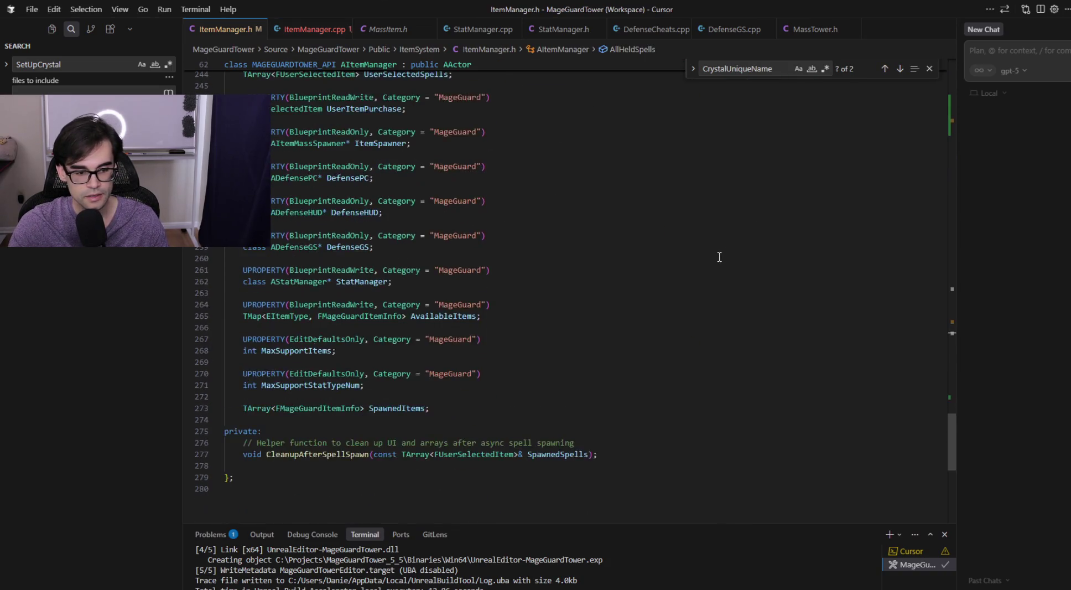
- Check the SetUpCrystal declaration in ItemManager.h, then return to ItemManager.cpp
{"action": "scroll", "coordinate": [719, 257], "scroll_direction": "up", "scroll_amount": 15}
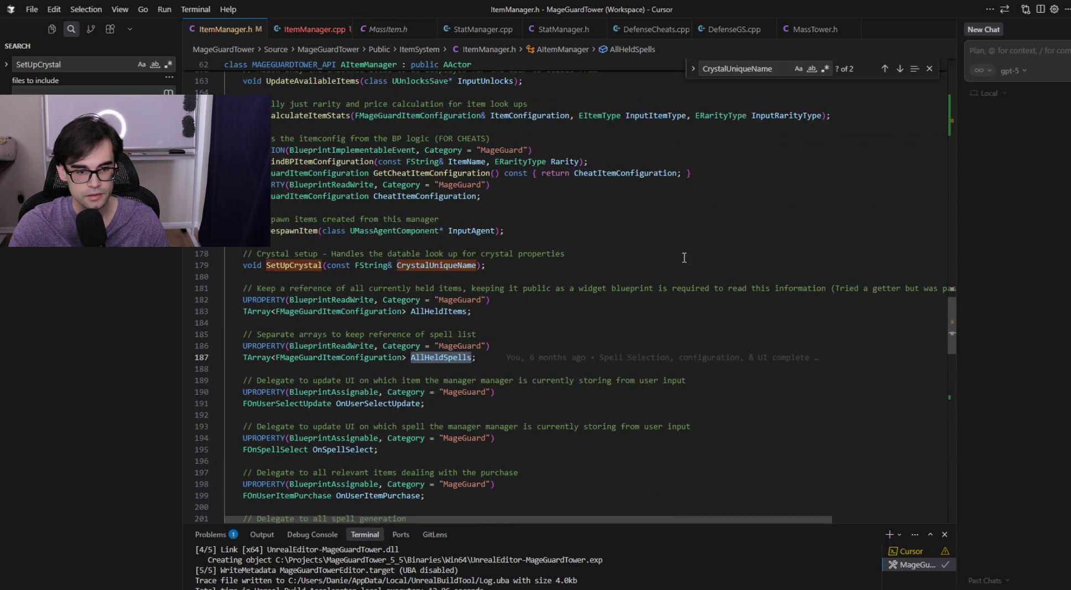
{"action": "left_click", "coordinate": [354, 264]}
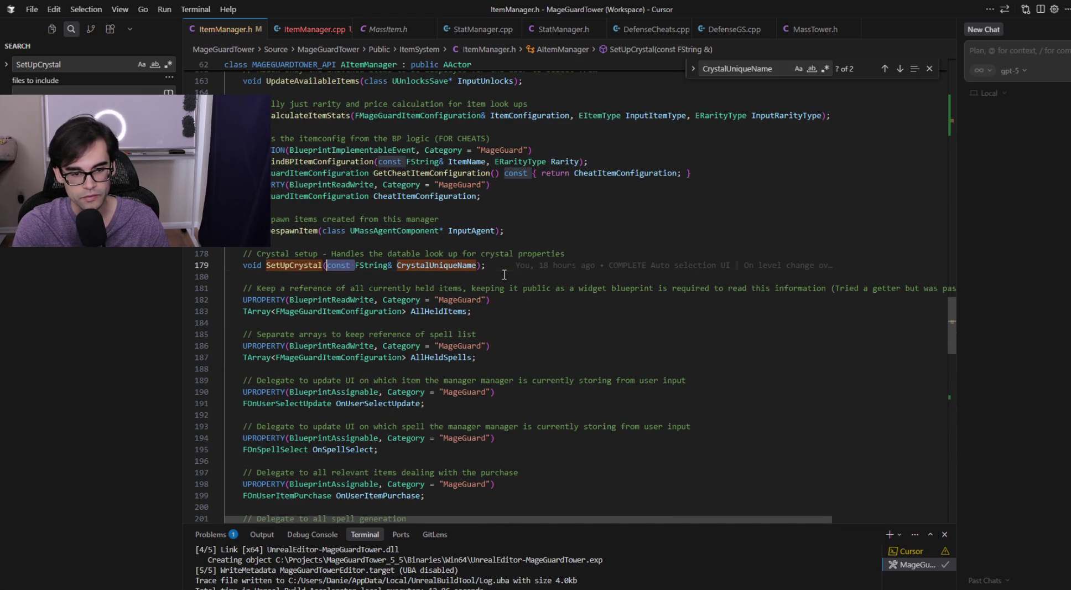
{"action": "left_click", "coordinate": [301, 30]}
- Try wrapping Keys[0] in FString, then drop it and open a blank line above the assignment
{"action": "left_click", "coordinate": [347, 346]}
{"action": "key", "text": "Tab"}
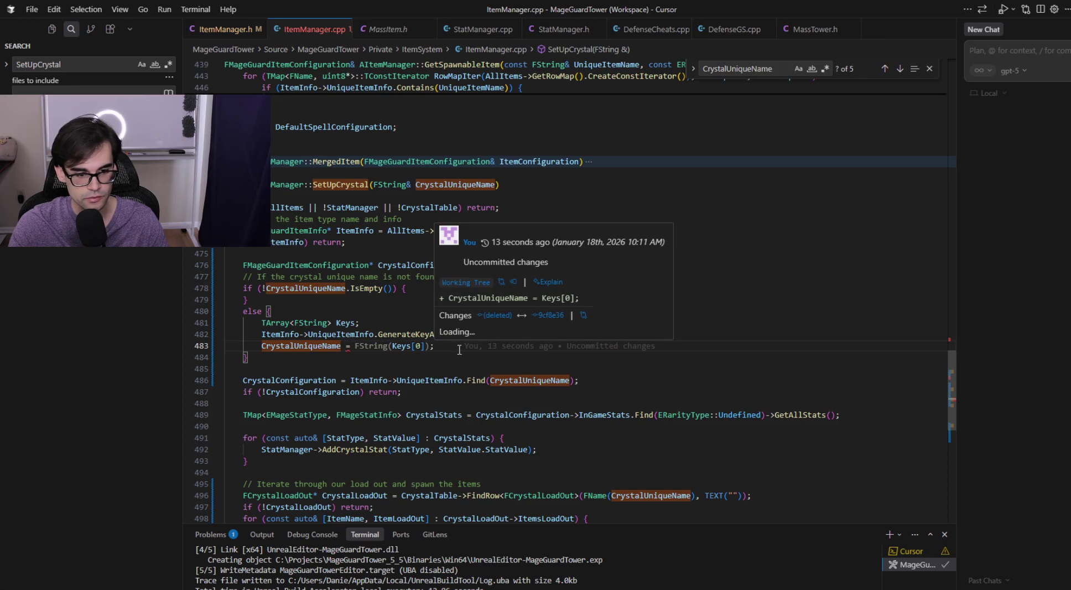
{"action": "key", "text": "Down"}
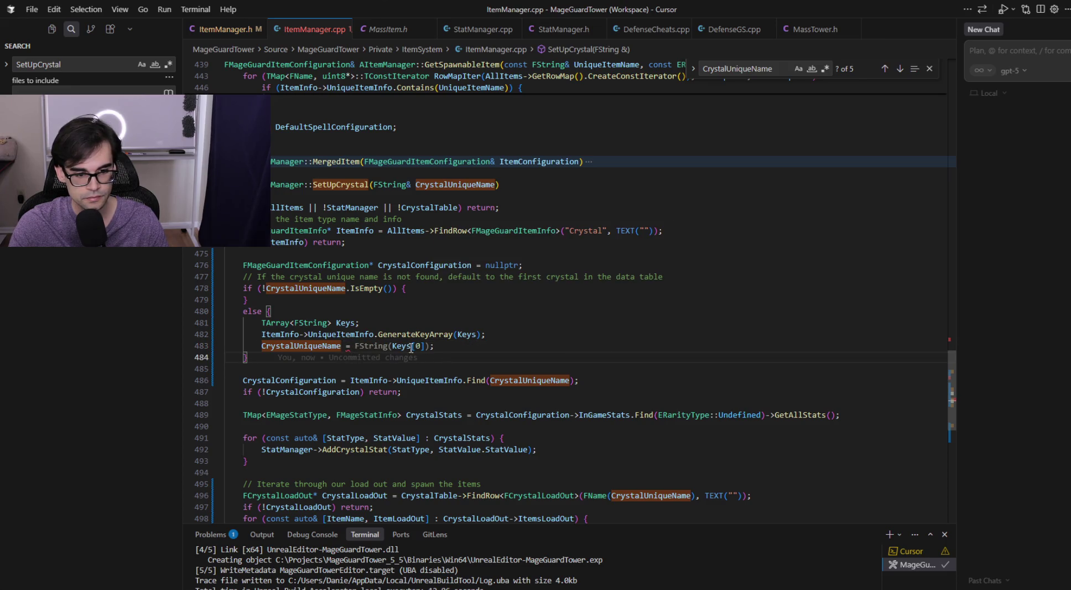
{"action": "left_click", "coordinate": [355, 346]}
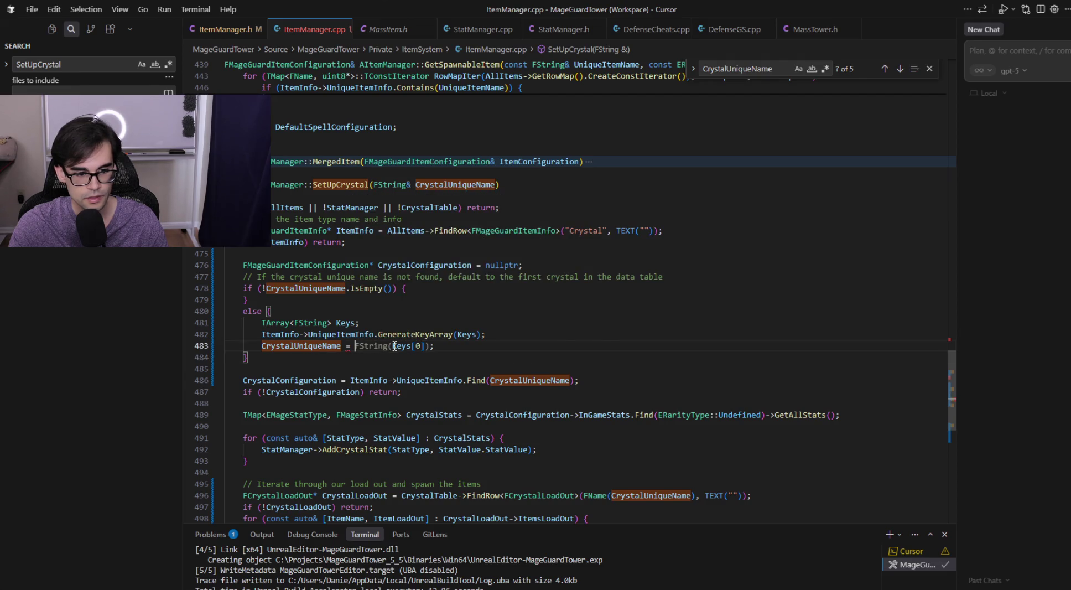
{"action": "left_click", "coordinate": [597, 332]}
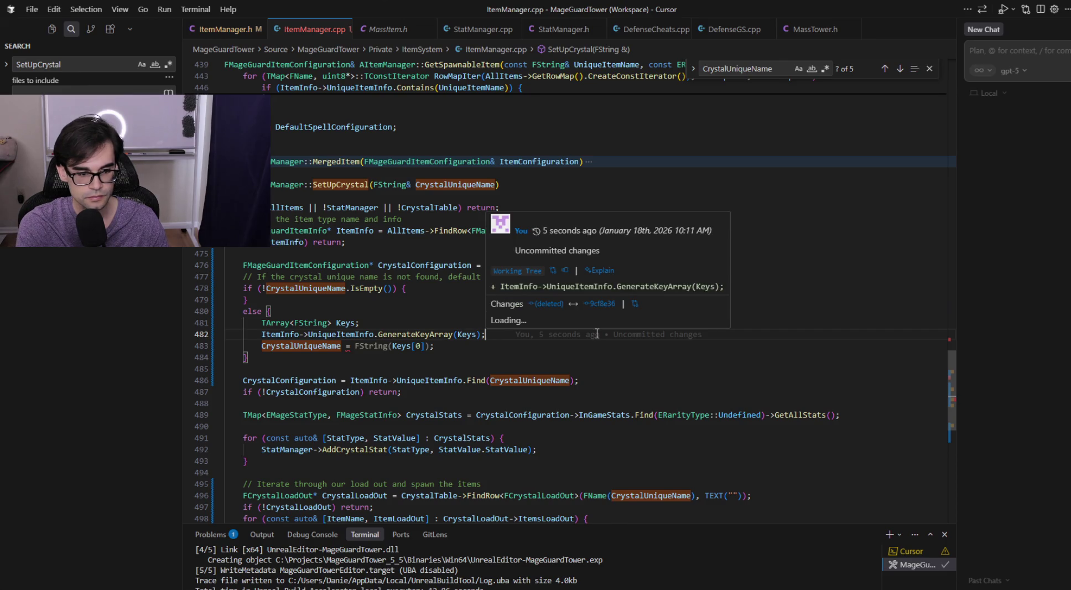
{"action": "key", "text": "Tab"}
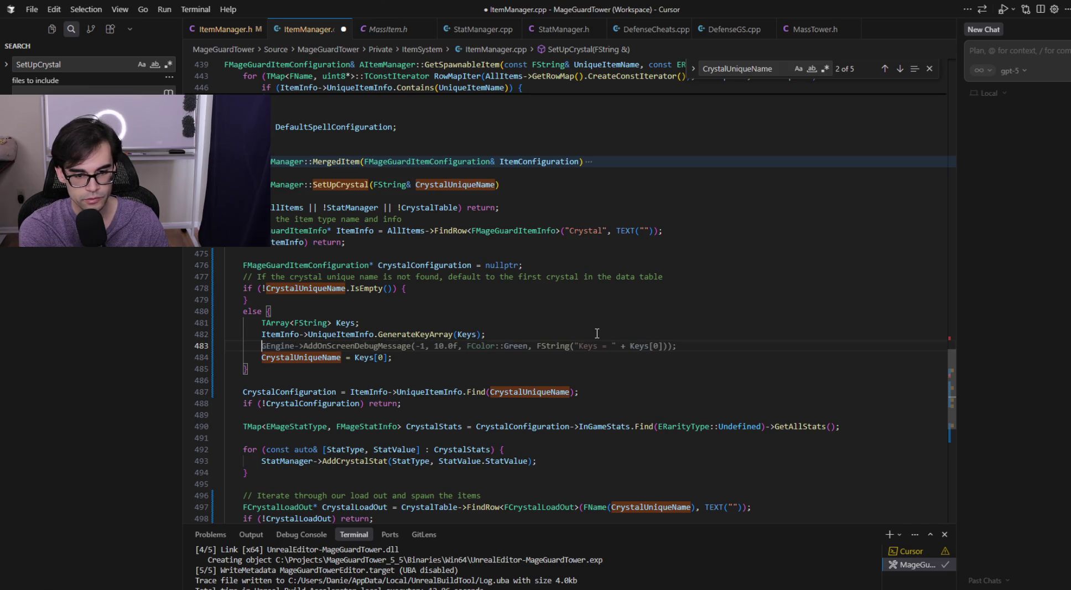
- Add the suggested Keys.IsEmpty early-return check and save ItemManager.cpp
{"action": "type", "text": "if (Keys.IsEmpty("}
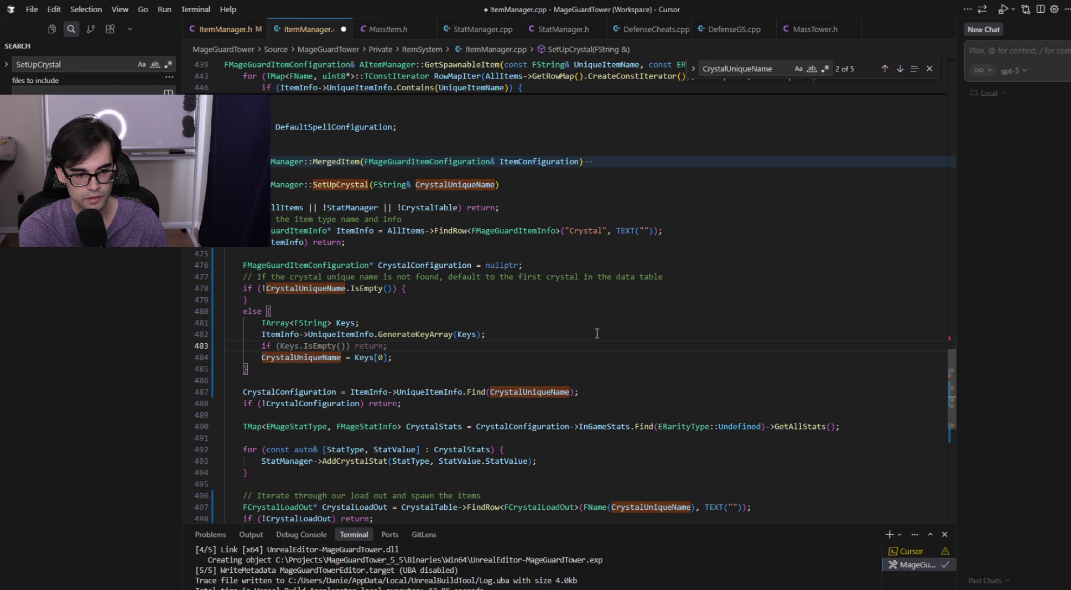
{"action": "key", "text": "Tab"}
{"action": "key", "text": "ctrl+s"}
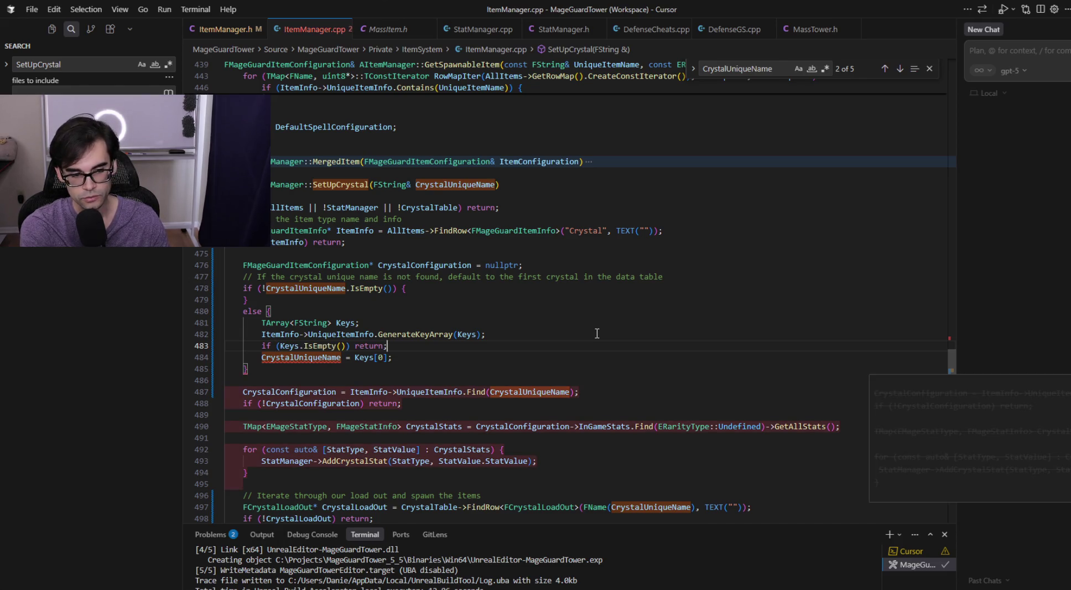
- Try changing Find to FindRef on the CrystalConfiguration lookup, then revert it to Find
{"action": "key", "text": "Down"}
{"action": "key", "text": "Down"}
{"action": "key", "text": "Down"}
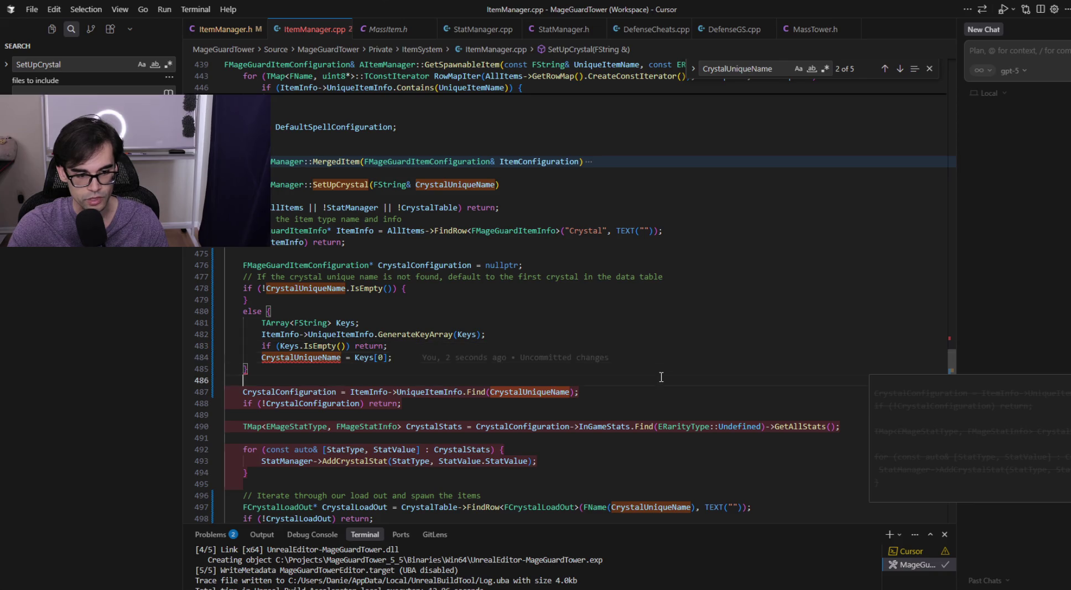
{"action": "key", "text": "Escape"}
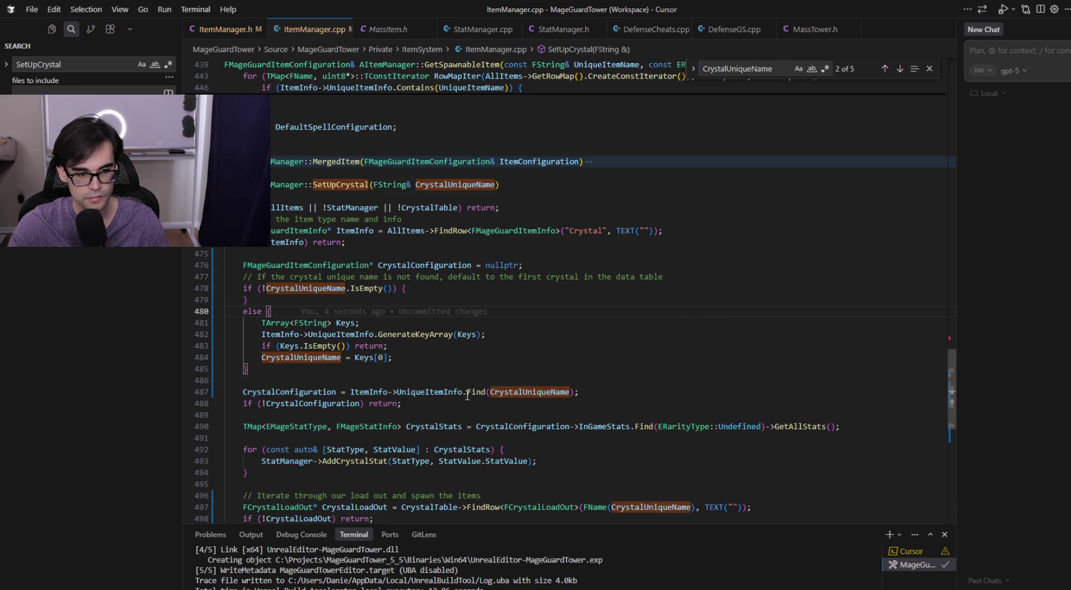
{"action": "key", "text": "Tab"}
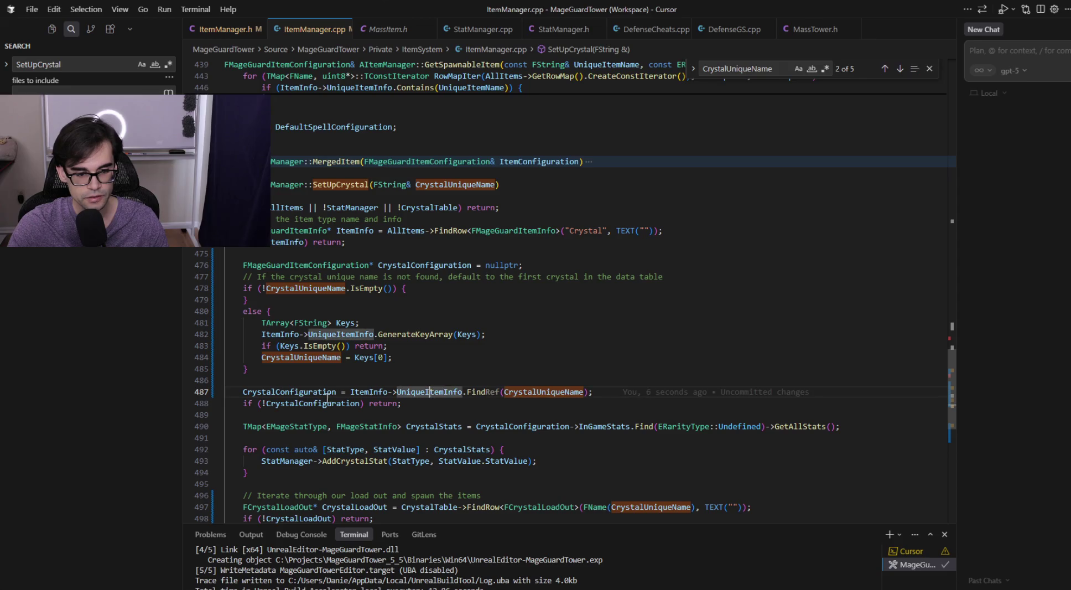
{"action": "left_click", "coordinate": [293, 394]}
{"action": "key", "text": "ctrl+z"}
{"action": "key", "text": "Down"}
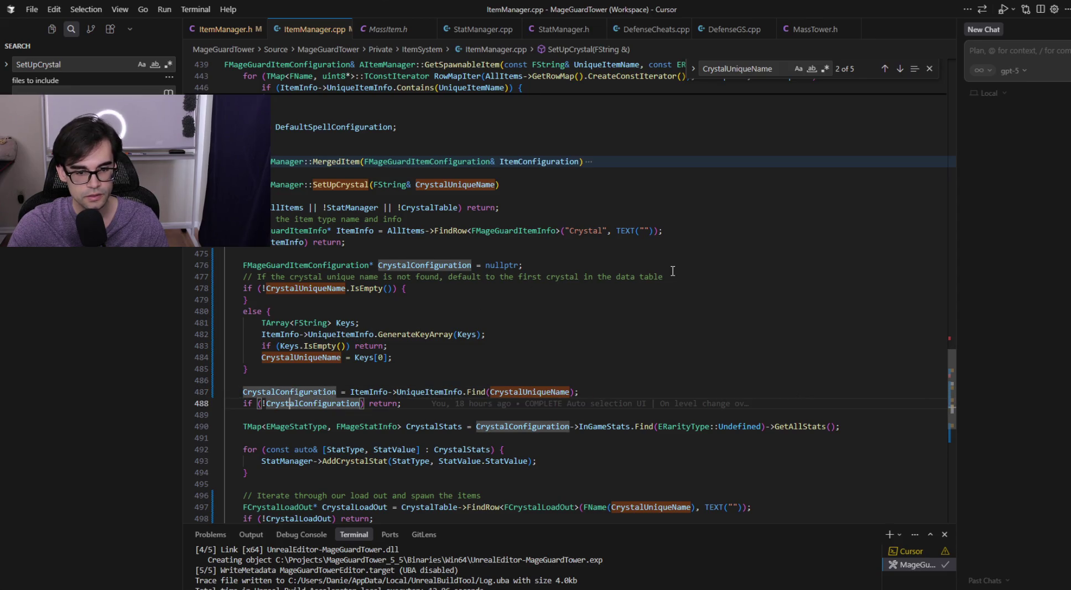
- Move the default-crystal comment above the CrystalConfiguration declaration, save, and review the lookup lines
{"action": "left_click", "coordinate": [446, 265]}
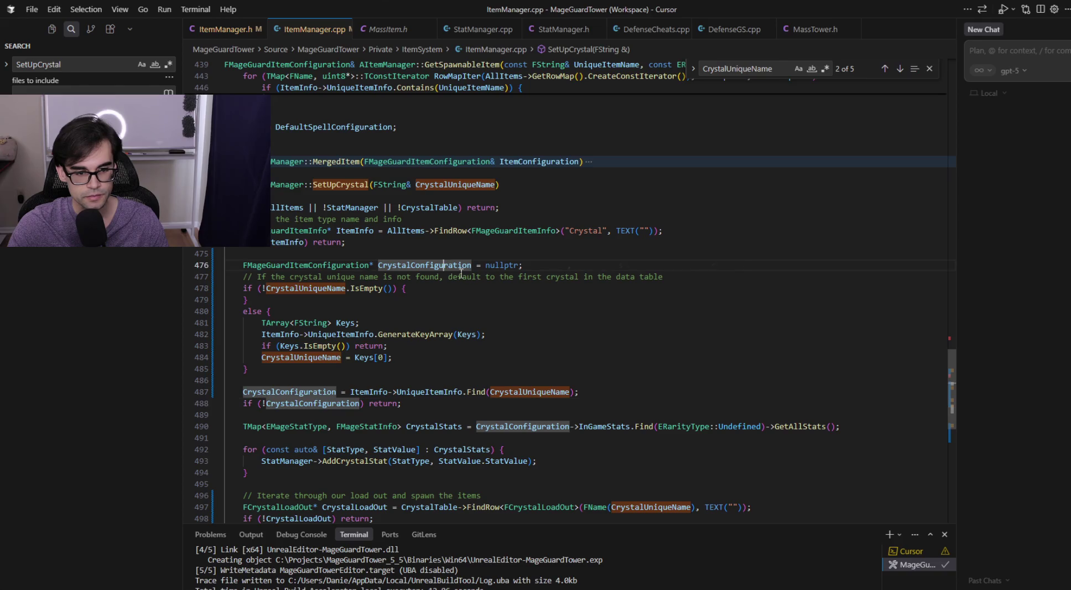
{"action": "triple_click", "coordinate": [696, 277]}
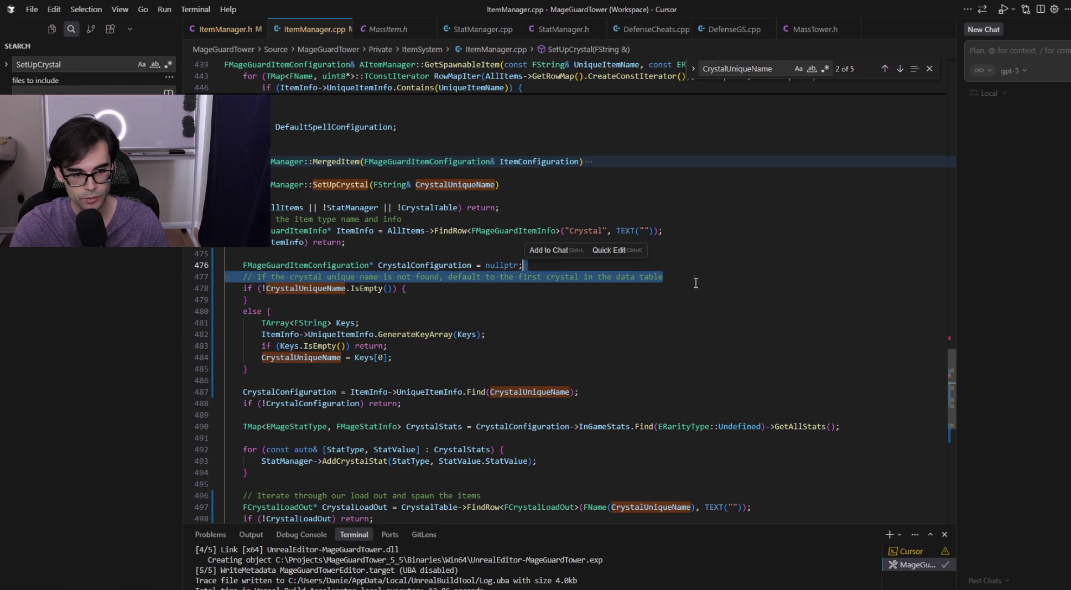
{"action": "key", "text": "BackSpace"}
{"action": "key", "text": "Tab"}
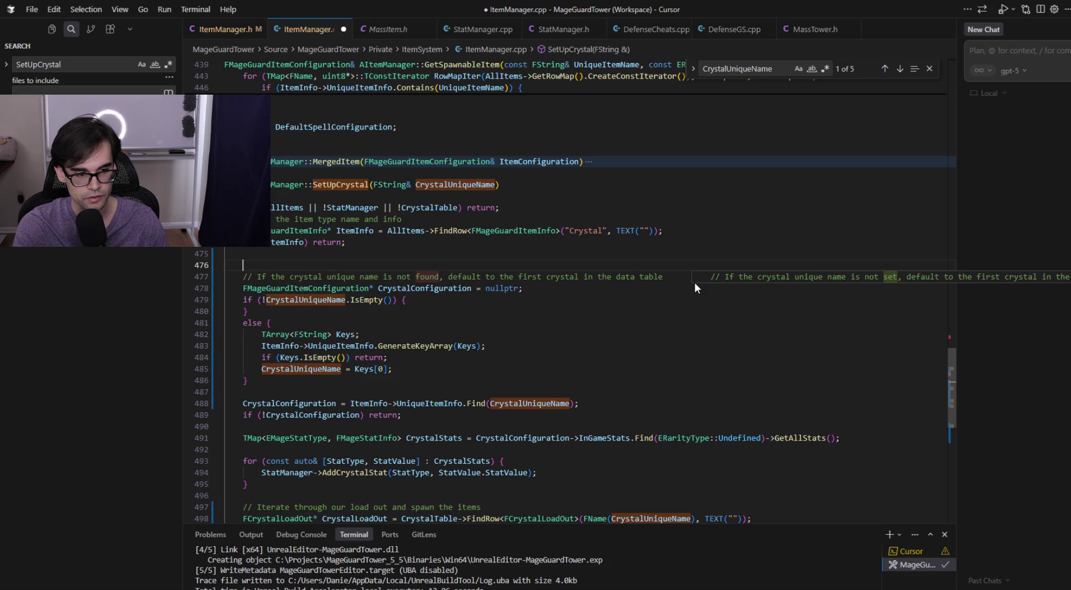
{"action": "key", "text": "ctrl+s"}
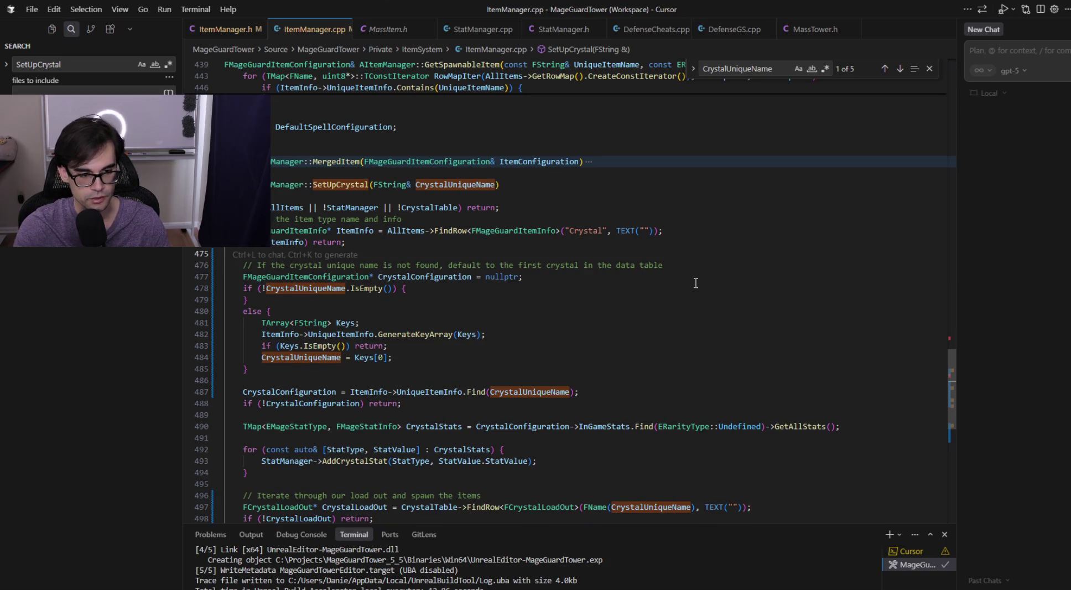
{"action": "left_click", "coordinate": [331, 401]}
{"action": "key", "text": "Up"}
{"action": "key", "text": "Down"}
{"action": "scroll", "coordinate": [570, 428], "scroll_direction": "down", "scroll_amount": 5}
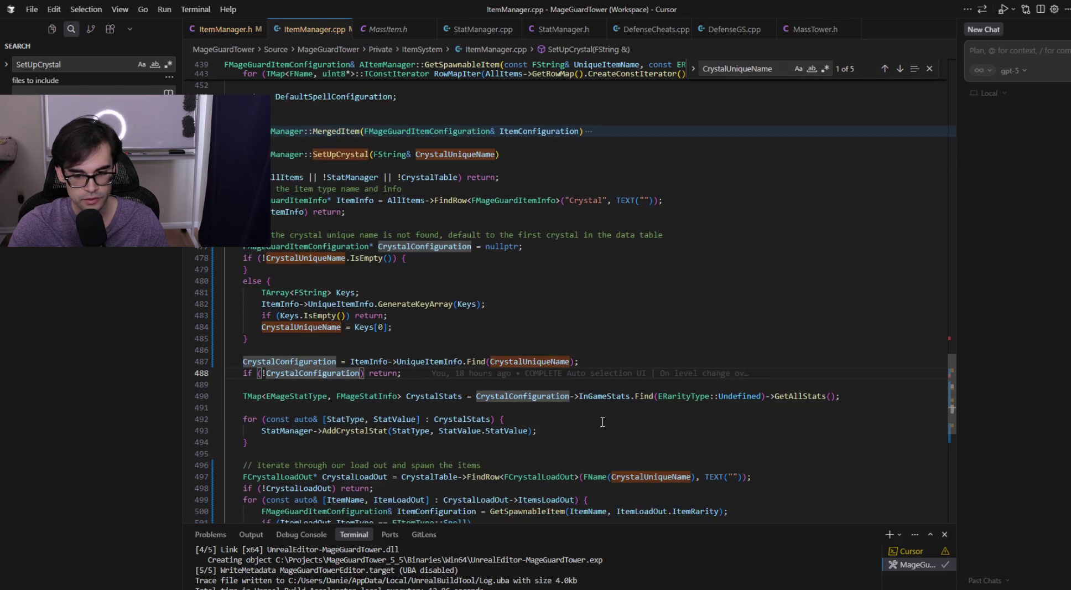
- Delete the Keys lines from the else block
{"action": "left_click", "coordinate": [654, 387]}
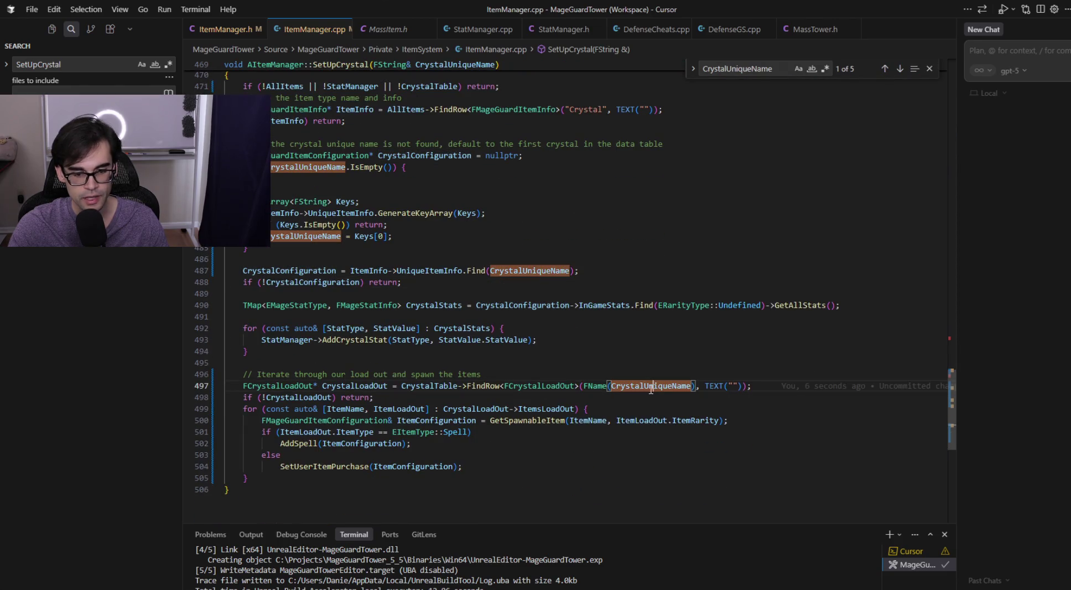
{"action": "left_click", "coordinate": [532, 271]}
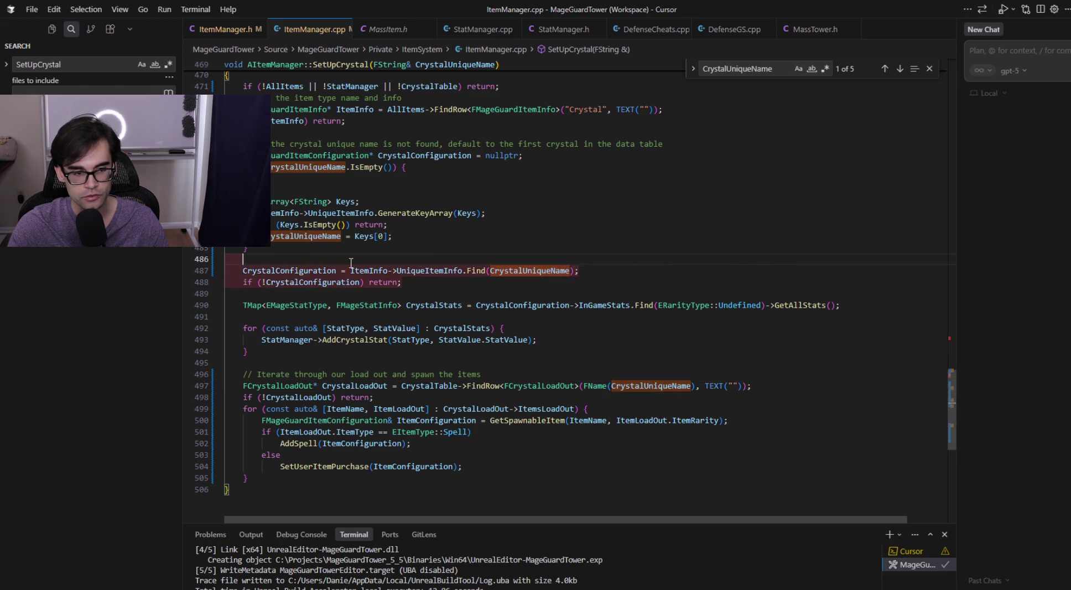
{"action": "left_click", "coordinate": [441, 239]}
{"action": "key", "text": "Tab"}
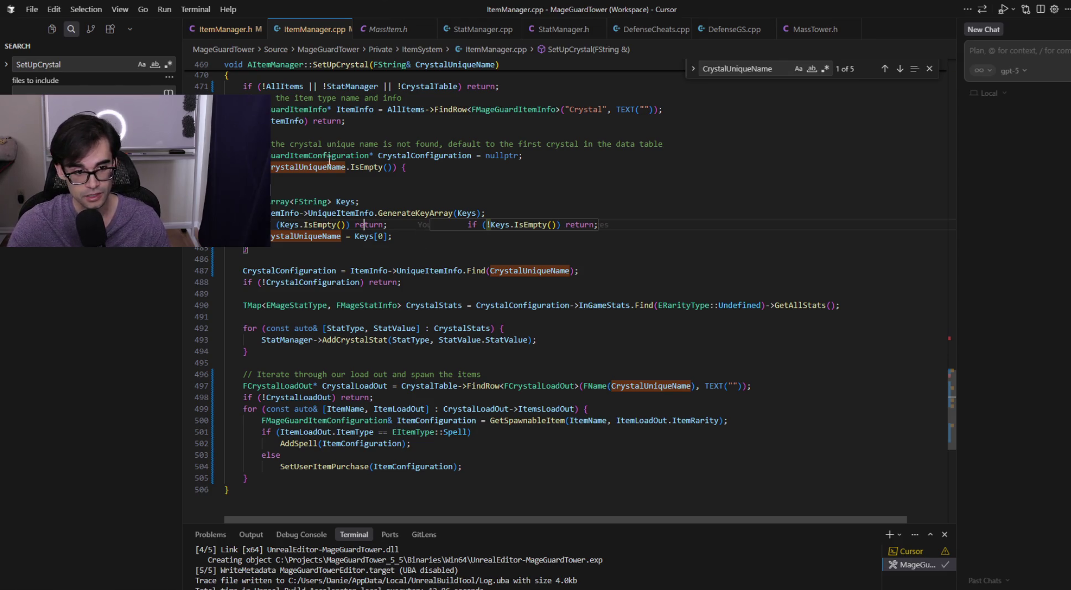
{"action": "left_click", "coordinate": [403, 236]}
{"action": "left_click_drag", "start_coordinate": [403, 235], "coordinate": [420, 189]}
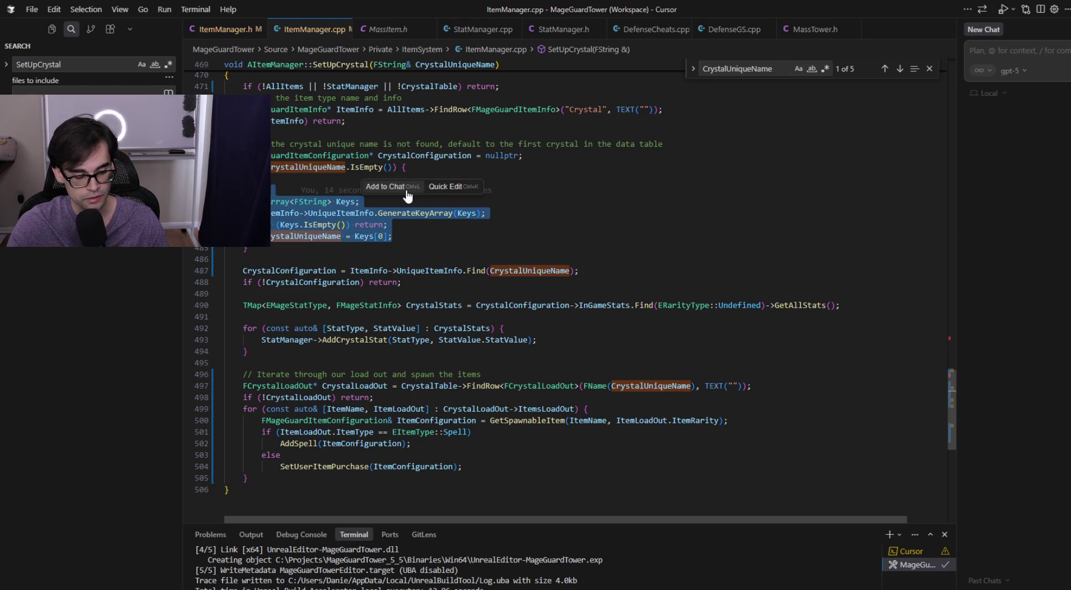
{"action": "key", "text": "BackSpace"}
- Move the Keys[0] default into the IsEmpty branch, drop the '!' negation, and save
{"action": "left_click", "coordinate": [435, 165]}
{"action": "key", "text": "Tab"}
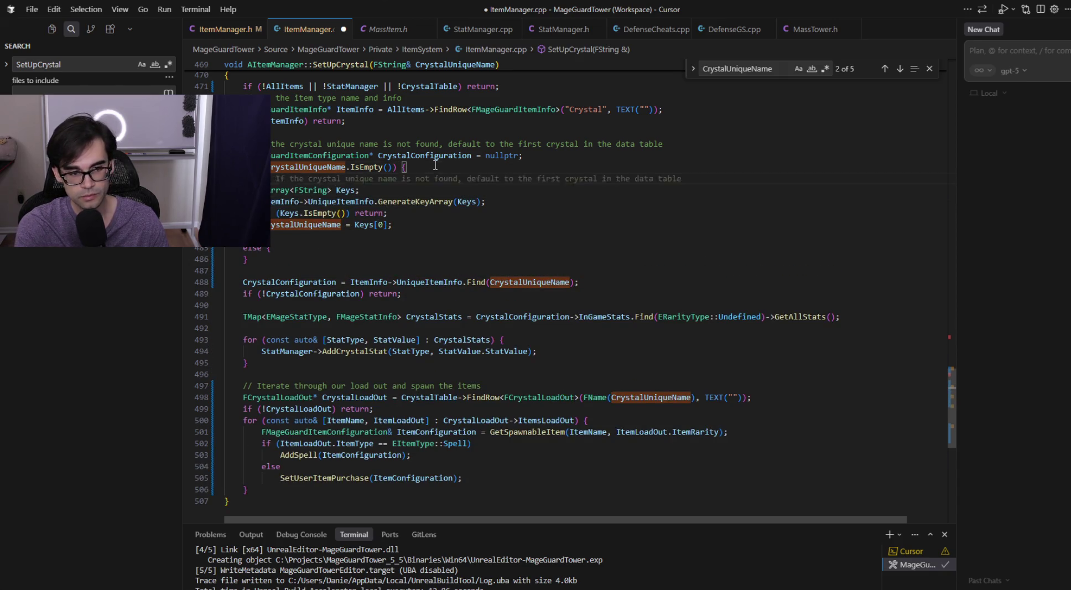
{"action": "key", "text": "BackSpace"}
{"action": "key", "text": "Left"}
{"action": "key", "text": "Left"}
{"action": "key", "text": "Left"}
{"action": "key", "text": "Delete"}
{"action": "key", "text": "End"}
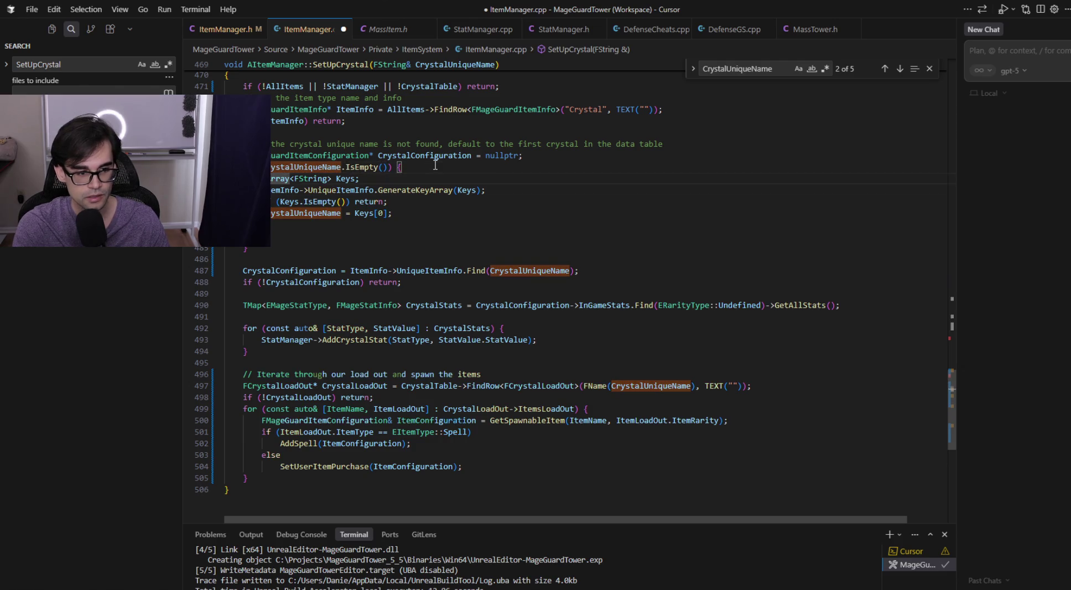
{"action": "key", "text": "Escape"}
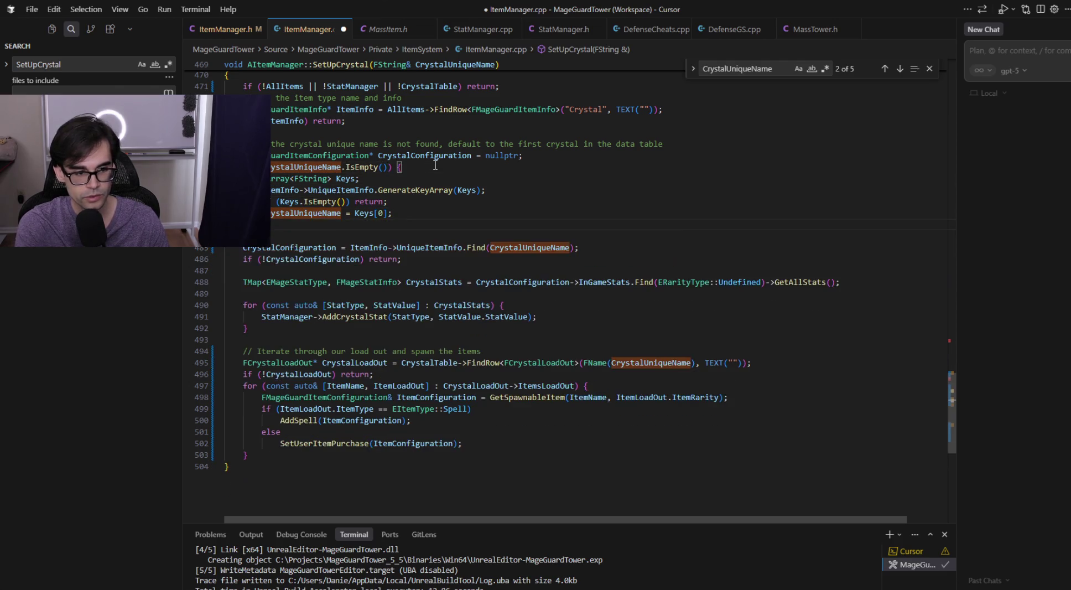
{"action": "key", "text": "ctrl+s"}
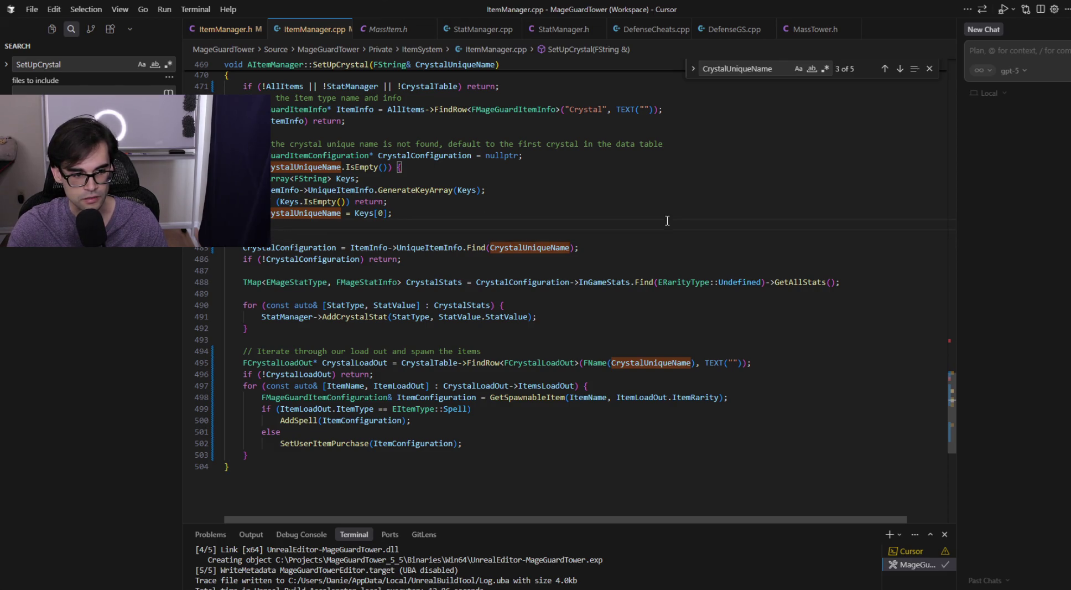
- Review the leftover else line, glance at the notes file, and start the project build
{"action": "scroll", "coordinate": [768, 294], "scroll_direction": "up", "scroll_amount": 3}
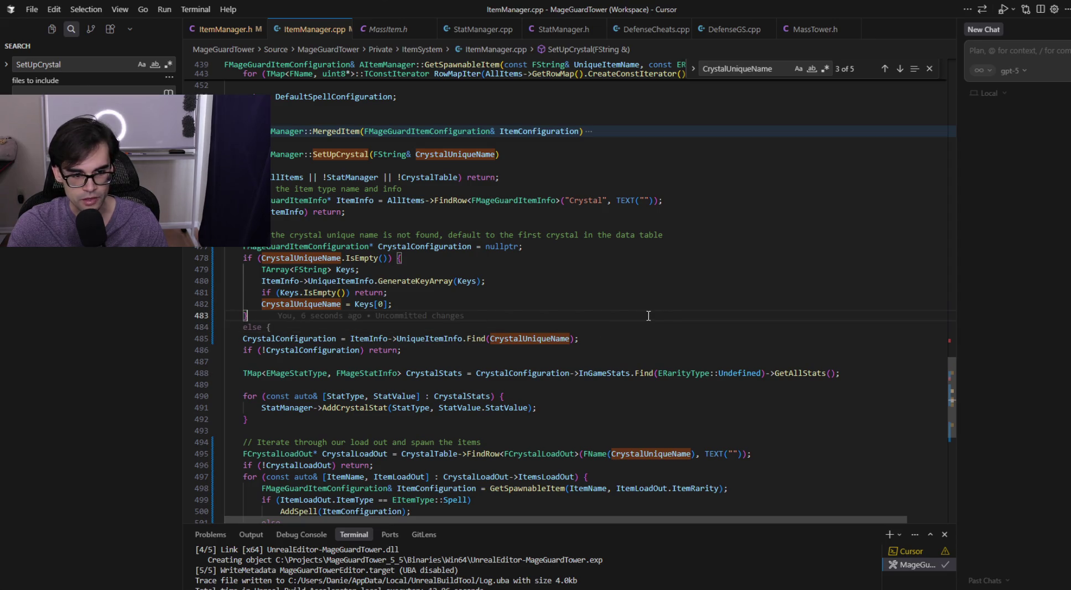
{"action": "key", "text": "Down"}
{"action": "key", "text": "Up"}
{"action": "scroll", "coordinate": [692, 318], "scroll_direction": "down", "scroll_amount": 5}
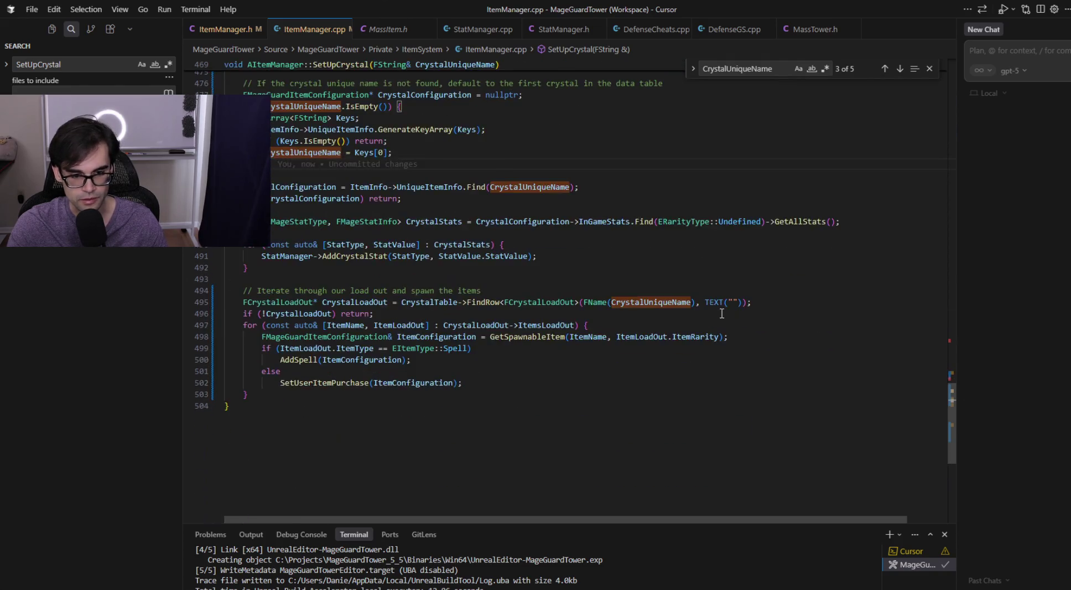
{"action": "scroll", "coordinate": [716, 316], "scroll_direction": "up", "scroll_amount": 3}
{"action": "mouse_move", "coordinate": [716, 315]}
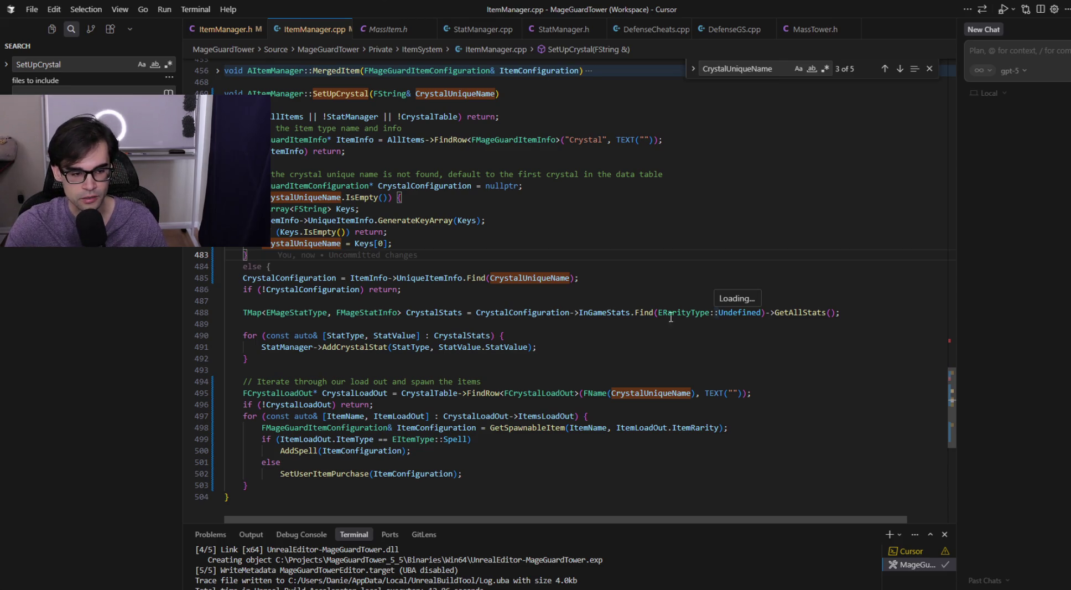
{"action": "left_click", "coordinate": [710, 265]}
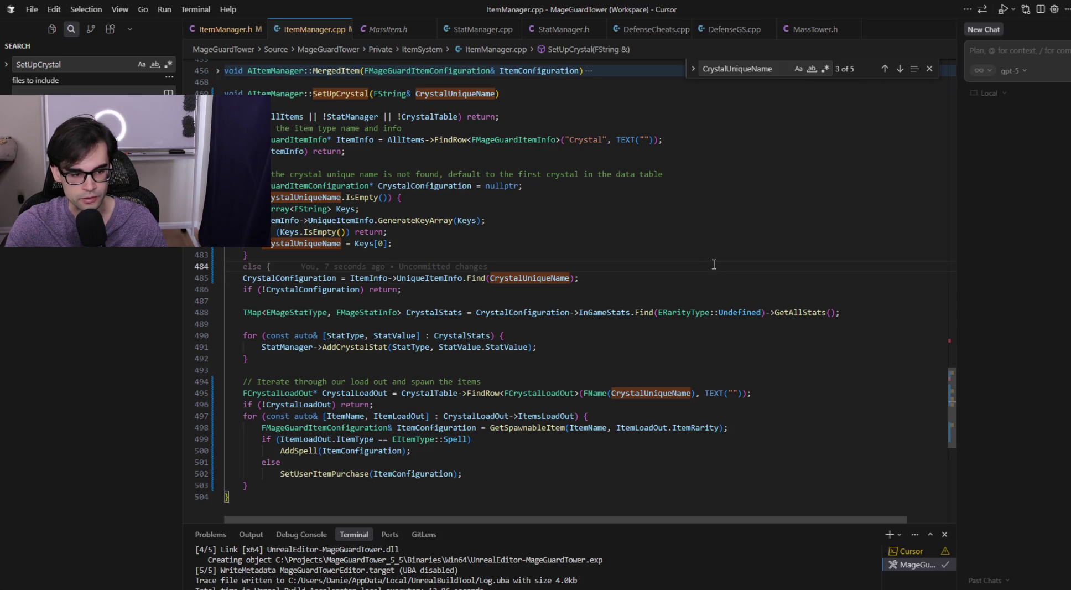
{"action": "key", "text": "alt+Tab"}
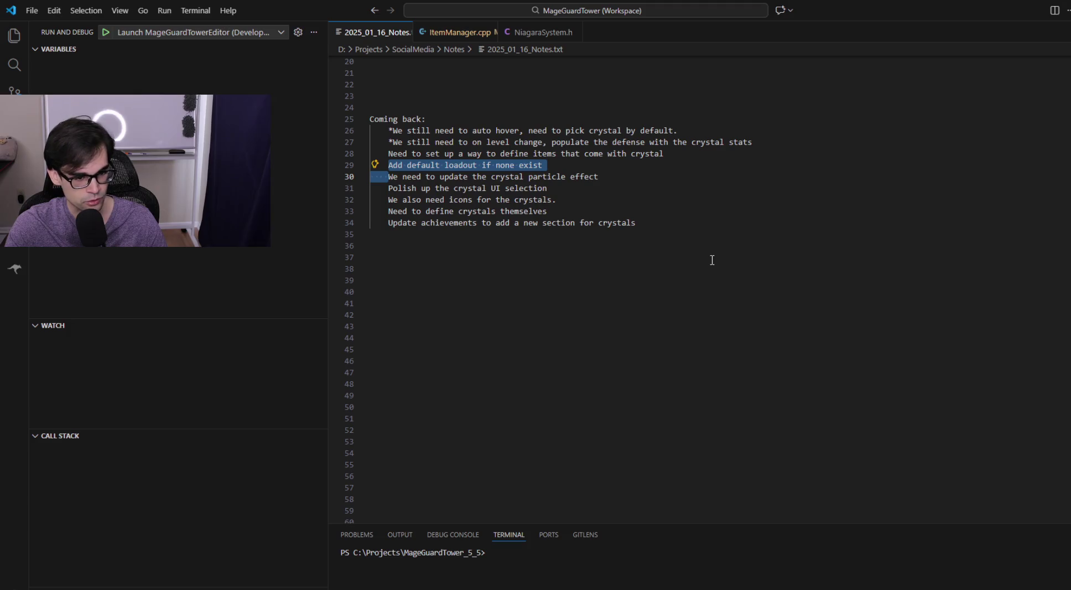
{"action": "key", "text": "alt+Tab"}
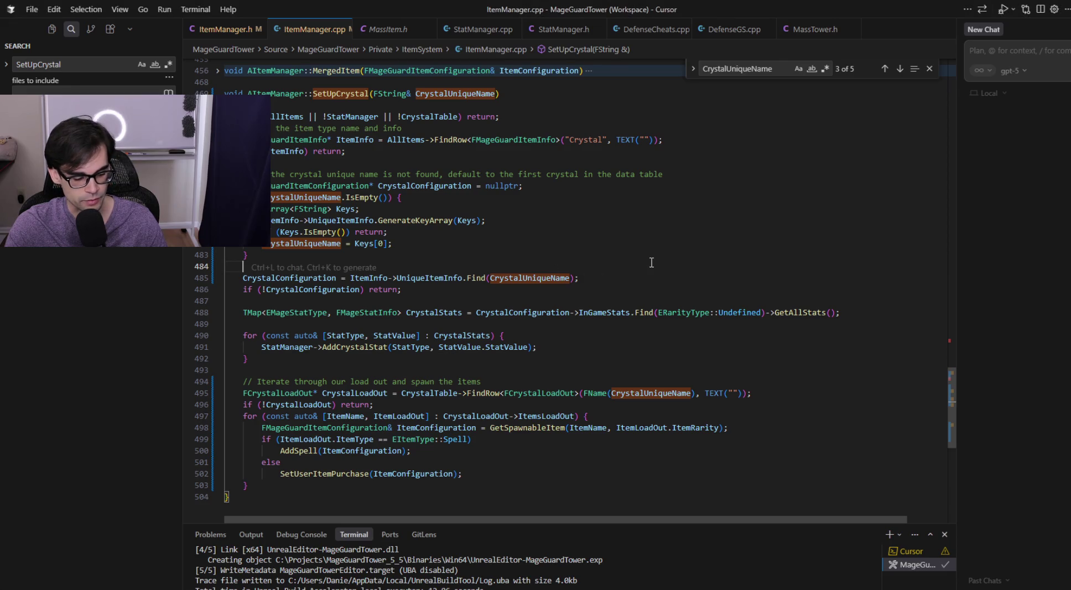
{"action": "key", "text": "ctrl+shift+b"}
- Run the MageGuardTowerEditor build task until it links, then switch to the MageGuardTower_5_5 folder
{"action": "left_click", "coordinate": [541, 54]}
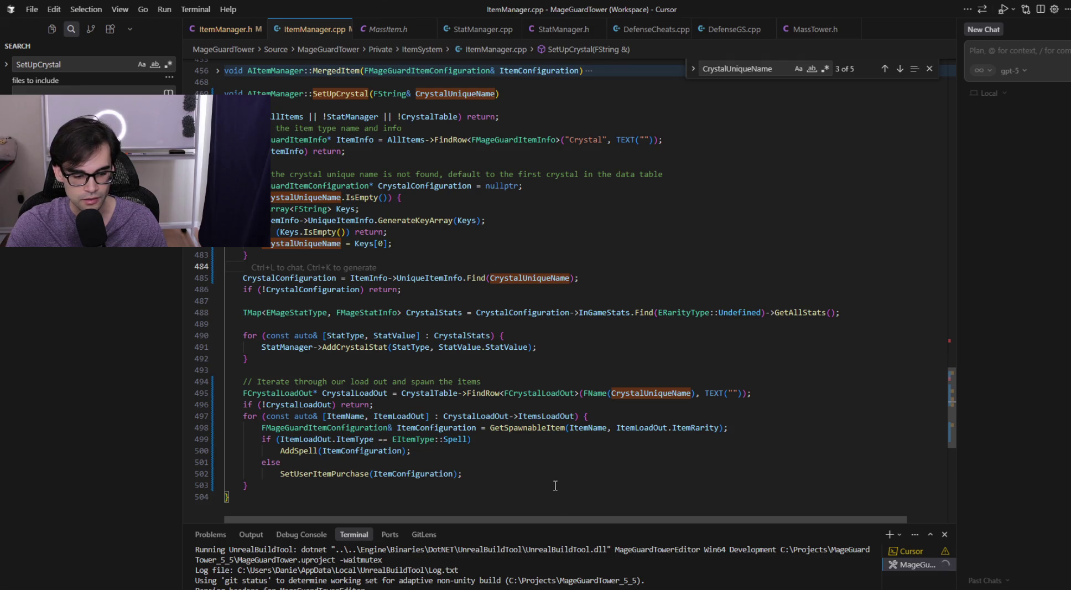
{"action": "left_click", "coordinate": [459, 496]}
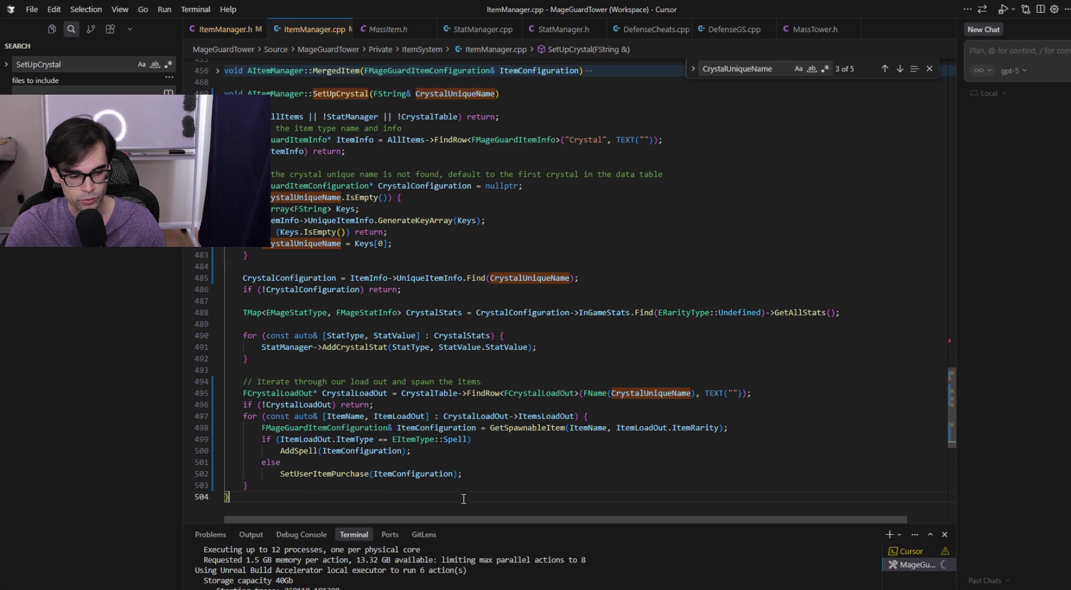
{"action": "scroll", "coordinate": [608, 480], "scroll_direction": "down", "scroll_amount": 3}
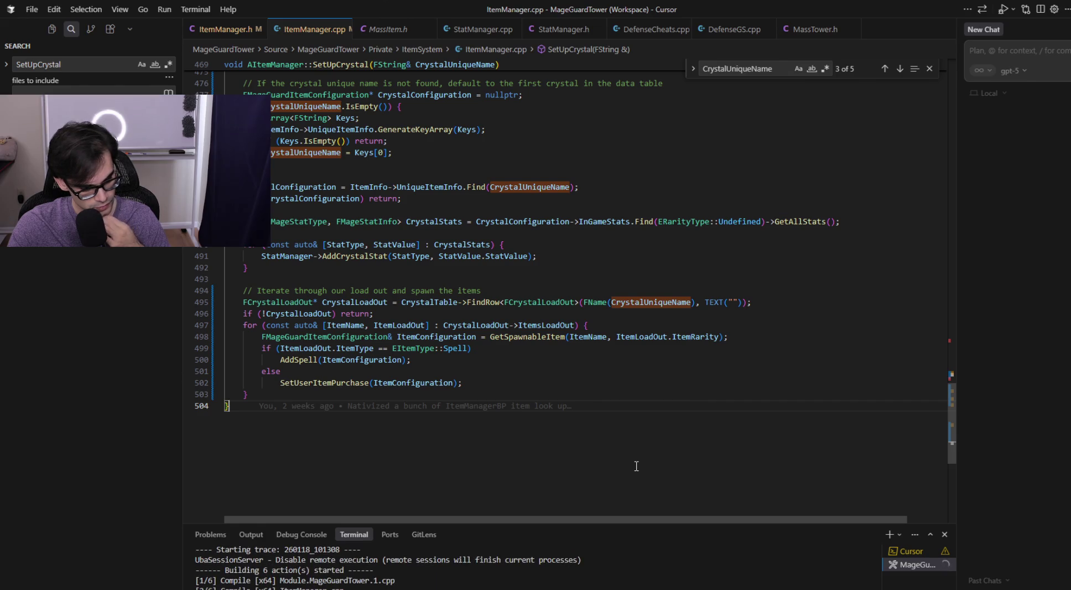
{"action": "key", "text": "alt+Tab"}
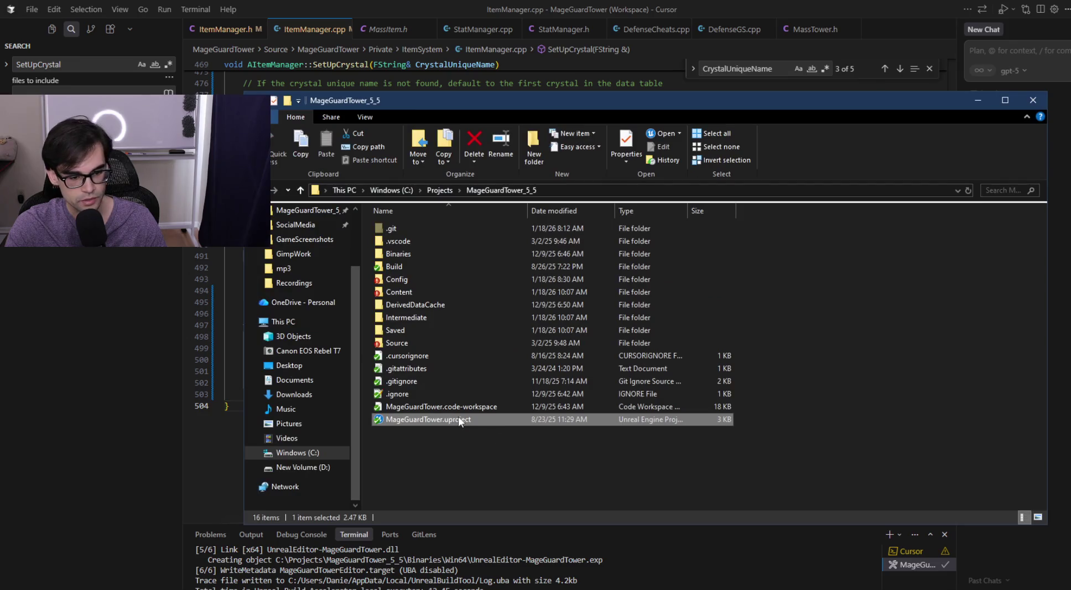
- Minimize File Explorer and the NordVPN window while Unreal Editor loads MageGuardTower
{"action": "left_click", "coordinate": [975, 101]}
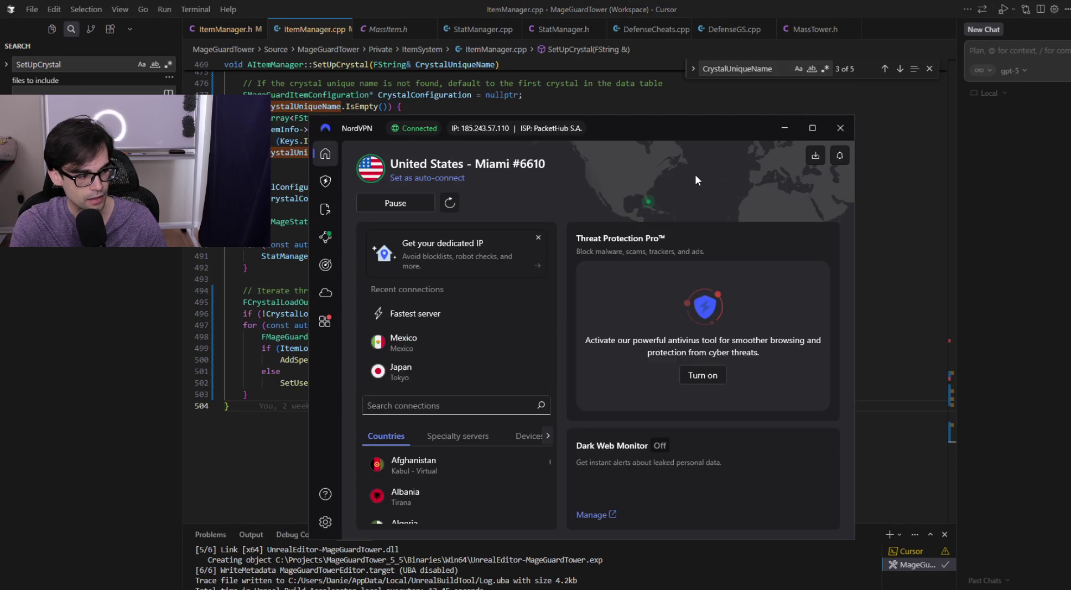
{"action": "left_click", "coordinate": [784, 128]}
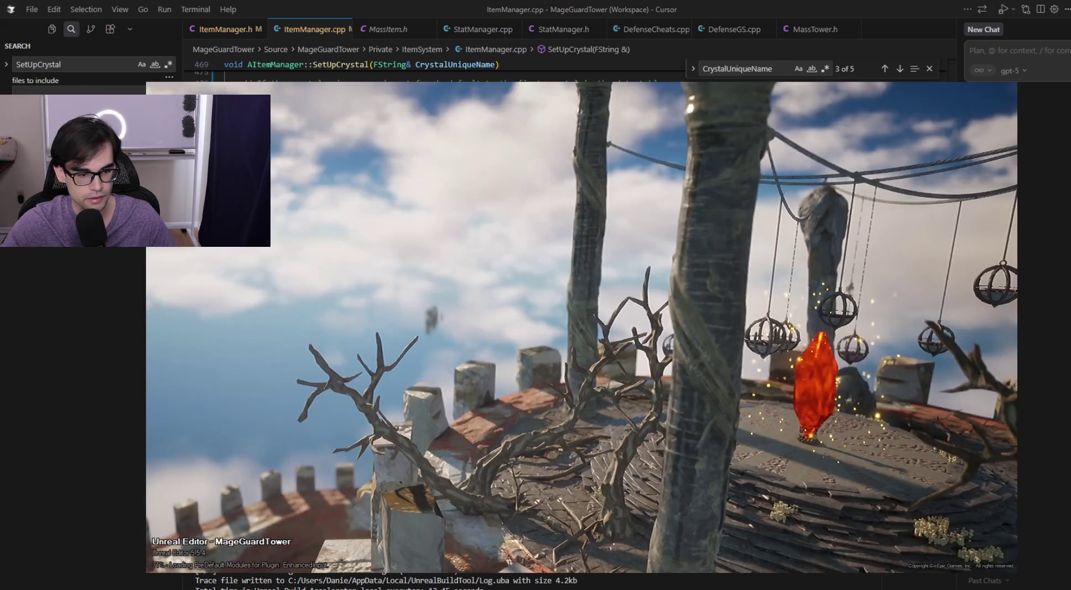
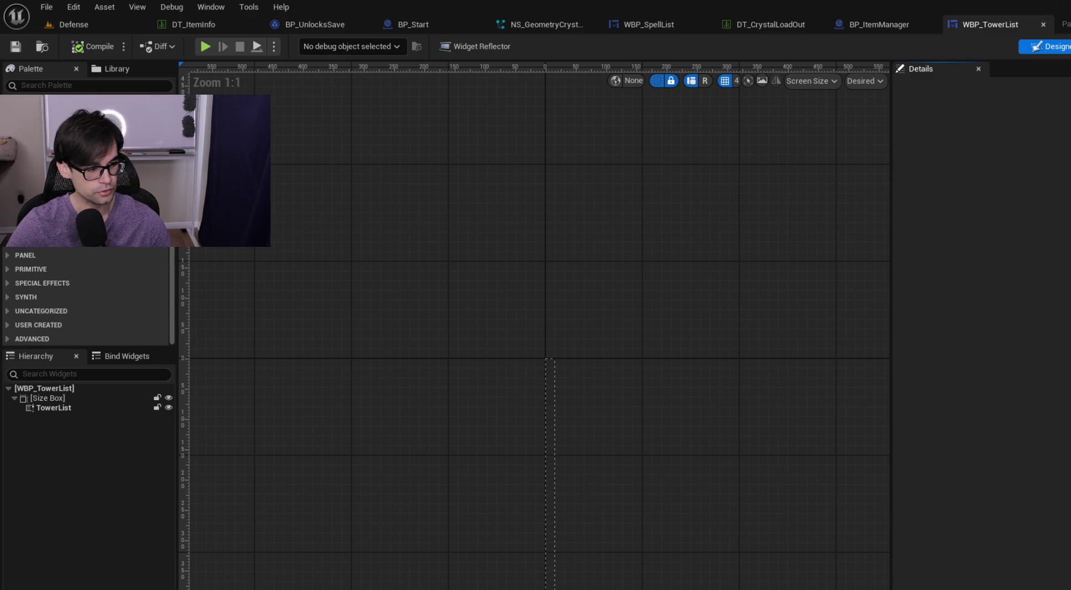
- In the Defense level, clear the Output Log twice, then end the play session with Esc
{"action": "left_click", "coordinate": [110, 26]}
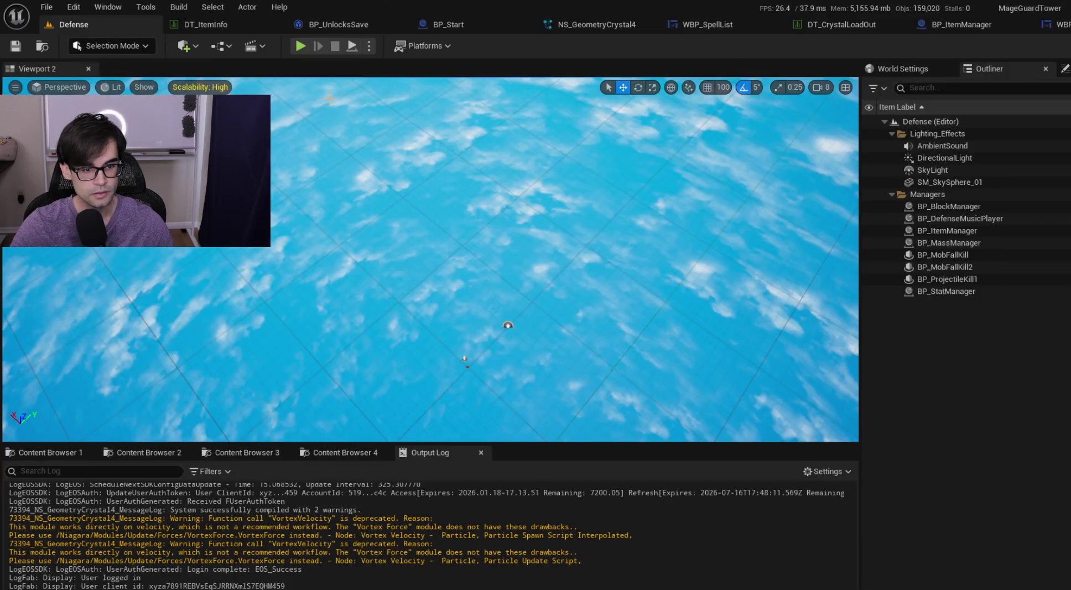
{"action": "right_click", "coordinate": [488, 517]}
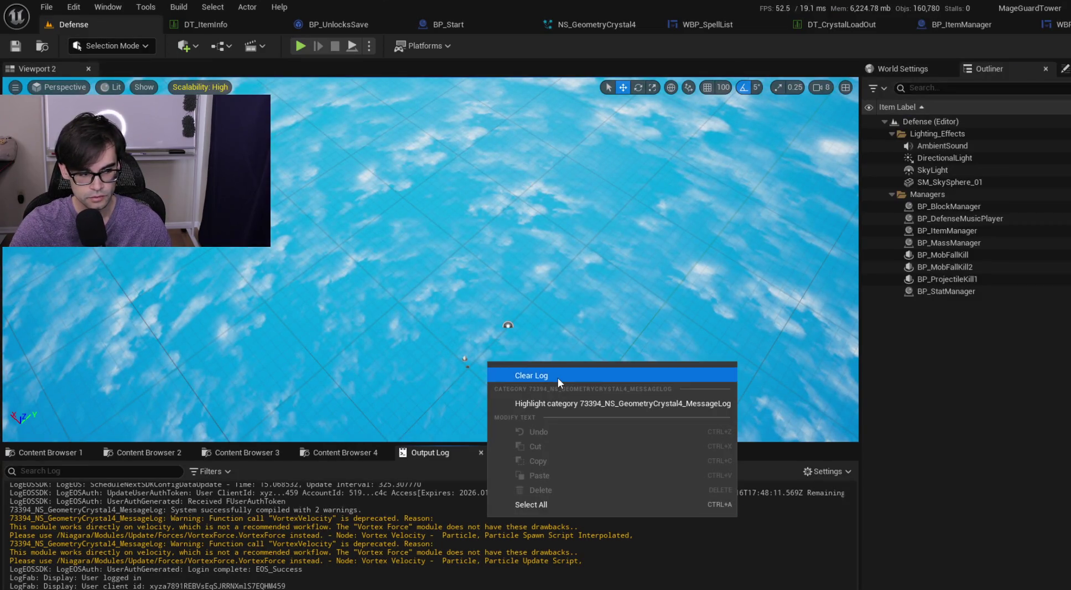
{"action": "left_click", "coordinate": [559, 382]}
{"action": "right_click", "coordinate": [436, 517]}
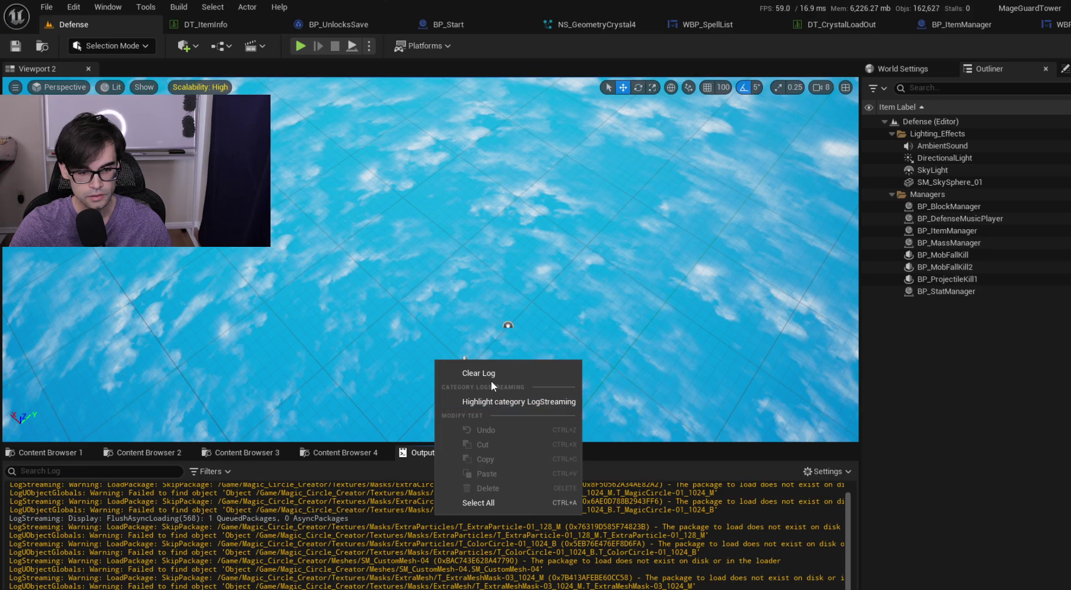
{"action": "left_click", "coordinate": [487, 375]}
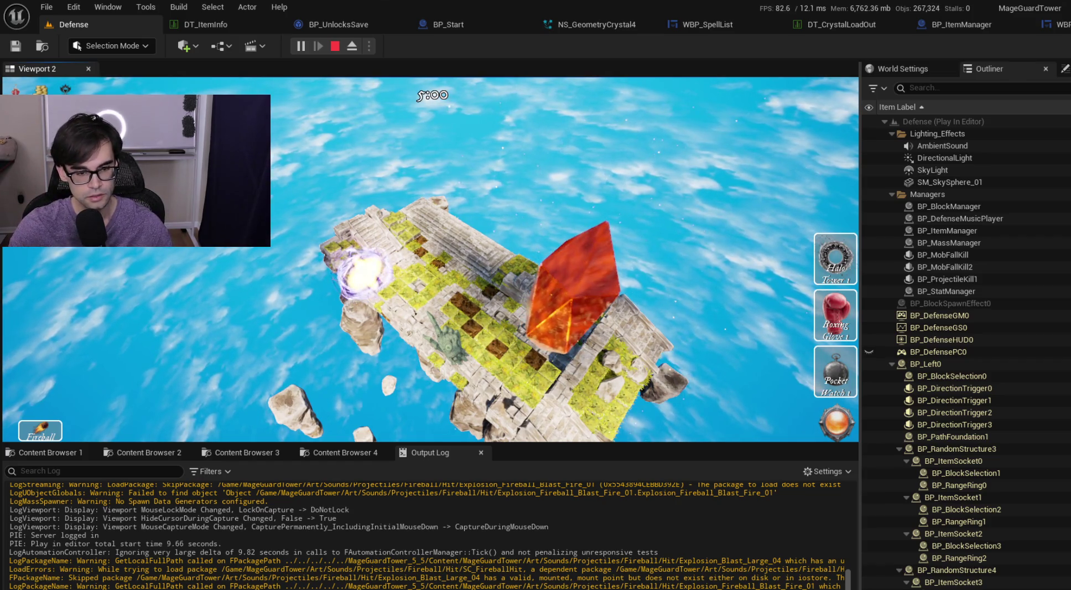
{"action": "key", "text": "Escape"}
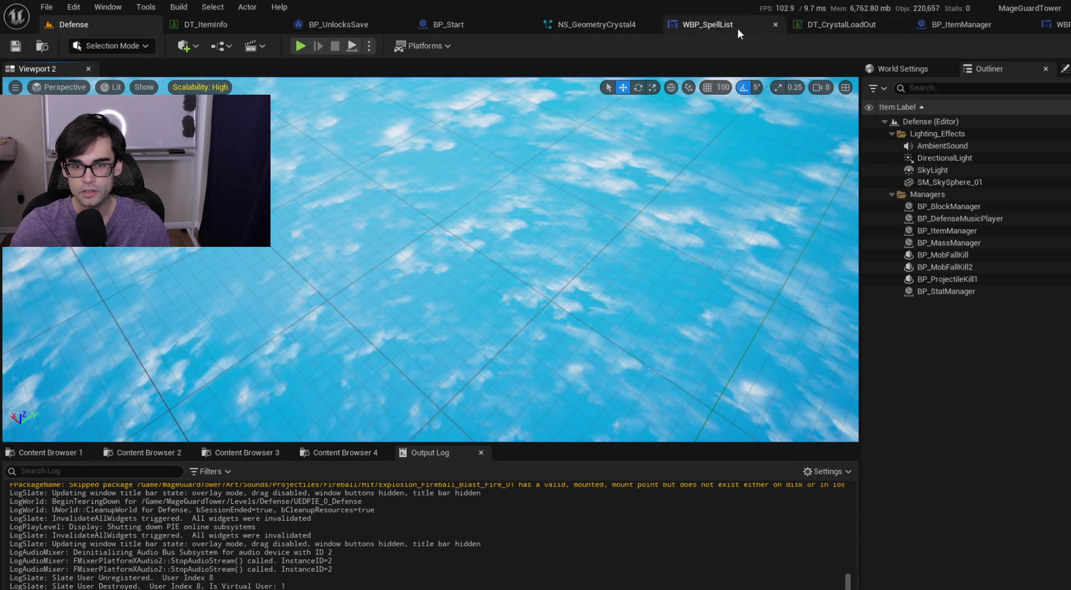
- Review the spell-adding nodes in WBP_SpellList's EventGraph
{"action": "left_click", "coordinate": [736, 26]}
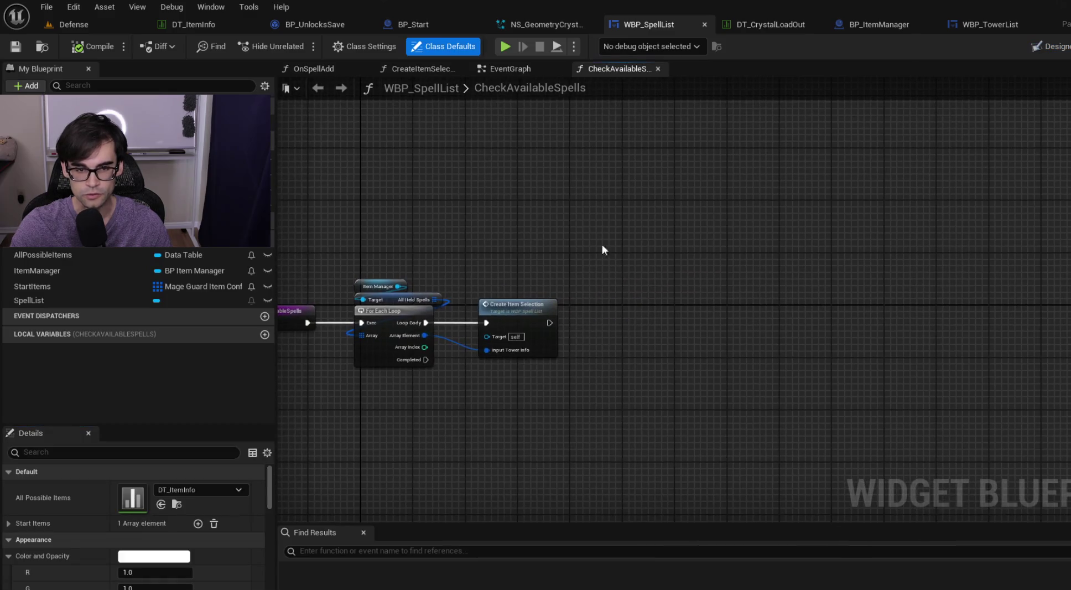
{"action": "left_click", "coordinate": [521, 73]}
{"action": "scroll", "coordinate": [493, 193], "scroll_direction": "down", "scroll_amount": 5}
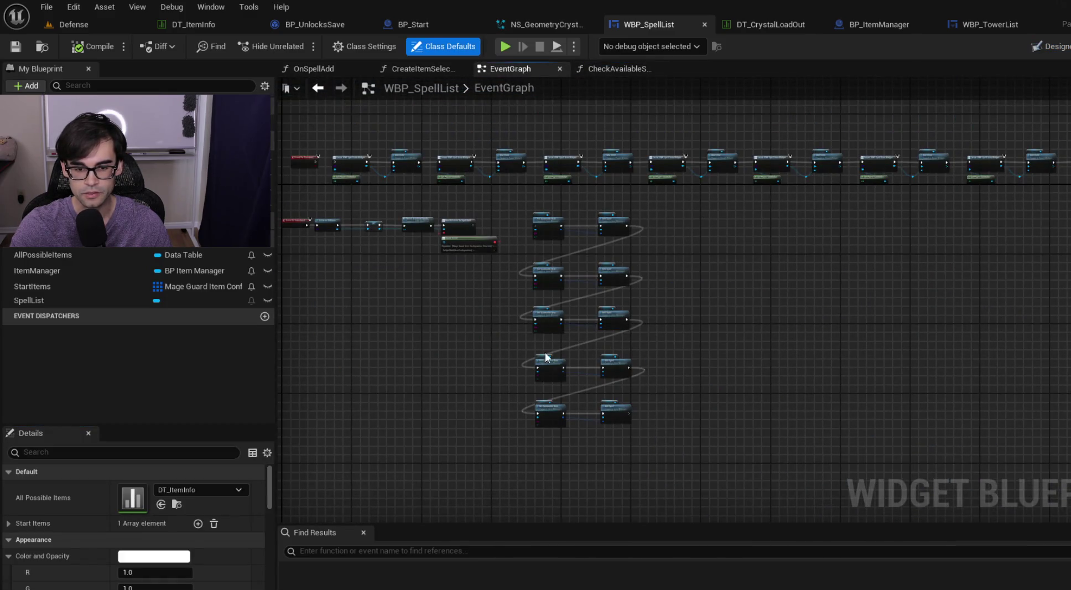
{"action": "mouse_move", "coordinate": [511, 193]}
{"action": "left_mouse_down"}
{"action": "mouse_move", "coordinate": [705, 512]}
{"action": "mouse_move", "coordinate": [702, 408]}
{"action": "left_mouse_up"}
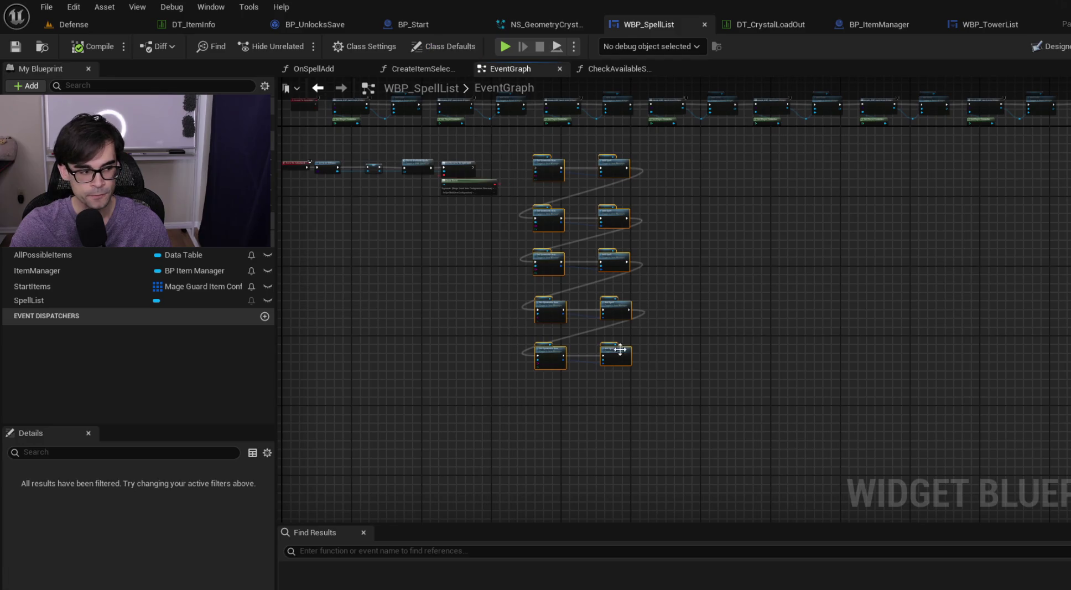
{"action": "scroll", "coordinate": [543, 246], "scroll_direction": "up", "scroll_amount": 5}
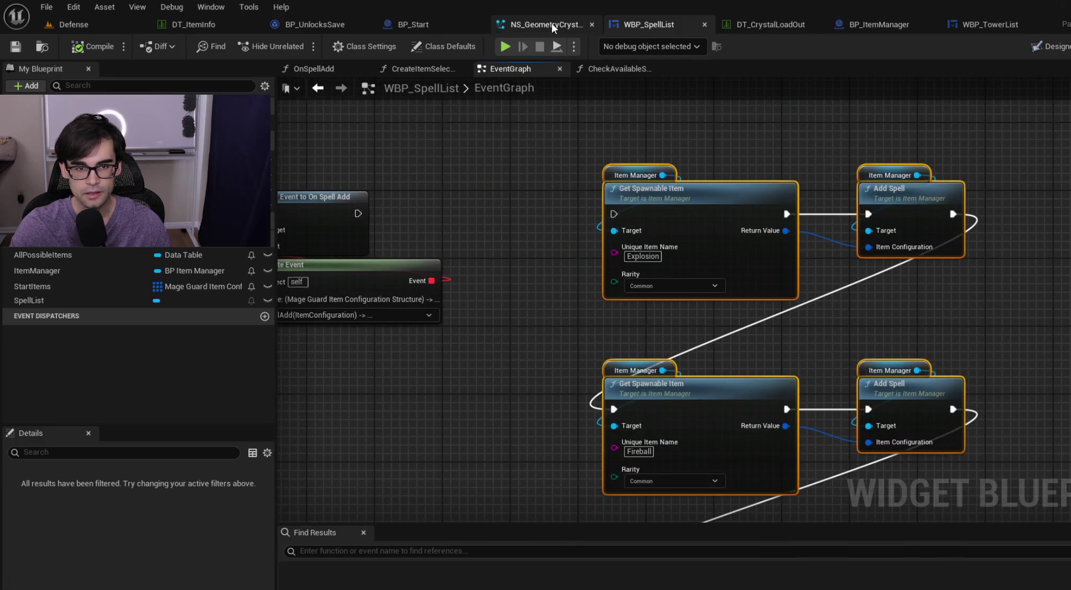
- Check BP_Start, move the DT_CrystalLoadOut tab, and inspect its StarryTower entry
{"action": "left_click", "coordinate": [456, 26]}
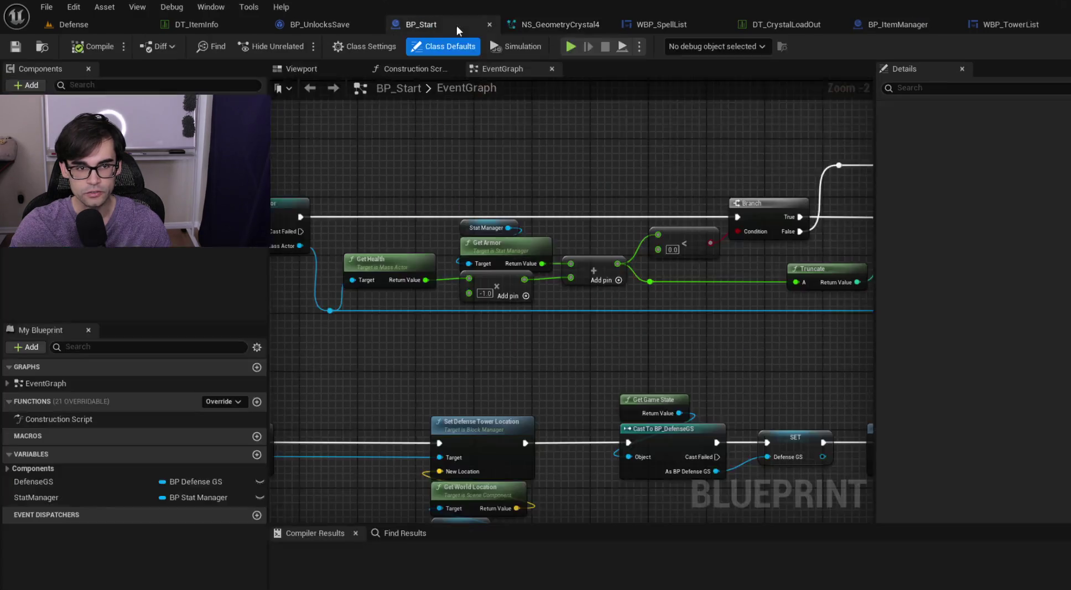
{"action": "left_click", "coordinate": [797, 32]}
{"action": "mouse_move", "coordinate": [797, 23]}
{"action": "left_mouse_down"}
{"action": "mouse_move", "coordinate": [557, 40]}
{"action": "mouse_move", "coordinate": [307, 28]}
{"action": "left_mouse_up"}
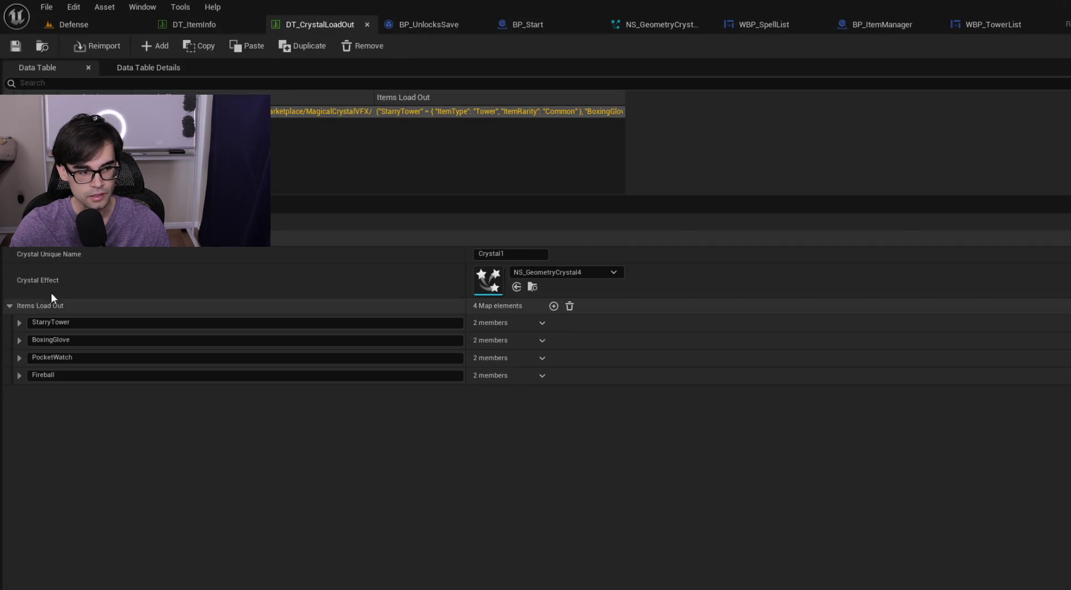
{"action": "left_click", "coordinate": [19, 321]}
{"action": "left_click", "coordinate": [19, 321]}
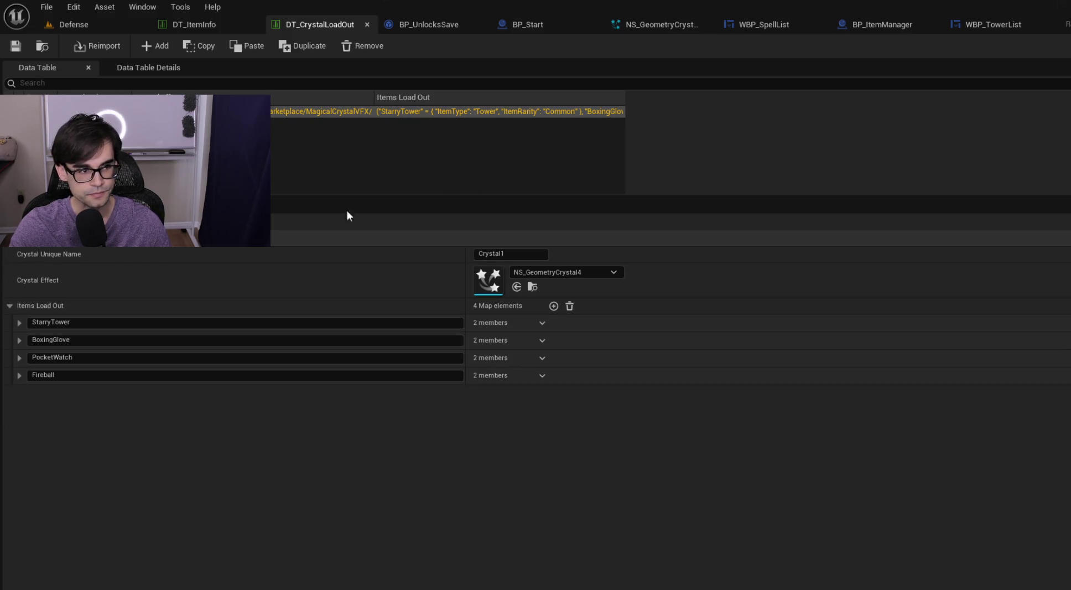
- Show DT_ItemInfo's Crystal item entries, then return to DT_CrystalLoadOut and the notes
{"action": "left_click", "coordinate": [217, 18]}
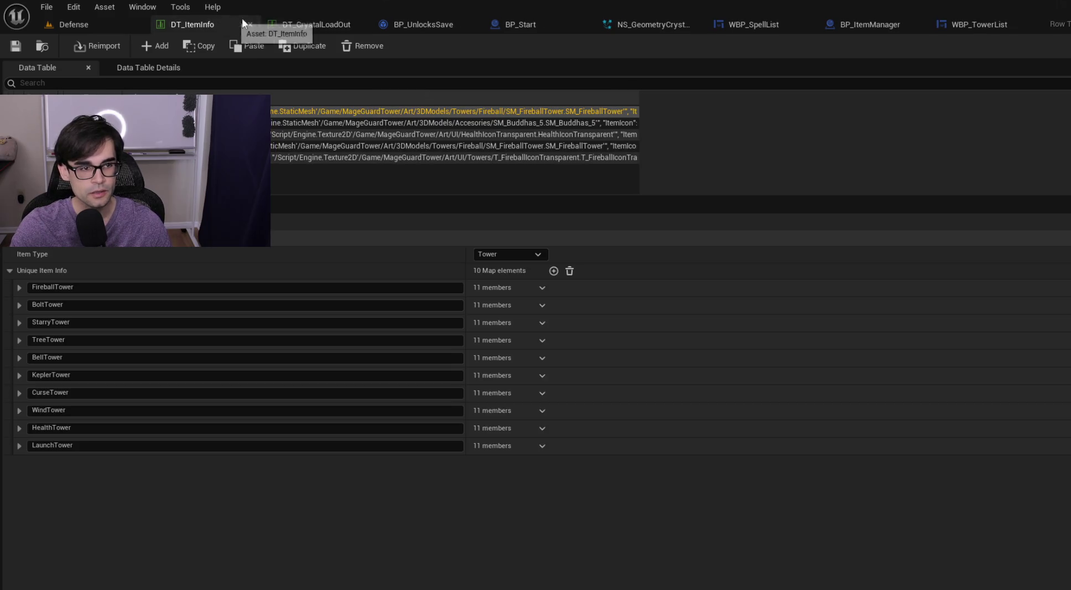
{"action": "left_click", "coordinate": [249, 157]}
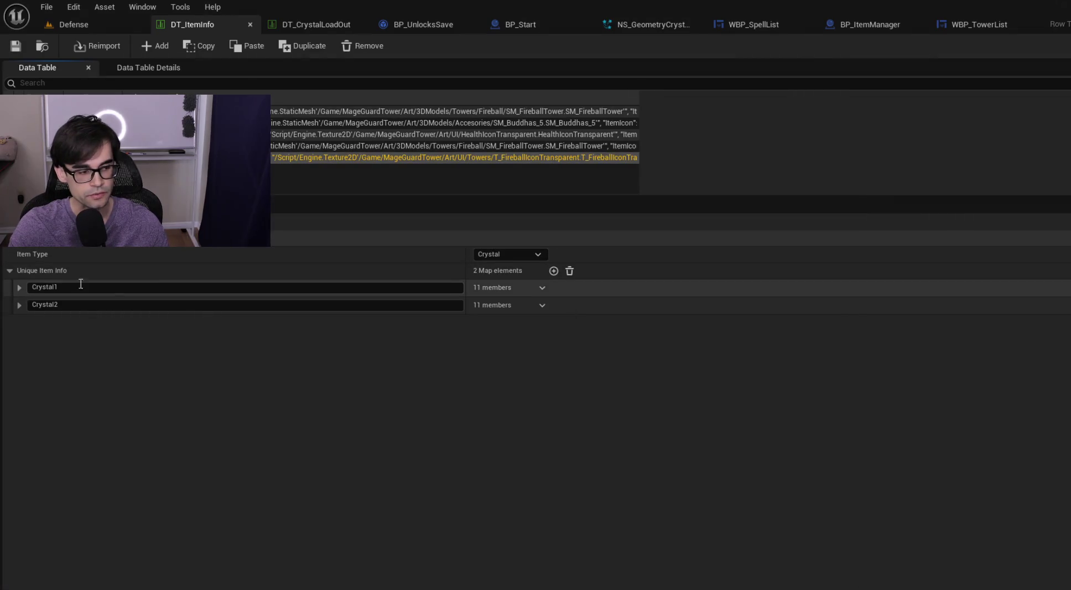
{"action": "left_click", "coordinate": [322, 23]}
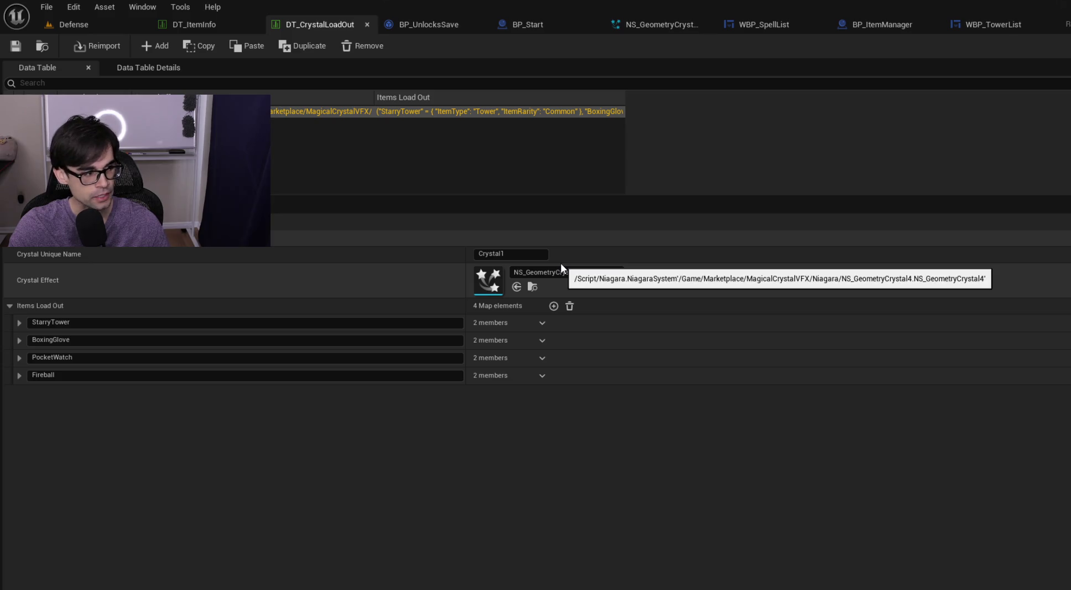
{"action": "key", "text": "alt+Tab"}
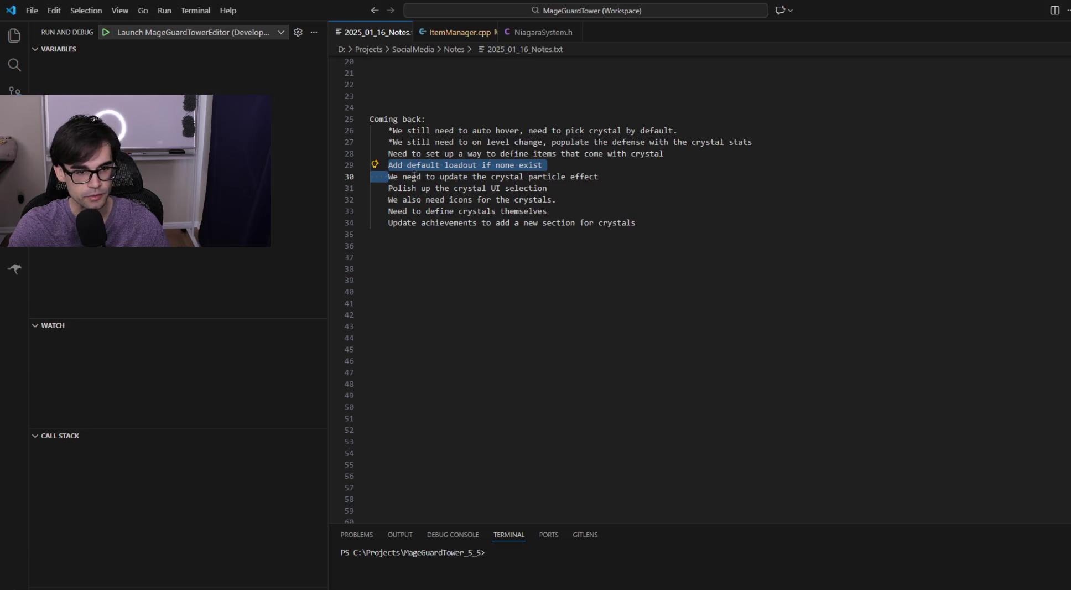
- Star the define-crystal-items and 'Add default loadout if none exist' notes as done
{"action": "left_click", "coordinate": [389, 153]}
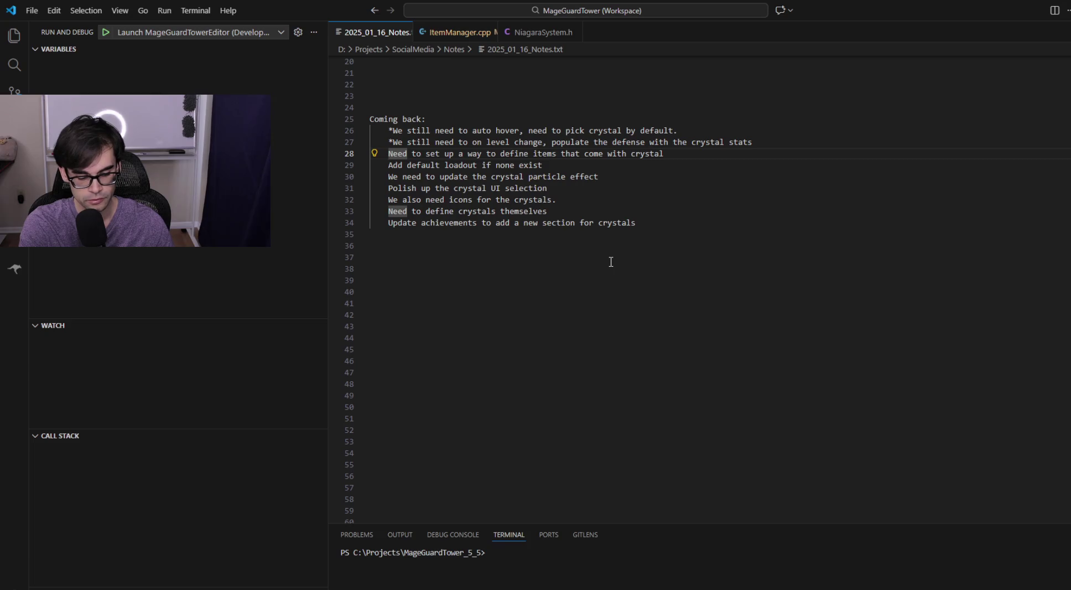
{"action": "type", "text": "*"}
{"action": "key", "text": "Down"}
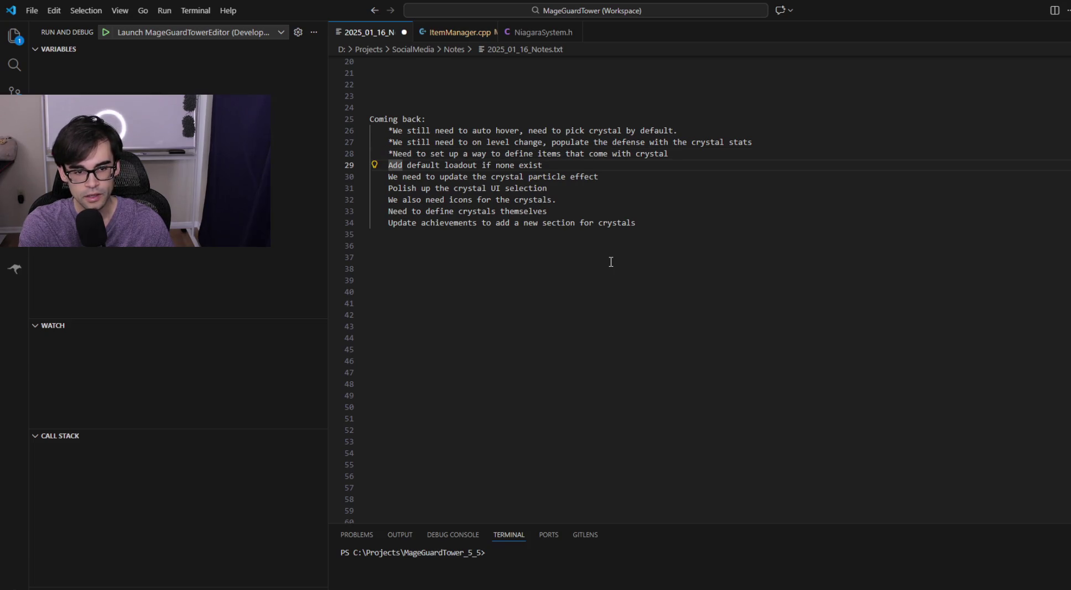
{"action": "type", "text": "*"}
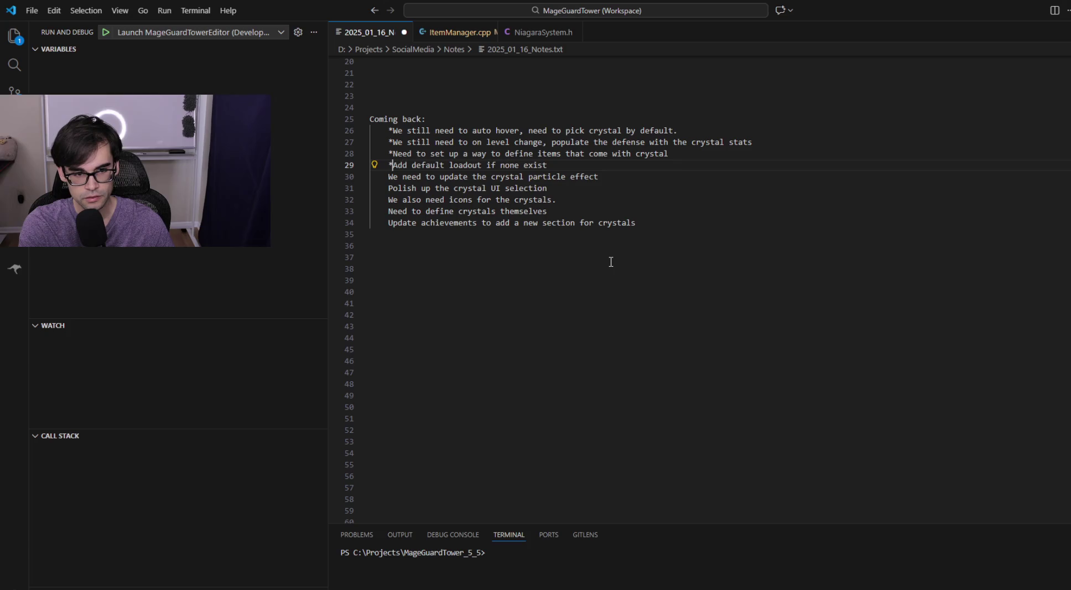
{"action": "key", "text": "Down"}
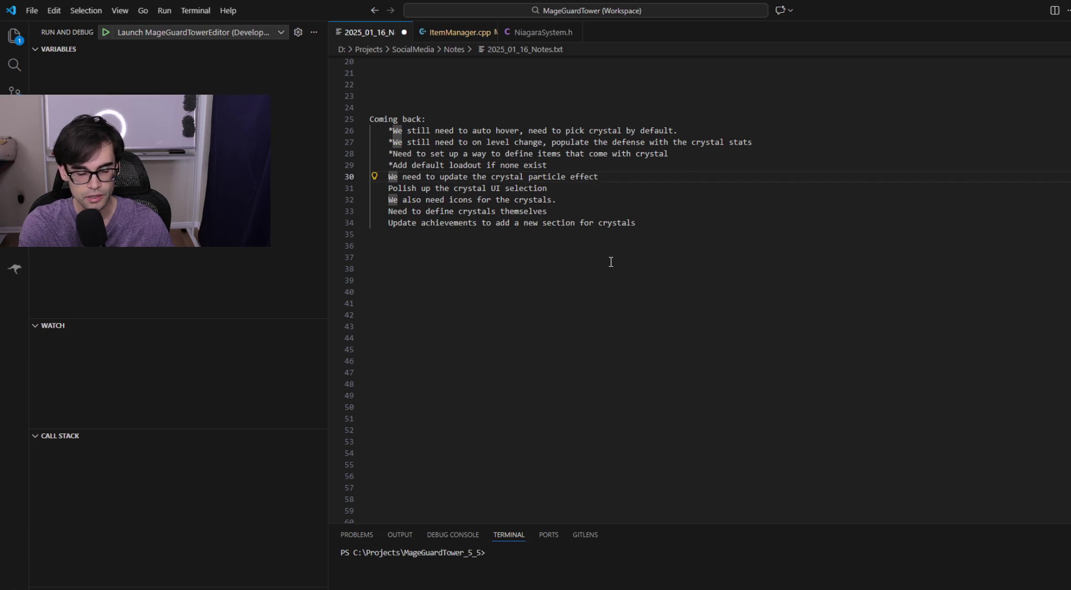
{"action": "key", "text": "alt+Tab"}
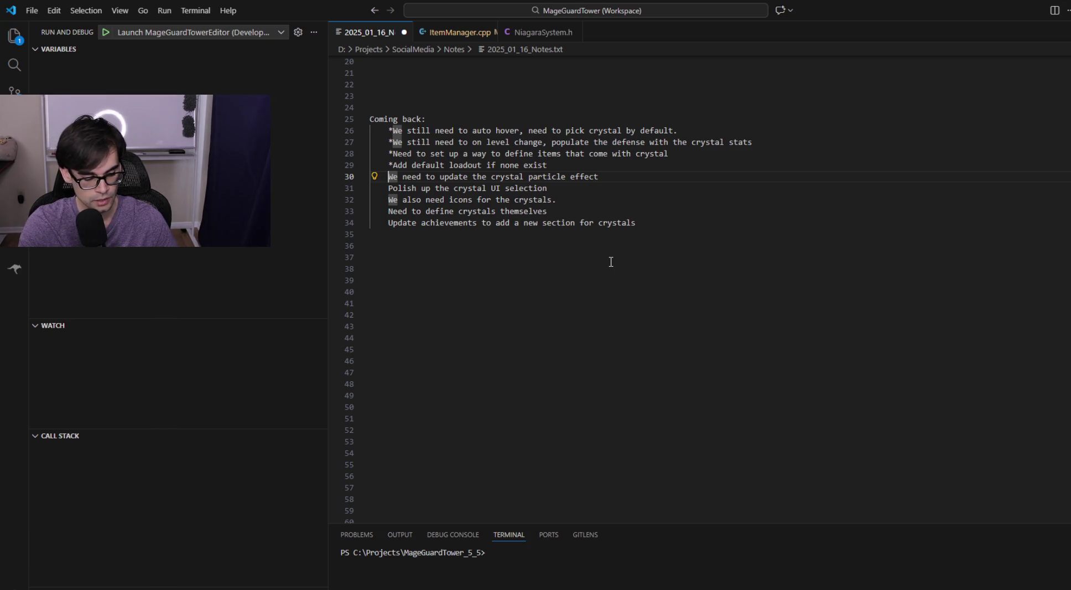
{"action": "key", "text": "alt+Tab"}
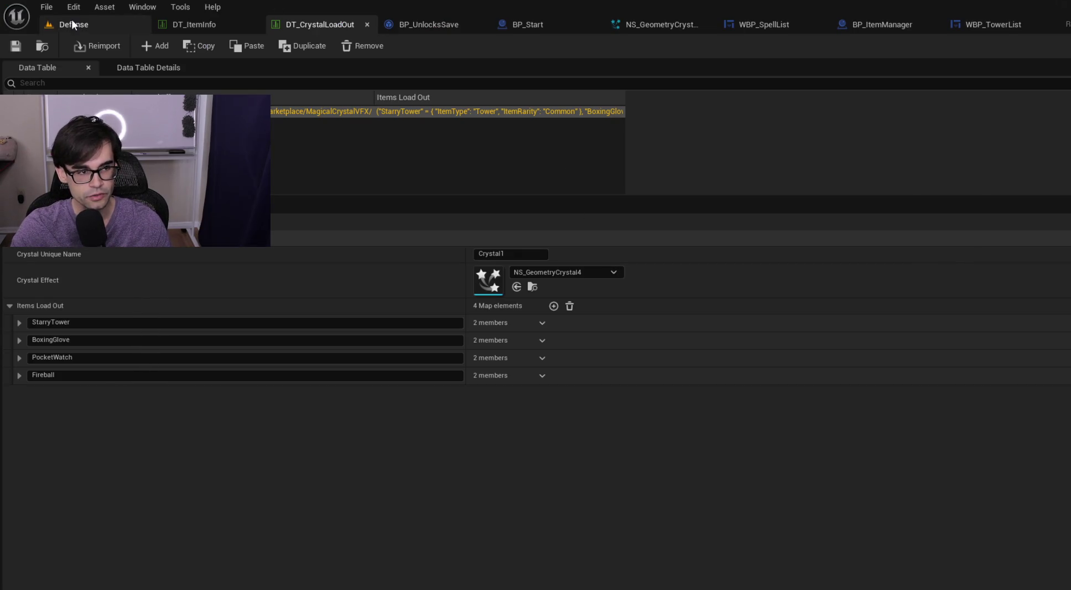
- Show the Defense level with the MageGuardTower content folders, then switch to the VS Code notes
{"action": "left_click", "coordinate": [72, 23]}
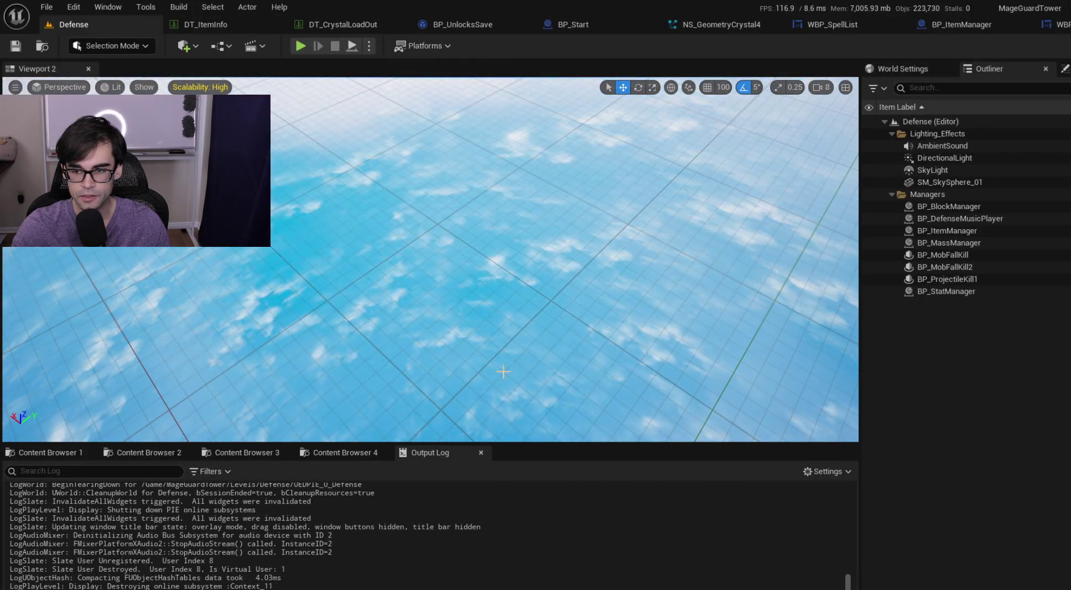
{"action": "left_click", "coordinate": [280, 457]}
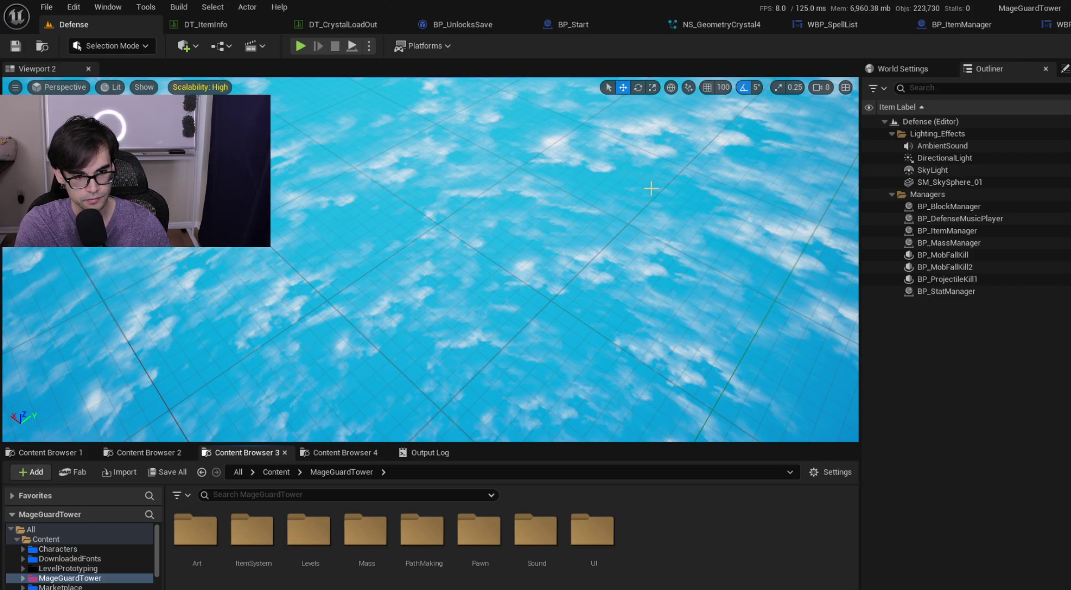
{"action": "key", "text": "alt+Tab"}
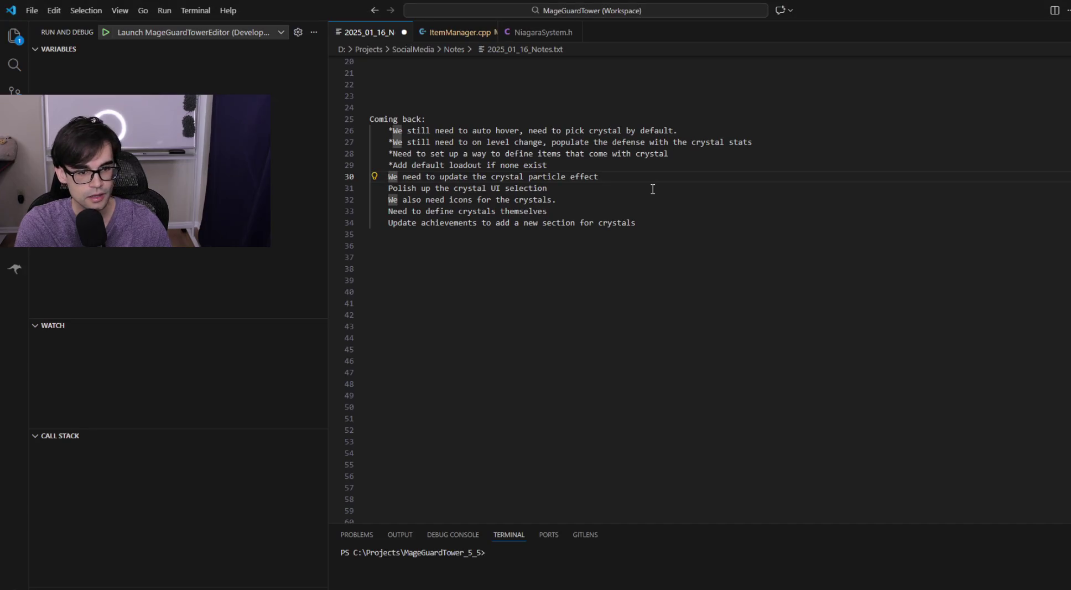
- Star the define-crystals note and move it below the default loadout note
{"action": "key", "text": "Down"}
{"action": "key", "text": "Down"}
{"action": "key", "text": "Down"}
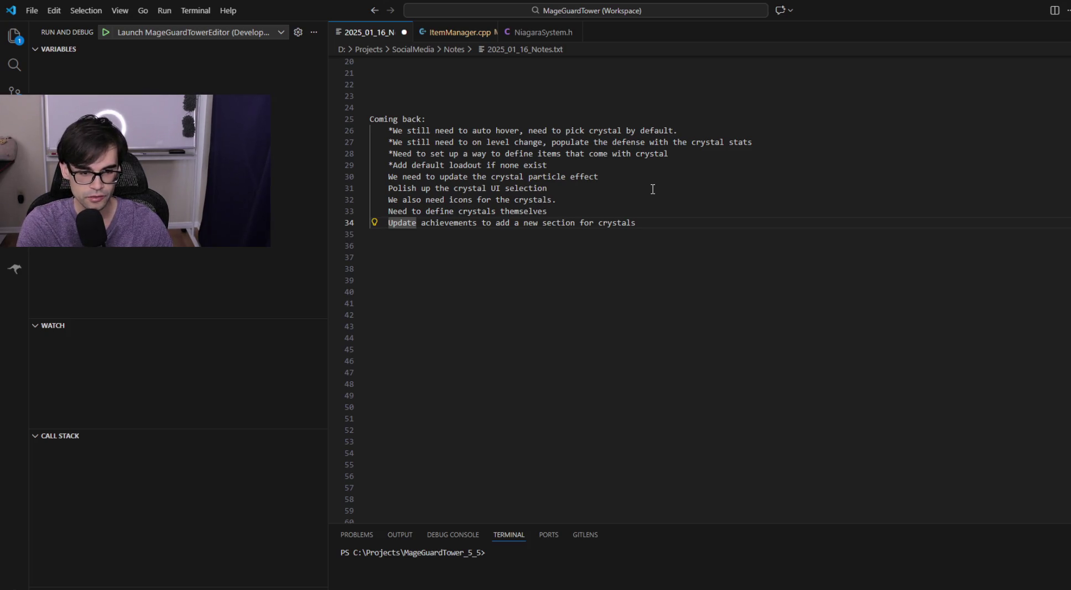
{"action": "key", "text": "Up"}
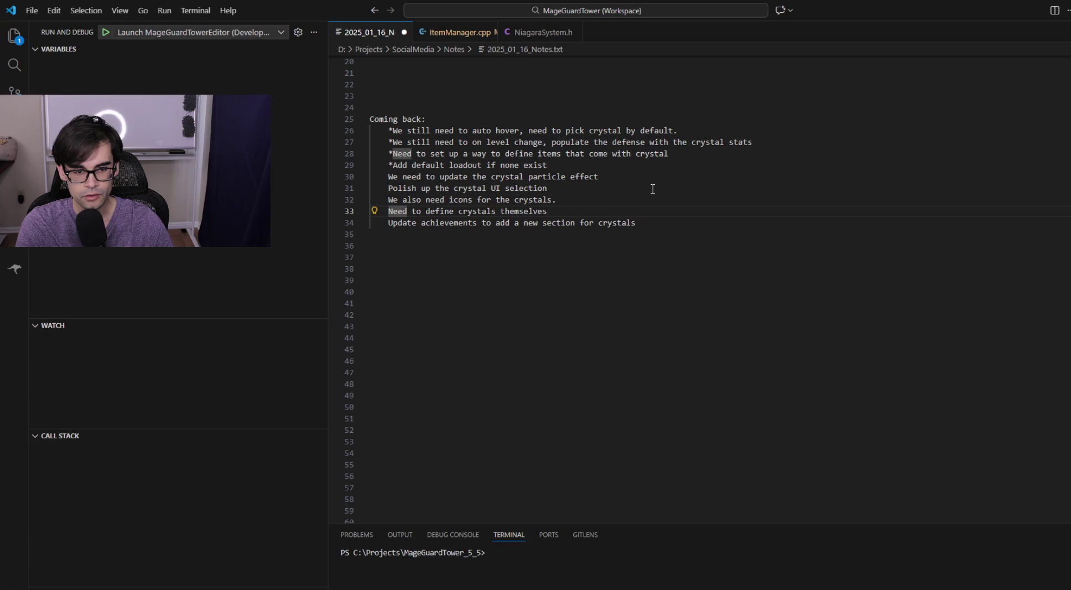
{"action": "type", "text": "*"}
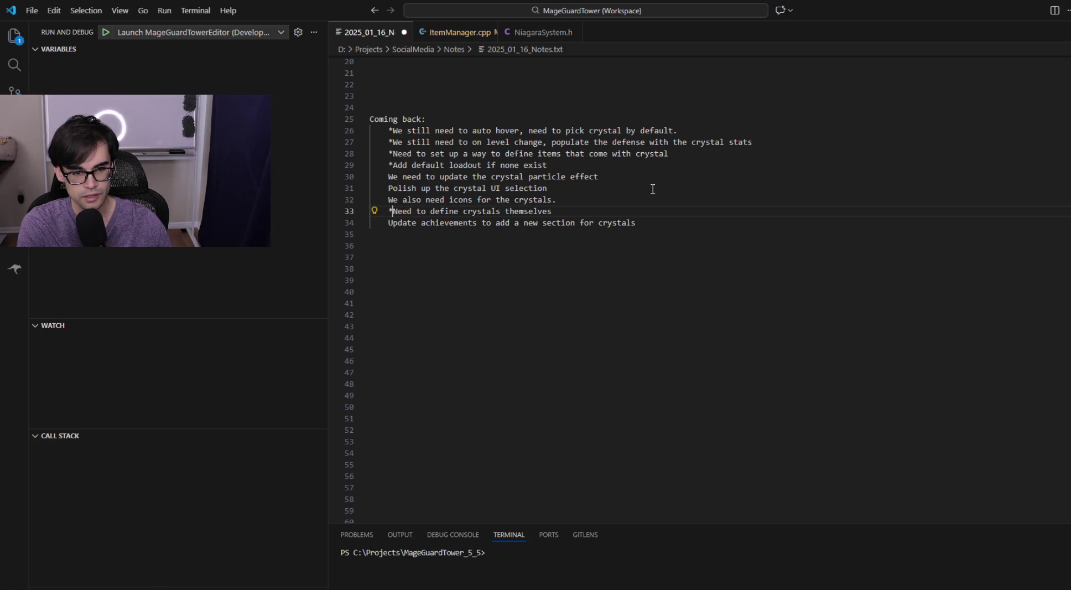
{"action": "key", "text": "End"}
{"action": "key", "text": "ctrl+shift+Left"}
{"action": "key", "text": "ctrl+shift+Left"}
{"action": "key", "text": "ctrl+shift+Left"}
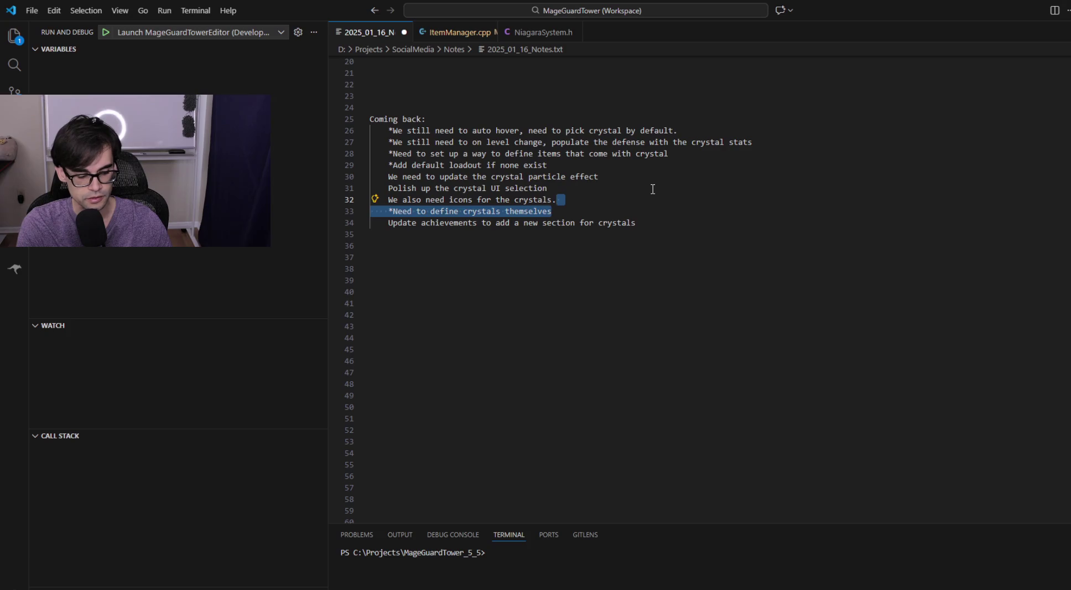
{"action": "key", "text": "BackSpace"}
{"action": "key", "text": "Up"}
{"action": "key", "text": "Up"}
{"action": "key", "text": "Up"}
{"action": "key", "text": "Return"}
{"action": "key", "text": "ctrl+v"}
{"action": "key", "text": "Up"}
{"action": "key", "text": "BackSpace"}
- Insert blank lines before the crystal-items task and before the particle effect task
{"action": "key", "text": "Up"}
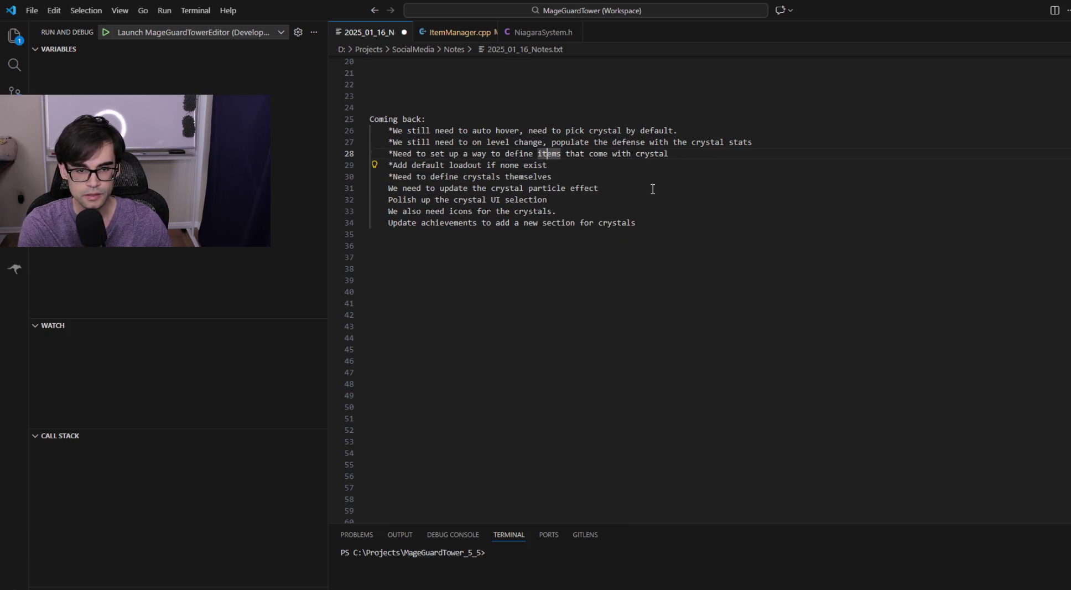
{"action": "key", "text": "Home"}
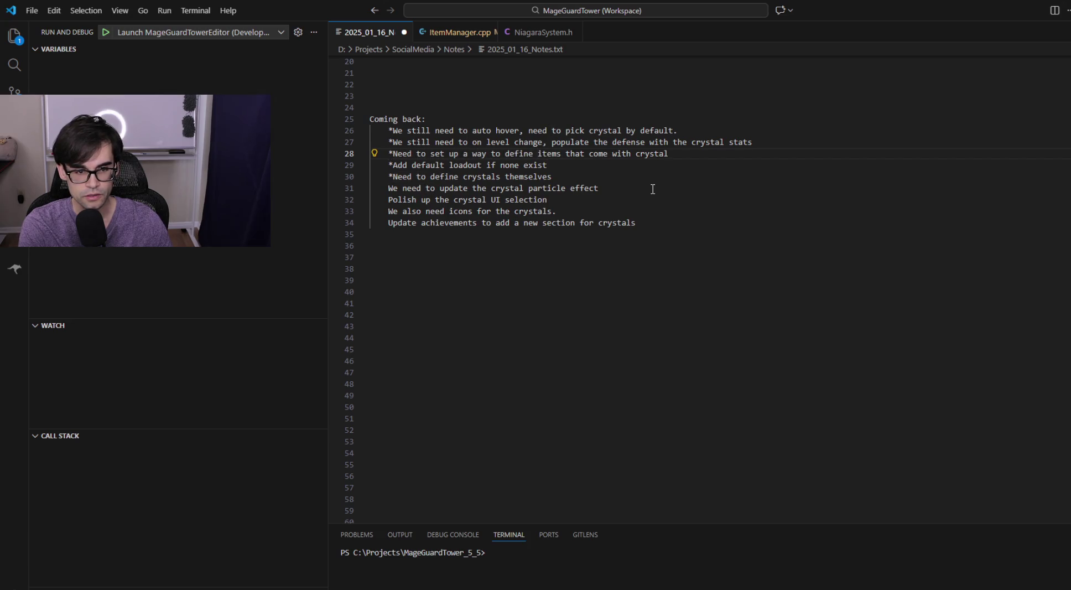
{"action": "key", "text": "Return"}
{"action": "key", "text": "Down"}
{"action": "key", "text": "Down"}
{"action": "key", "text": "Down"}
{"action": "key", "text": "Return"}
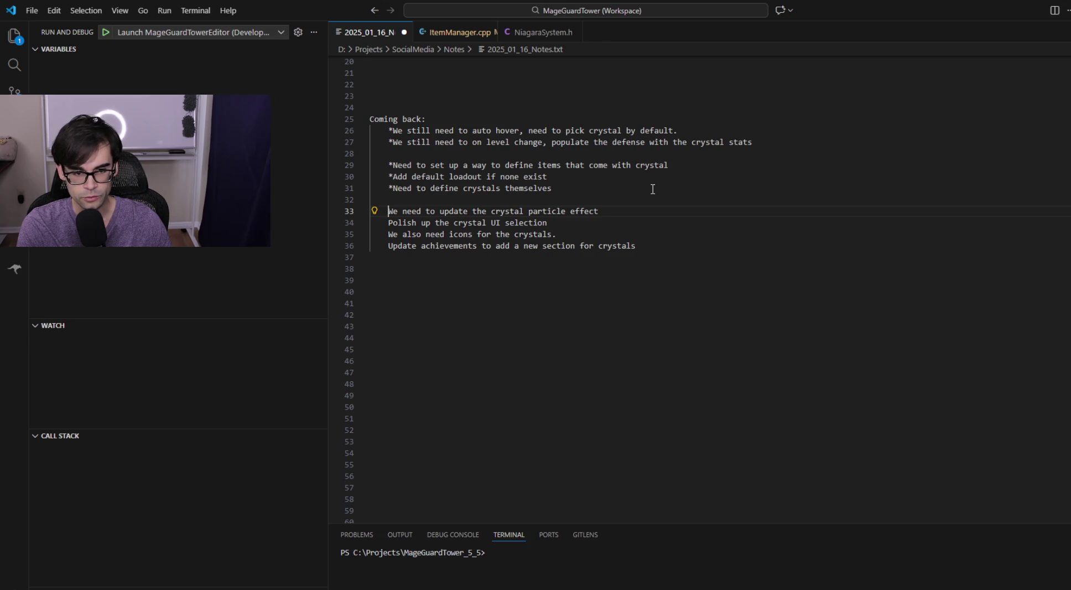
{"action": "key", "text": "Down"}
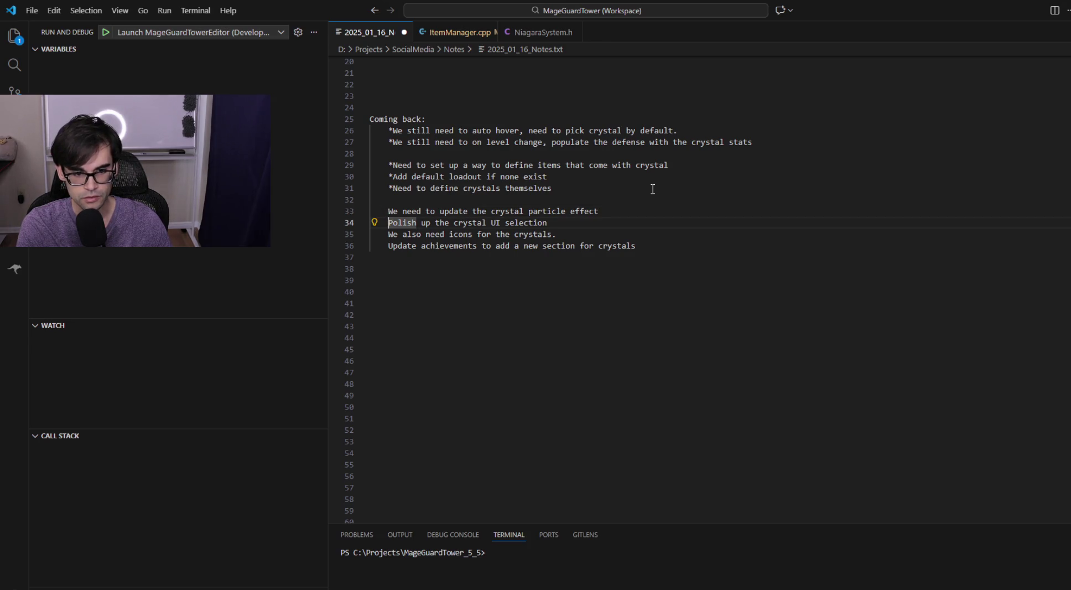
{"action": "key", "text": "Down"}
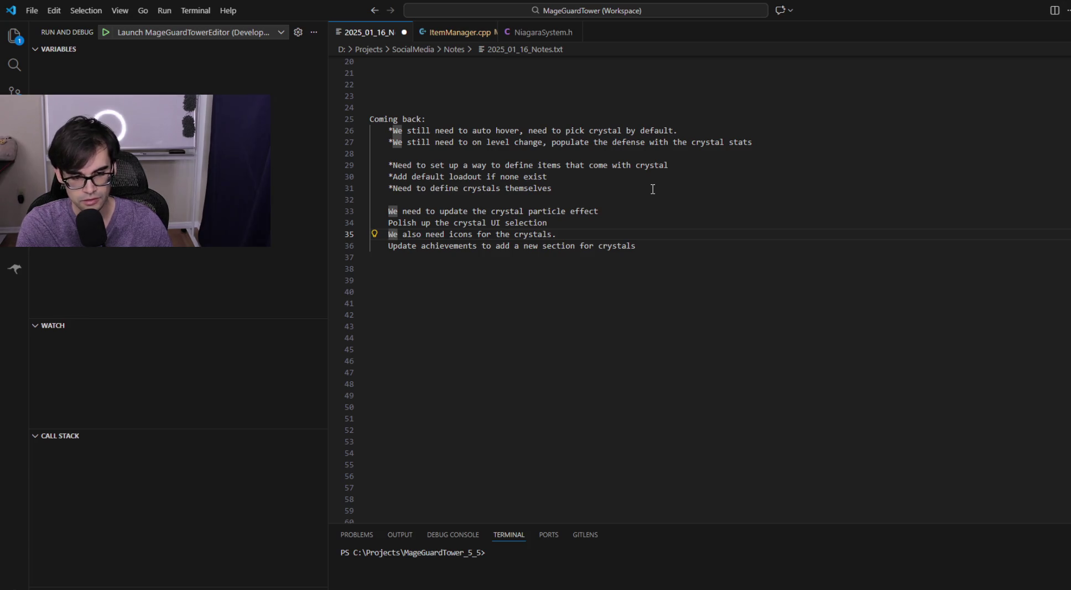
{"action": "key", "text": "Down"}
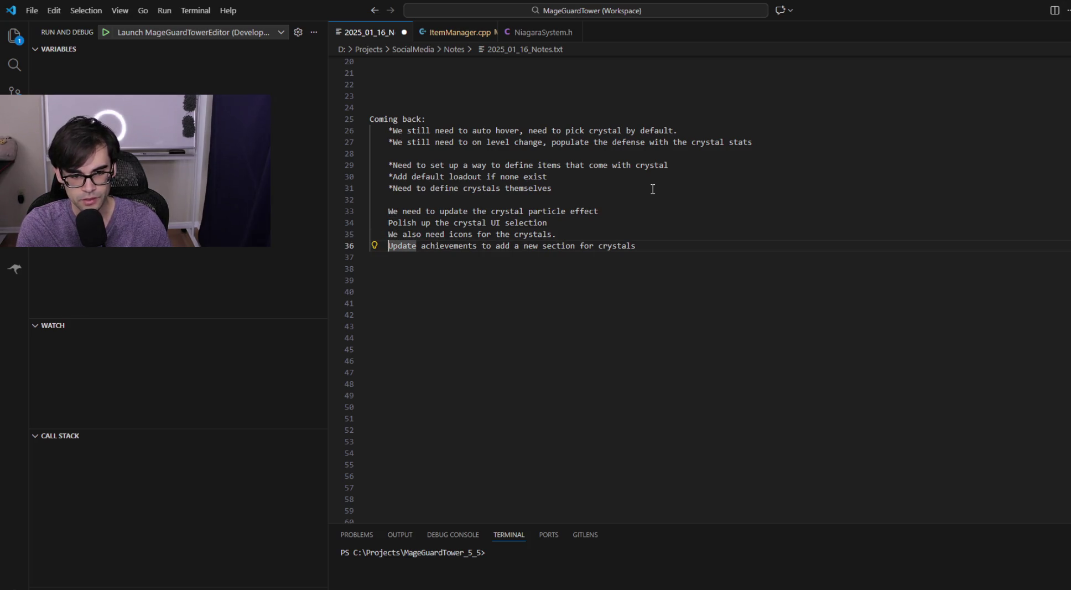
{"action": "key", "text": "End"}
{"action": "key", "text": "Up"}
{"action": "key", "text": "Up"}
{"action": "key", "text": "Up"}
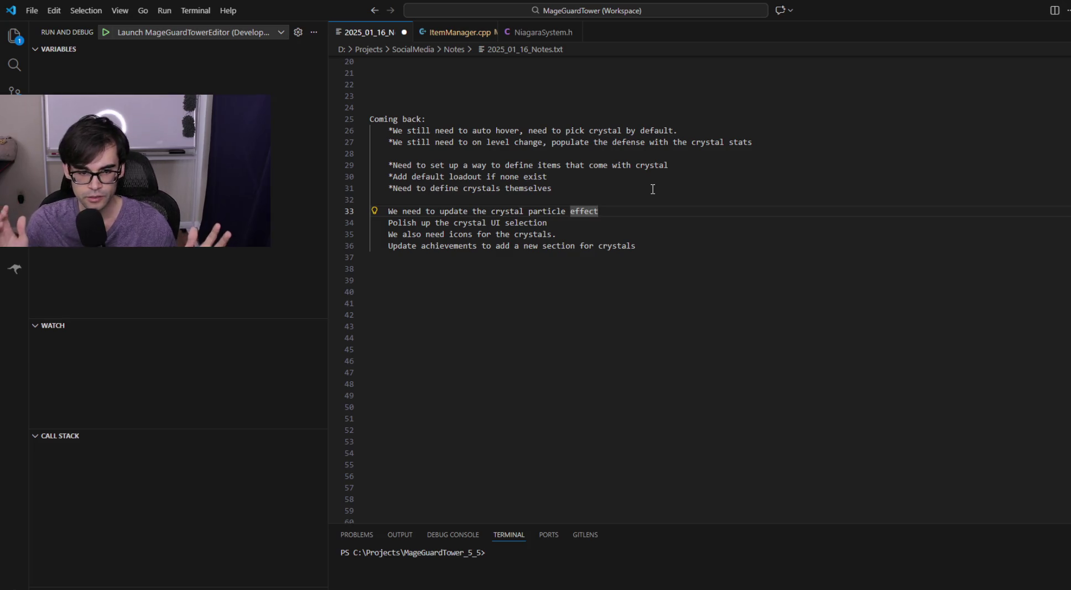
{"action": "key", "text": "alt+Tab"}
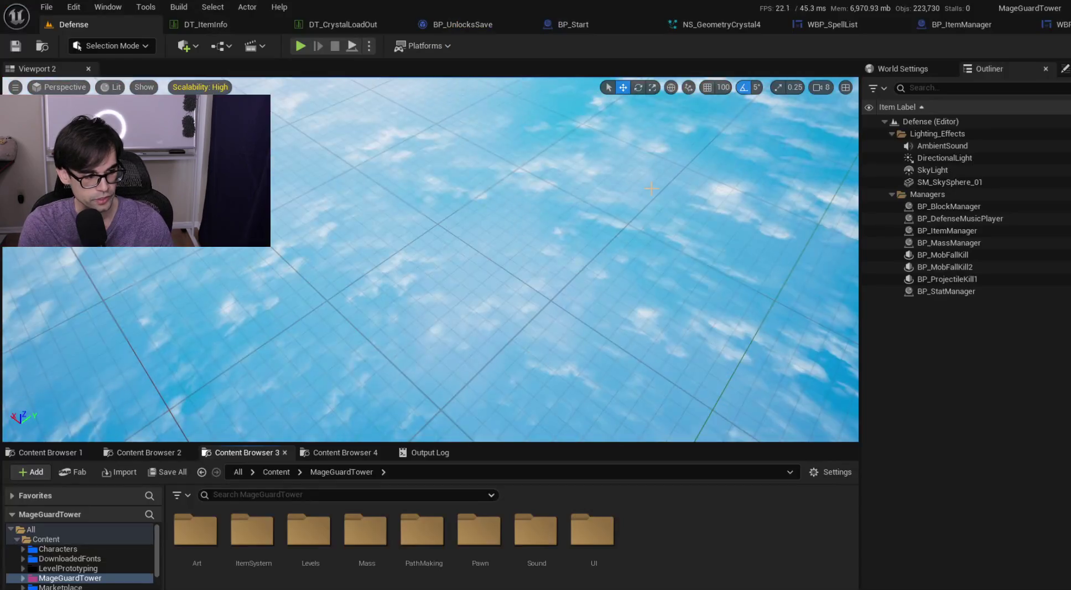
- Open BP_Start's Viewport and focus on its crystal effect component
{"action": "double_click", "coordinate": [433, 584]}
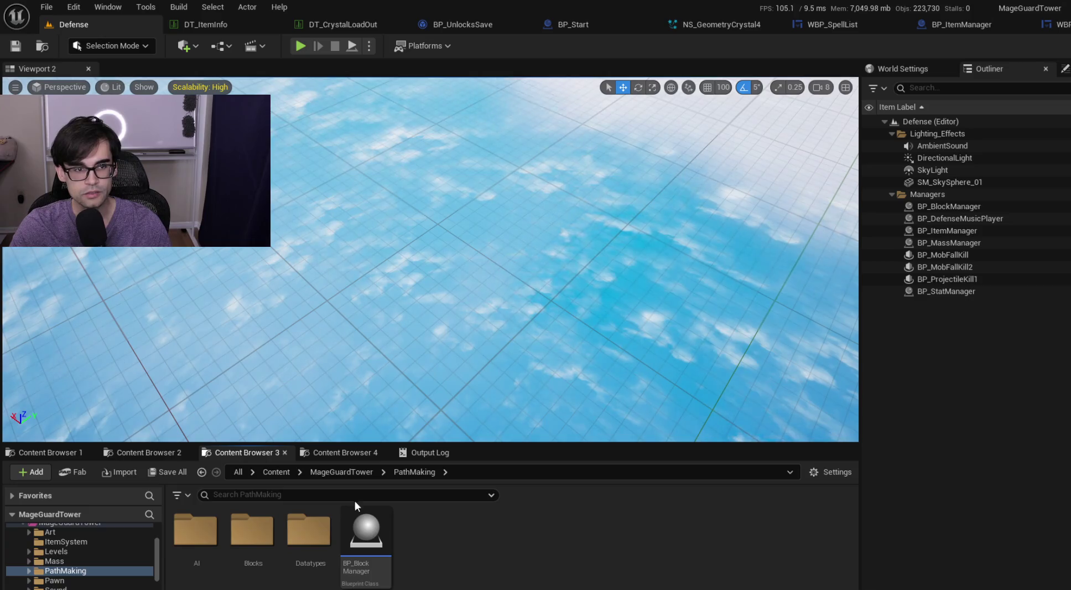
{"action": "left_click", "coordinate": [435, 26]}
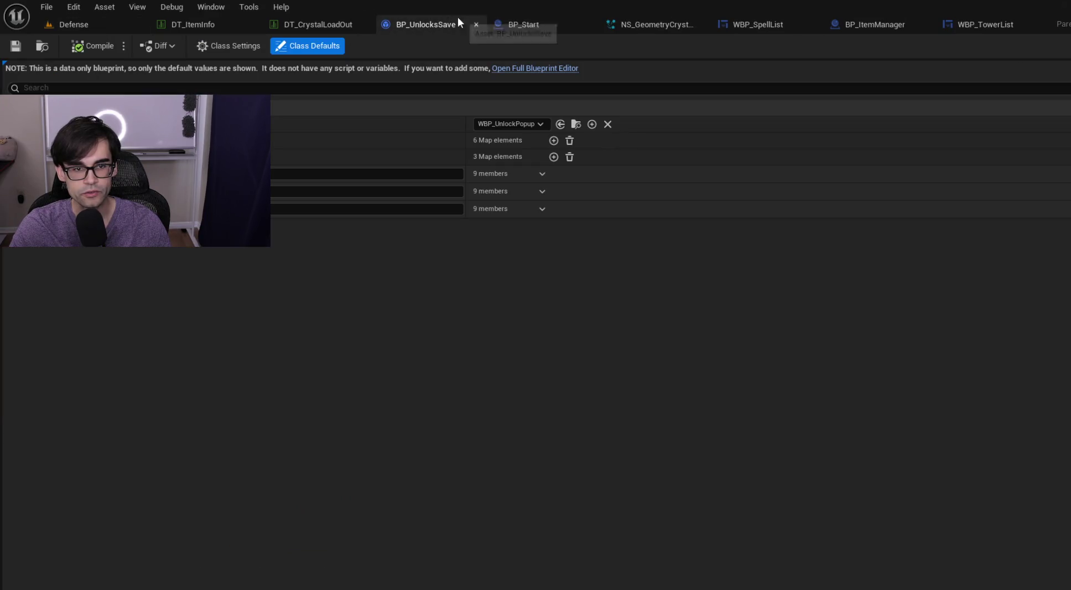
{"action": "left_click", "coordinate": [532, 23]}
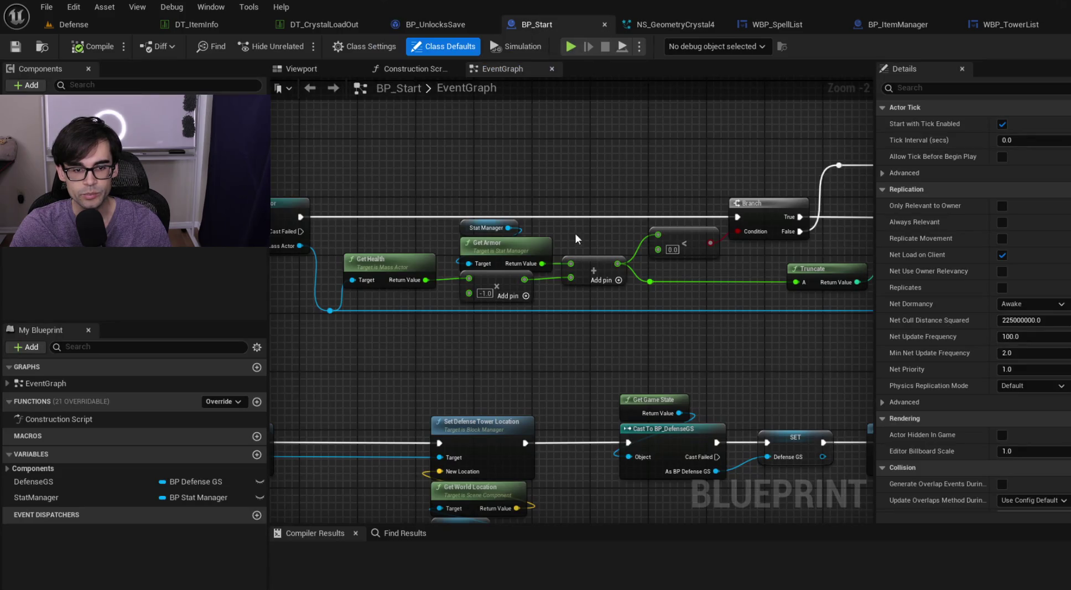
{"action": "left_click", "coordinate": [328, 68]}
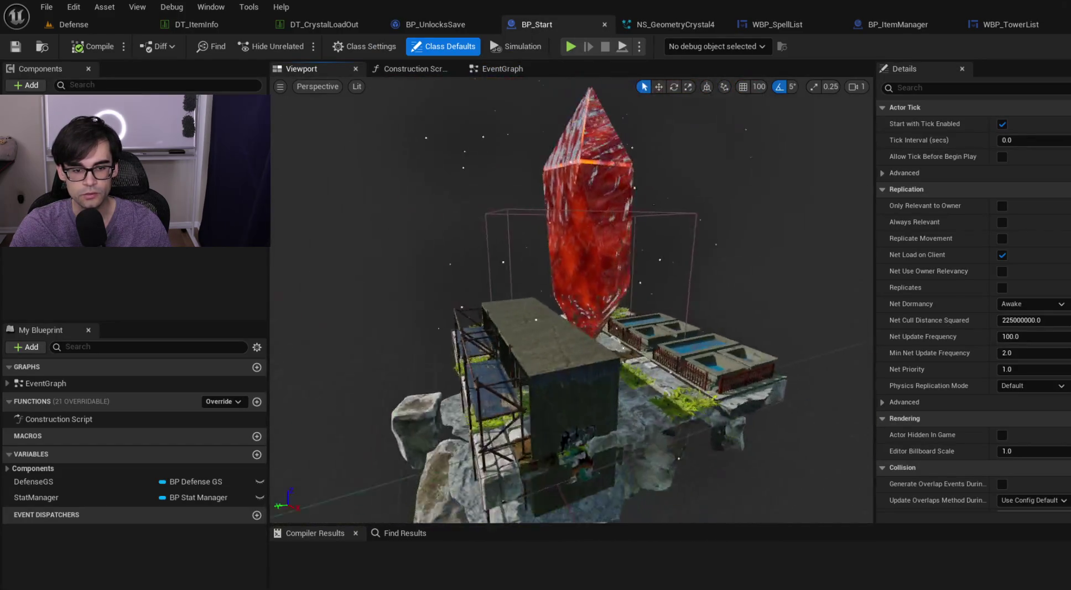
{"action": "double_click", "coordinate": [72, 121]}
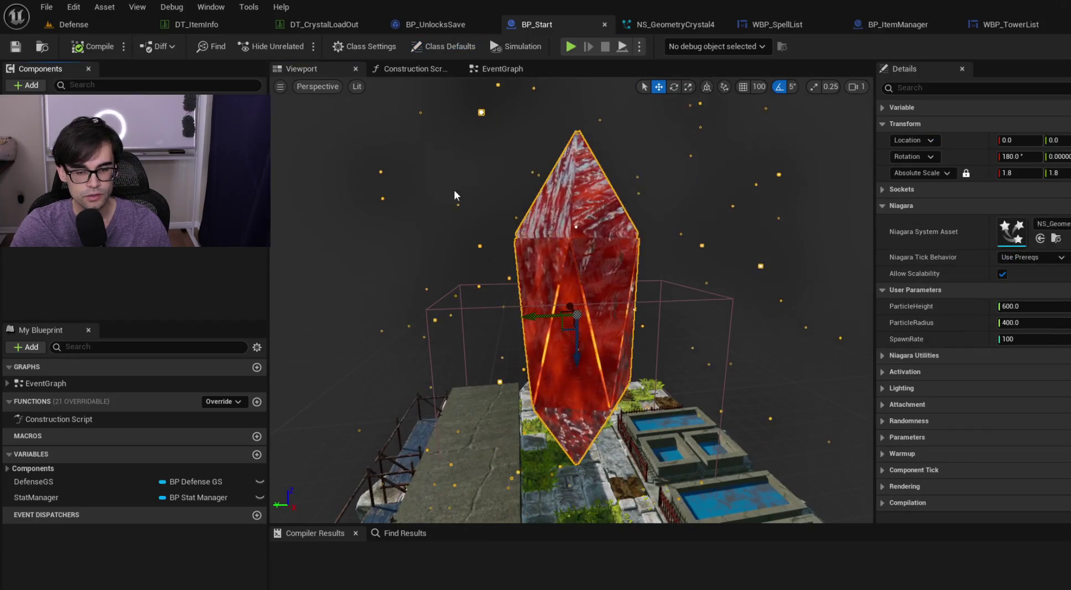
- Set the crystal's Niagara System Asset to a blue crystal, then a red one
{"action": "left_click", "coordinate": [1051, 223]}
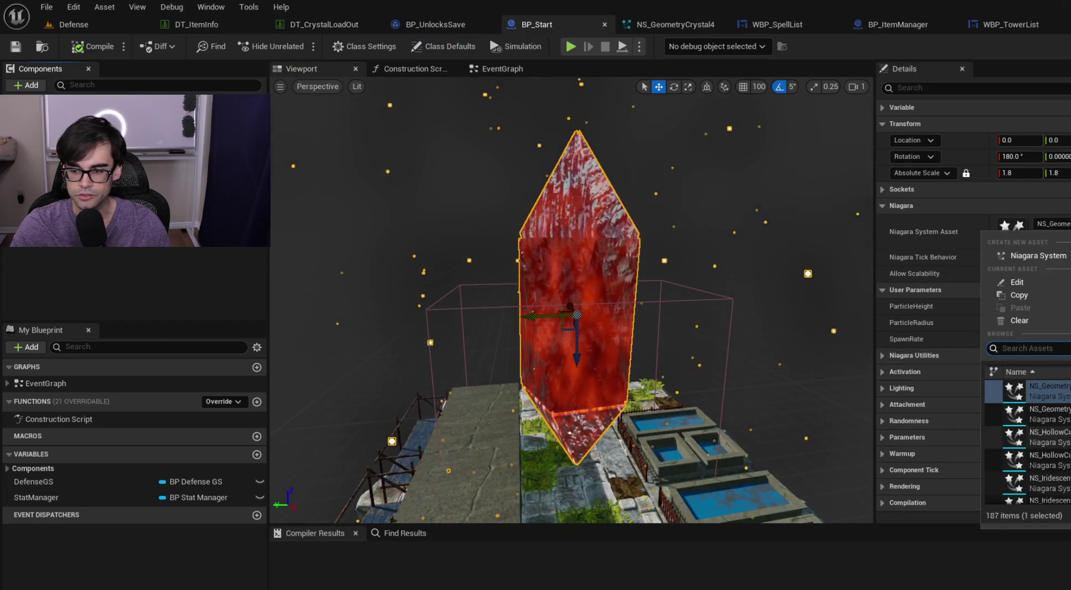
{"action": "left_click", "coordinate": [1040, 414]}
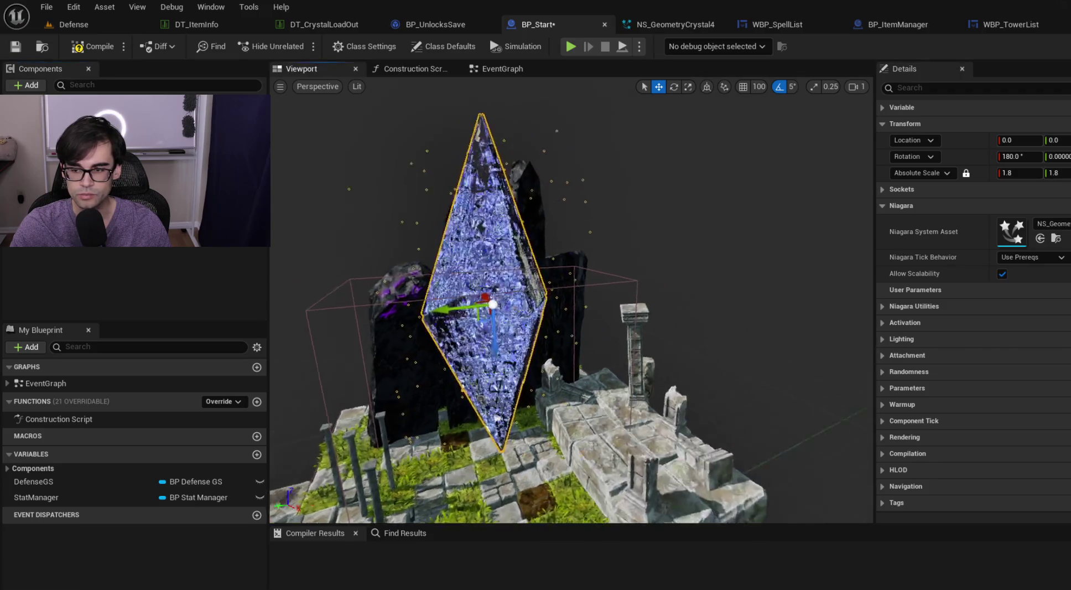
{"action": "left_click", "coordinate": [1051, 224]}
{"action": "left_click", "coordinate": [1040, 420]}
{"action": "left_click", "coordinate": [318, 28]}
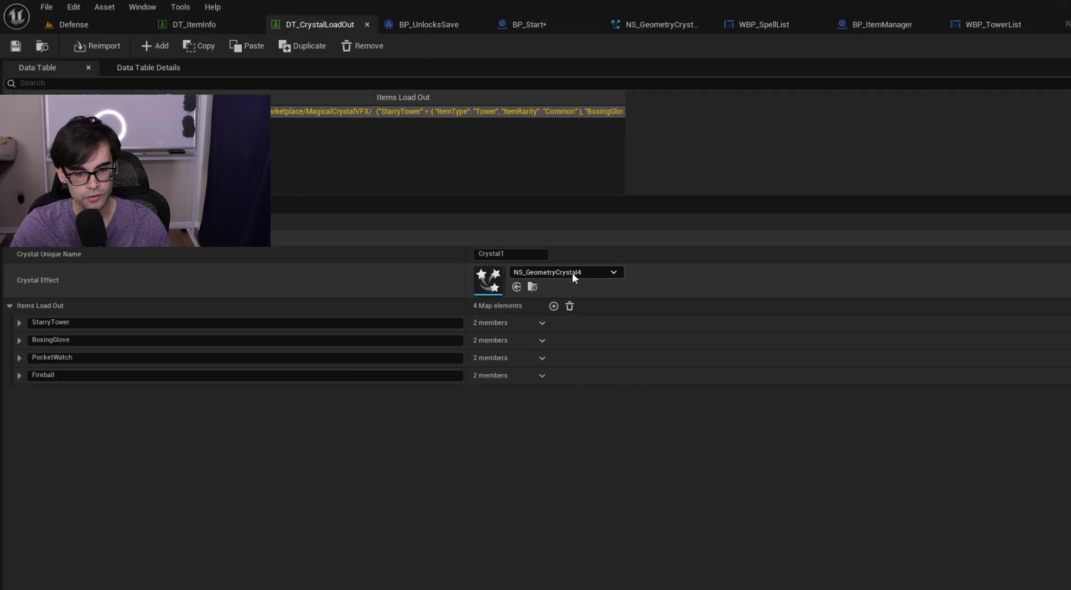
{"action": "left_click", "coordinate": [517, 25]}
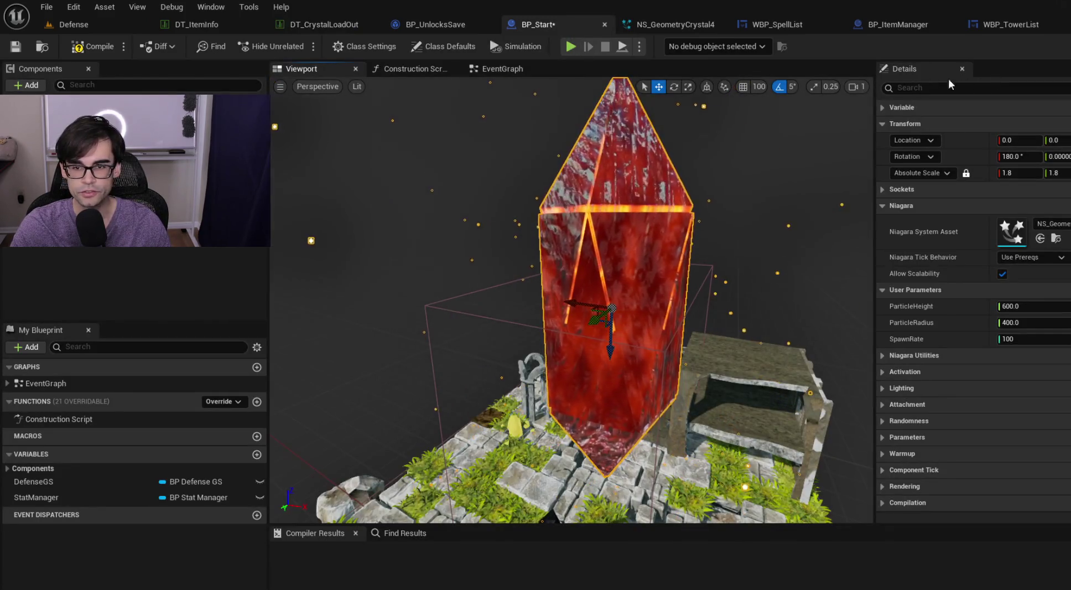
- Pan along BP_Start's BeginPlay chain to the Get Actor Of Class and SET Stat Manager nodes
{"action": "left_click", "coordinate": [498, 65]}
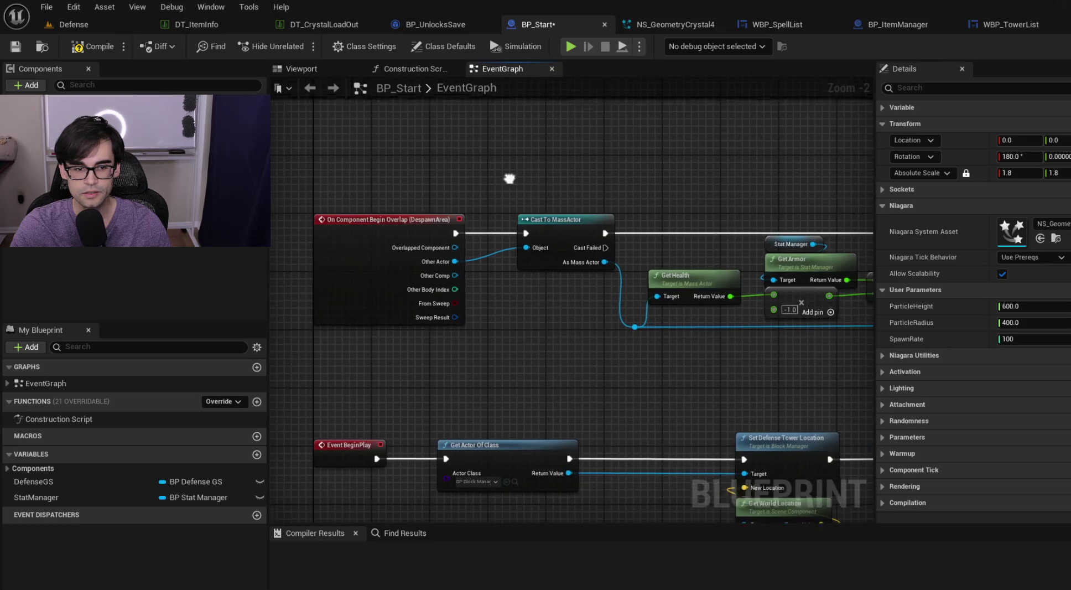
{"action": "scroll", "coordinate": [739, 195], "scroll_direction": "down", "scroll_amount": 1}
{"action": "mouse_move", "coordinate": [808, 311]}
{"action": "left_mouse_down"}
{"action": "mouse_move", "coordinate": [545, 263]}
{"action": "mouse_move", "coordinate": [402, 260]}
{"action": "left_mouse_up"}
{"action": "left_click_drag", "start_coordinate": [567, 281], "coordinate": [445, 276]}
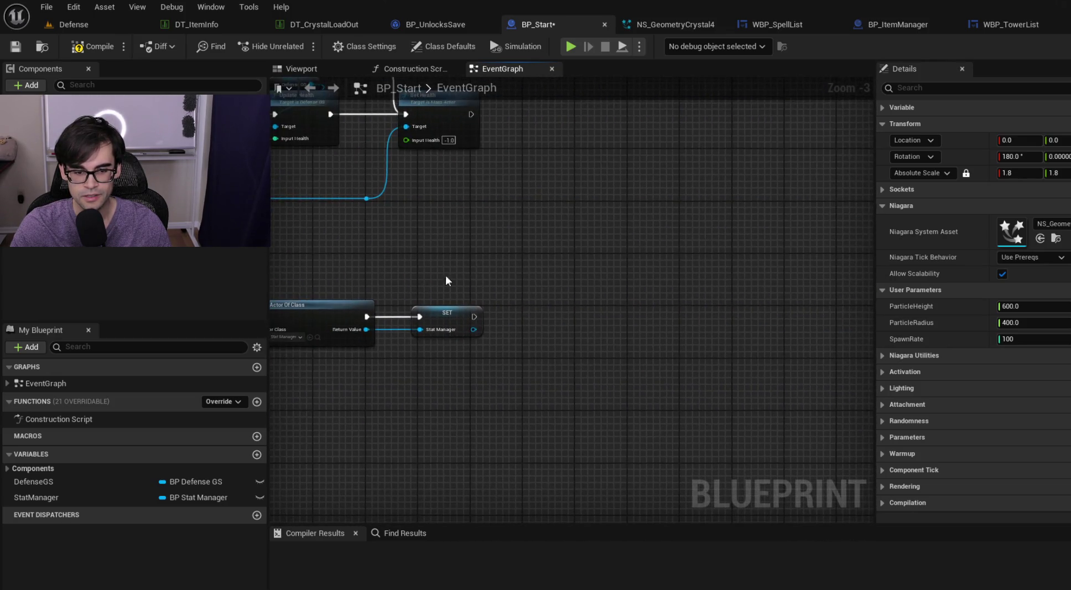
{"action": "scroll", "coordinate": [636, 266], "scroll_direction": "up", "scroll_amount": 3}
{"action": "mouse_move", "coordinate": [594, 343]}
{"action": "left_mouse_down"}
{"action": "mouse_move", "coordinate": [777, 253]}
{"action": "mouse_move", "coordinate": [876, 269]}
{"action": "left_mouse_up"}
{"action": "mouse_move", "coordinate": [666, 265]}
{"action": "left_mouse_down"}
{"action": "mouse_move", "coordinate": [742, 252]}
{"action": "mouse_move", "coordinate": [485, 258]}
{"action": "mouse_move", "coordinate": [589, 253]}
{"action": "left_mouse_up"}
{"action": "scroll", "coordinate": [490, 255], "scroll_direction": "down", "scroll_amount": 2}
{"action": "left_click_drag", "start_coordinate": [711, 253], "coordinate": [573, 266]}
- Duplicate Get Actor Of Class and SET Stat Manager, setting the copy's Actor Class to Item Manager
{"action": "mouse_move", "coordinate": [460, 256]}
{"action": "left_mouse_down"}
{"action": "mouse_move", "coordinate": [787, 347]}
{"action": "mouse_move", "coordinate": [787, 358]}
{"action": "left_mouse_up"}
{"action": "key", "text": "ctrl+c"}
{"action": "mouse_move", "coordinate": [800, 309]}
{"action": "left_mouse_down"}
{"action": "mouse_move", "coordinate": [611, 303]}
{"action": "mouse_move", "coordinate": [666, 305]}
{"action": "mouse_move", "coordinate": [637, 302]}
{"action": "left_mouse_up"}
{"action": "key", "text": "ctrl+v"}
{"action": "left_click", "coordinate": [615, 337]}
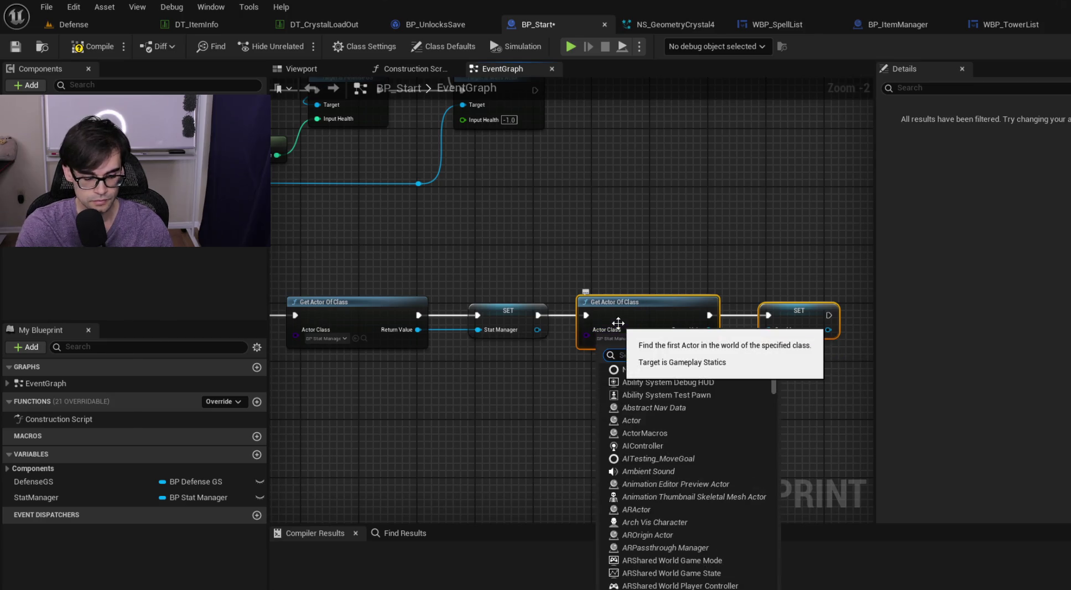
{"action": "type", "text": "item m"}
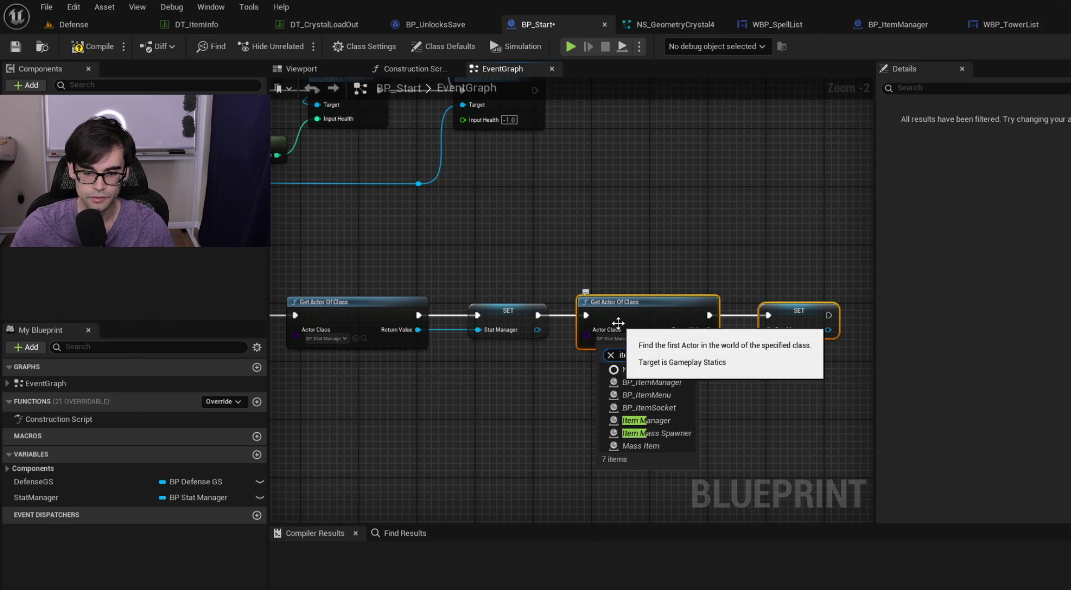
{"action": "left_click", "coordinate": [636, 421]}
{"action": "scroll", "coordinate": [592, 365], "scroll_direction": "up", "scroll_amount": 2}
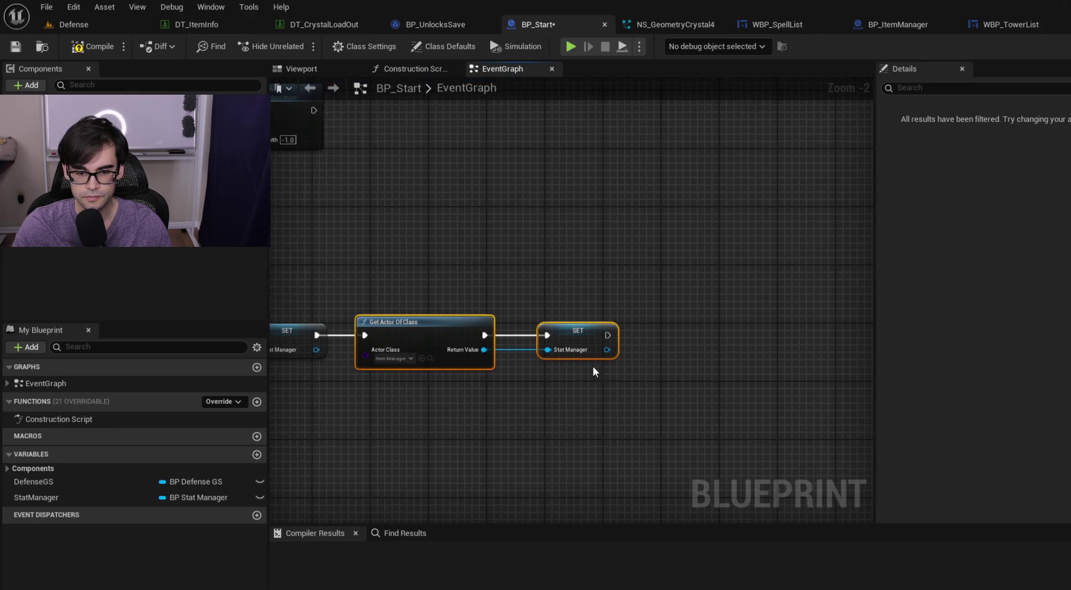
{"action": "left_click", "coordinate": [625, 303]}
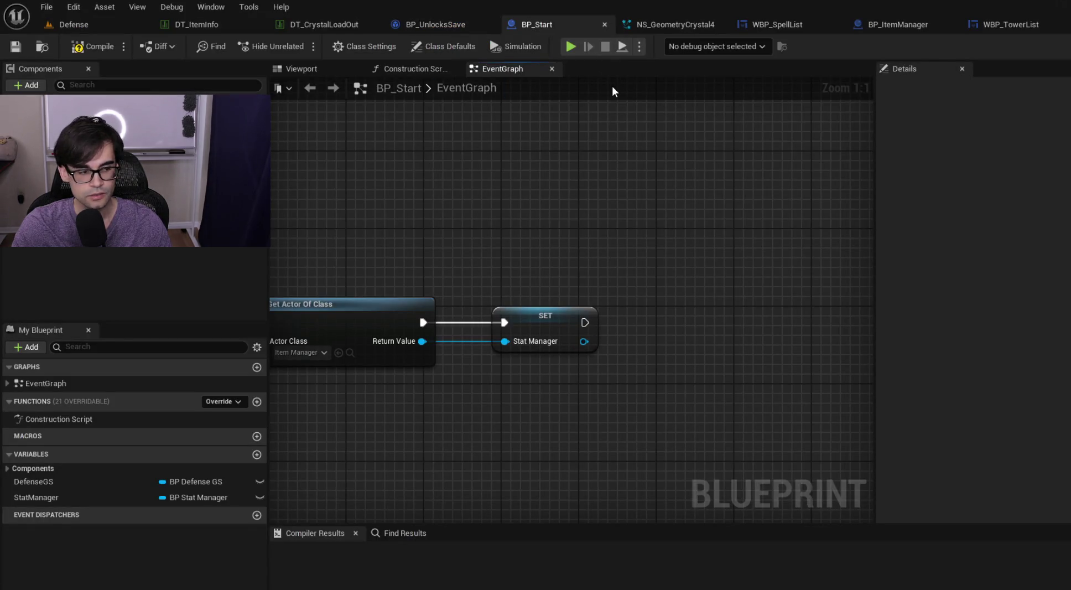
{"action": "key", "text": "alt+Tab"}
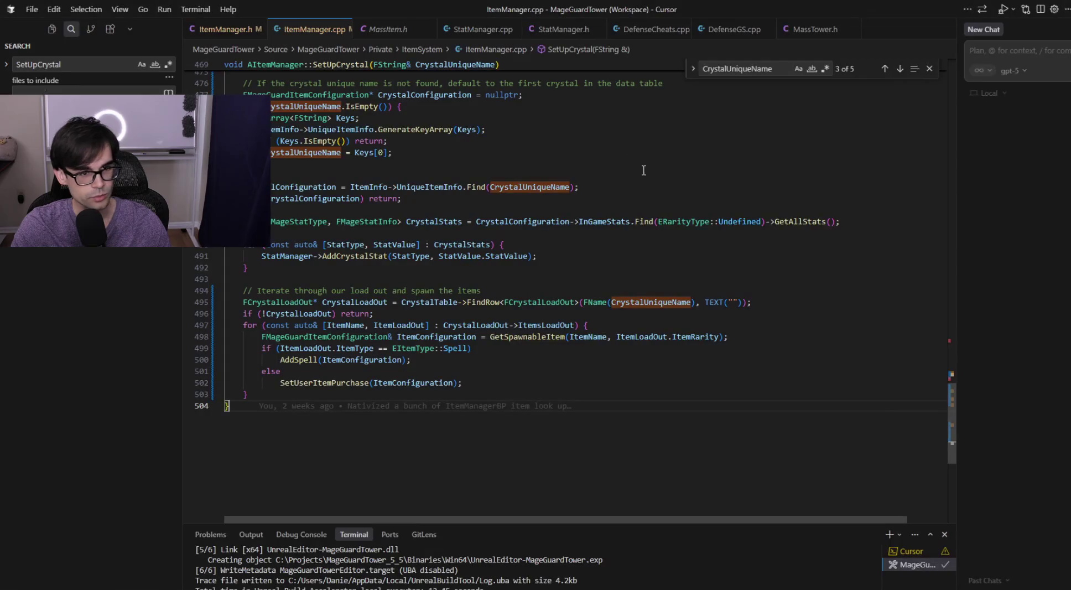
- Look over SetUpCrystal in ItemManager.cpp, then place the cursor after SpawnedItems in ItemManager.h
{"action": "scroll", "coordinate": [576, 332], "scroll_direction": "up", "scroll_amount": 3}
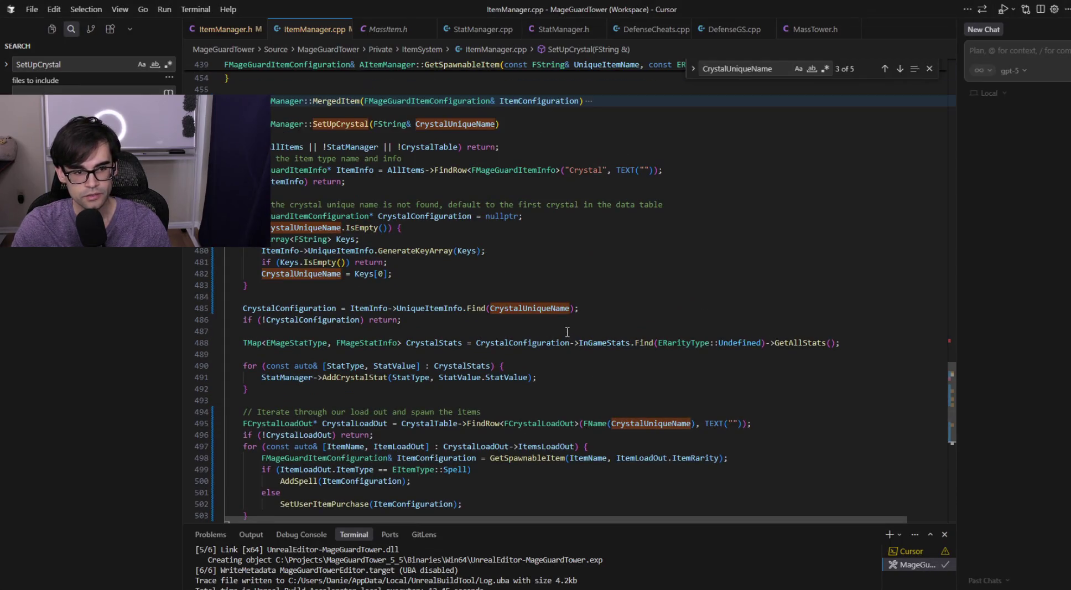
{"action": "left_click", "coordinate": [349, 124]}
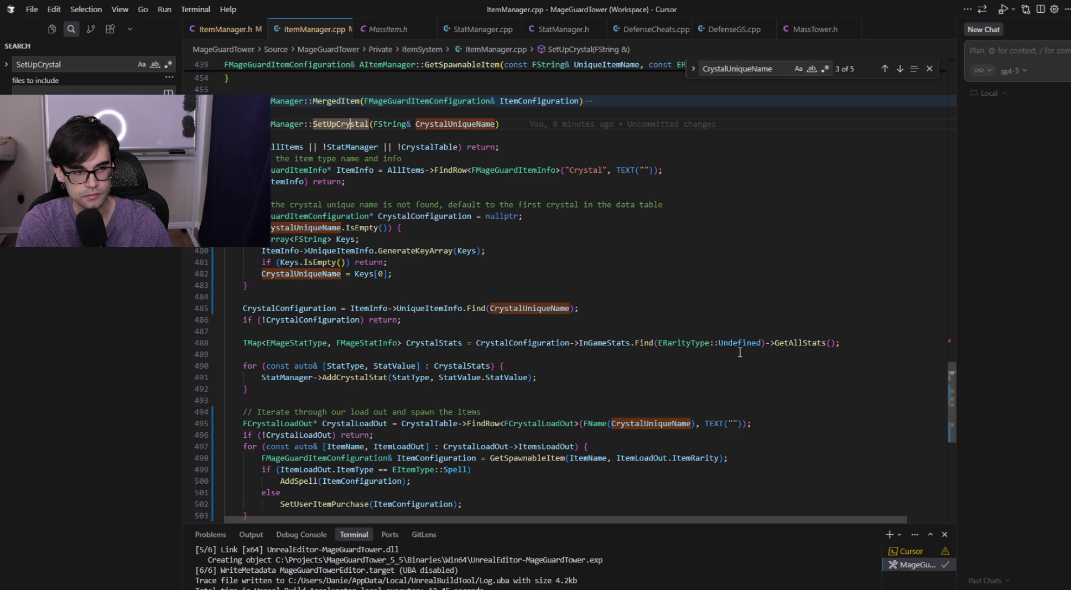
{"action": "left_click", "coordinate": [213, 29]}
{"action": "scroll", "coordinate": [572, 360], "scroll_direction": "down", "scroll_amount": 10}
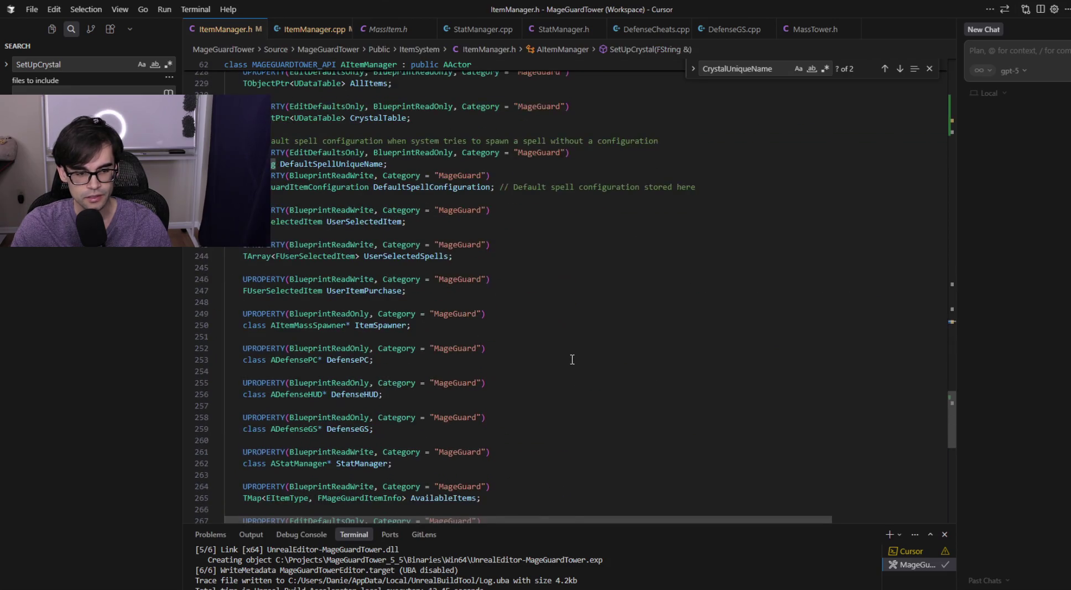
{"action": "scroll", "coordinate": [571, 359], "scroll_direction": "down", "scroll_amount": 8}
{"action": "scroll", "coordinate": [572, 360], "scroll_direction": "up", "scroll_amount": 3}
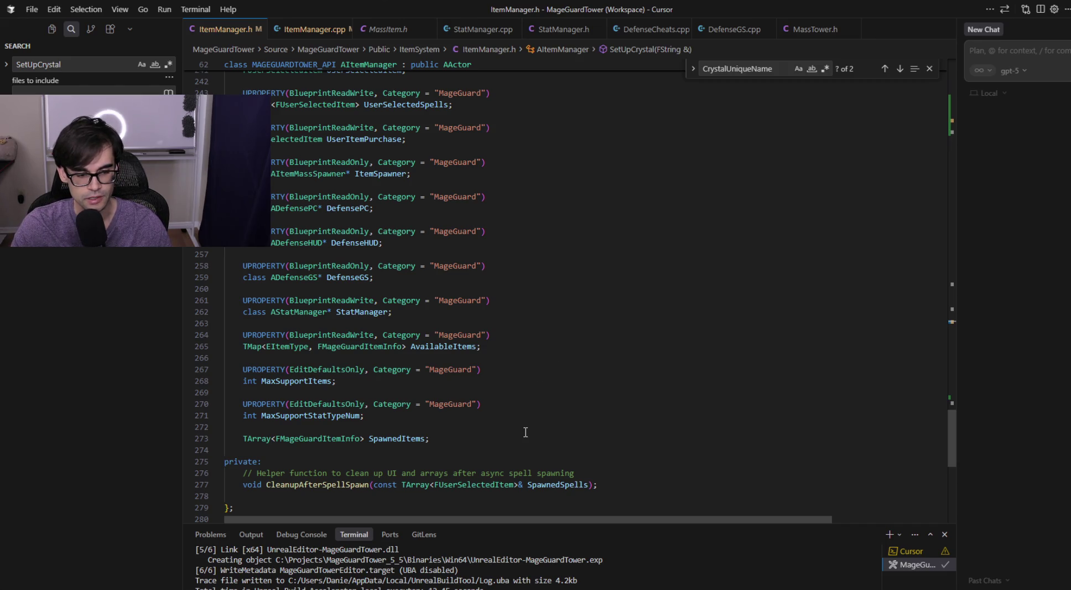
{"action": "scroll", "coordinate": [524, 433], "scroll_direction": "up", "scroll_amount": 4}
{"action": "scroll", "coordinate": [523, 432], "scroll_direction": "down", "scroll_amount": 5}
{"action": "left_click", "coordinate": [444, 410]}
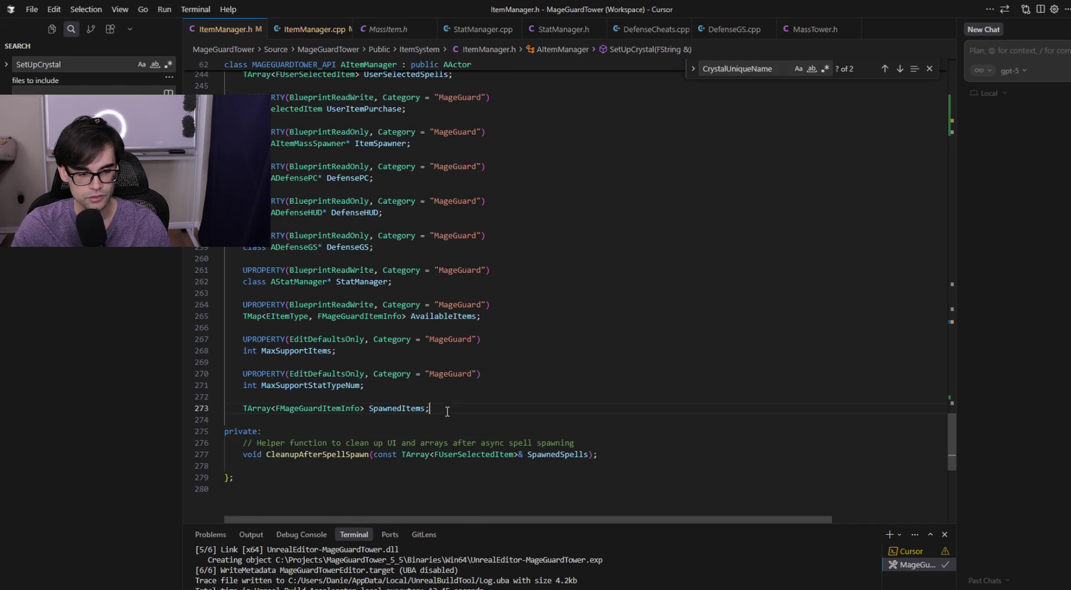
- Copy the UNiagaraSystem* CrystalEffect declaration from the load-out struct
{"action": "key", "text": "Return"}
{"action": "key", "text": "Return"}
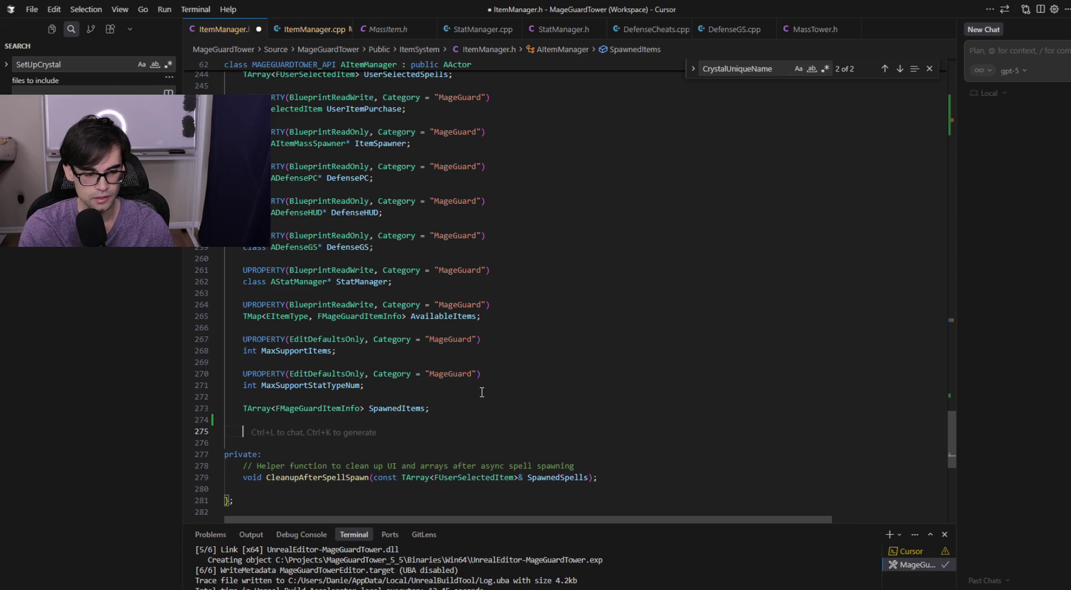
{"action": "key", "text": "shift+F3"}
{"action": "scroll", "coordinate": [466, 382], "scroll_direction": "up", "scroll_amount": 20}
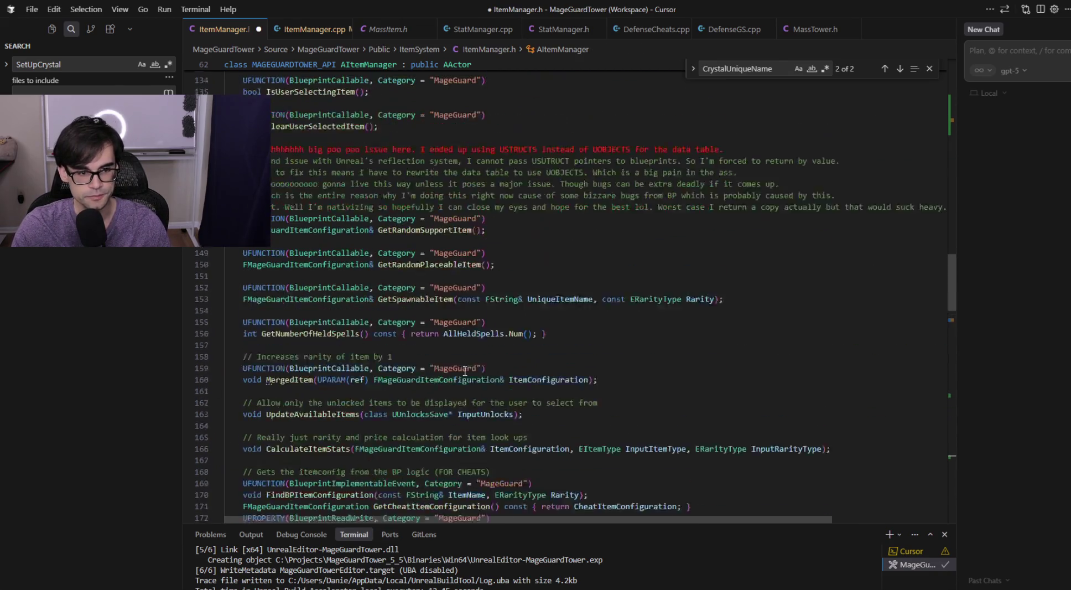
{"action": "scroll", "coordinate": [451, 362], "scroll_direction": "up", "scroll_amount": 6}
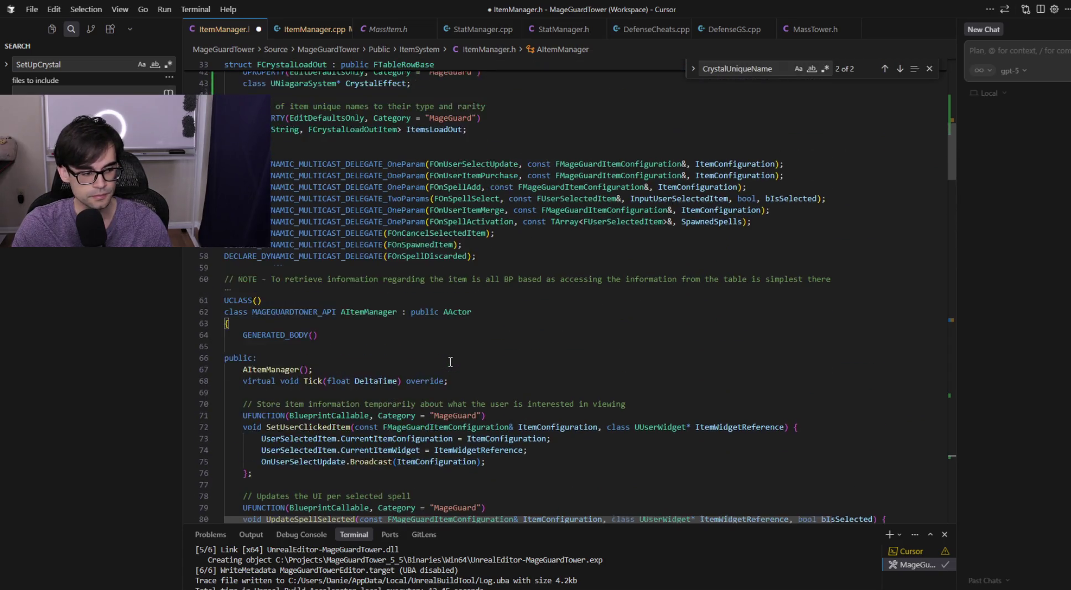
{"action": "left_click", "coordinate": [446, 266]}
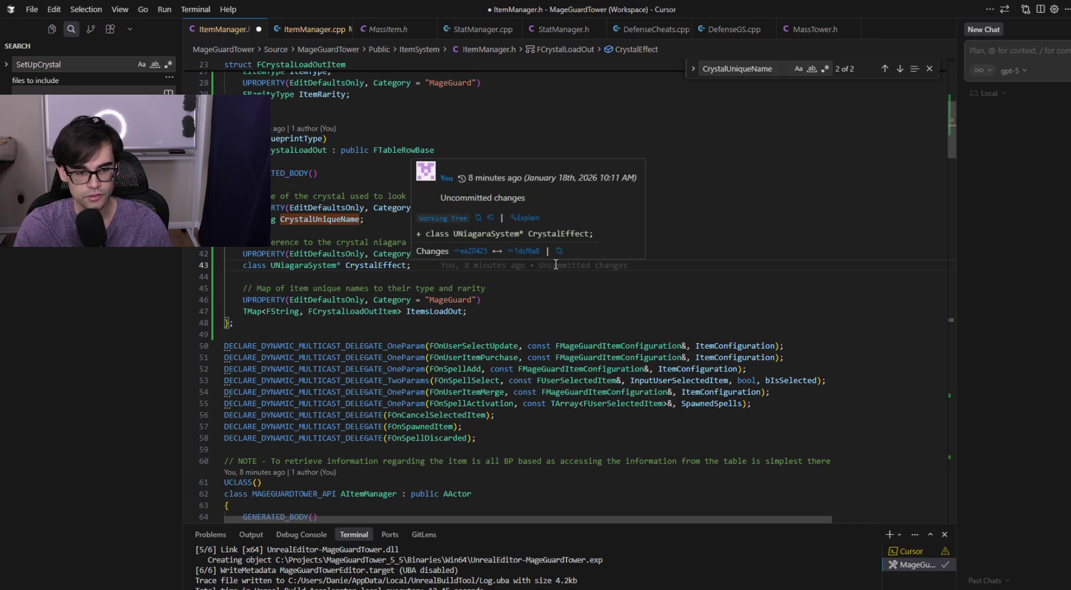
{"action": "key", "text": "shift+Home"}
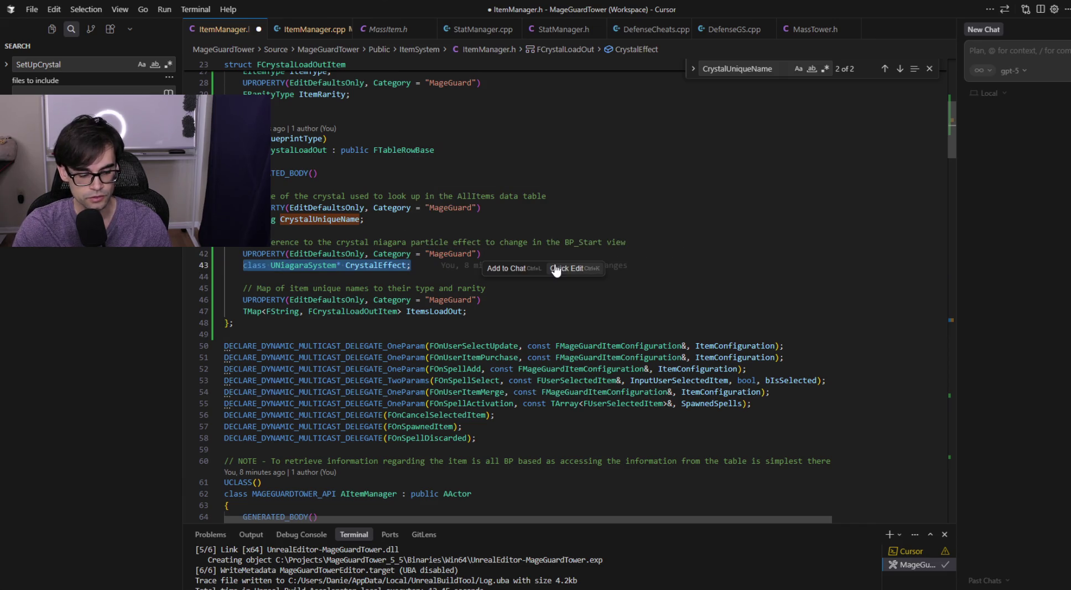
{"action": "scroll", "coordinate": [555, 270], "scroll_direction": "down", "scroll_amount": 10}
{"action": "left_click_drag", "start_coordinate": [945, 165], "coordinate": [951, 452]}
- Paste it into AItemManager after SpawnedItems, comment '// Crystal Effect to use on BP_Start', and save
{"action": "left_click", "coordinate": [577, 393]}
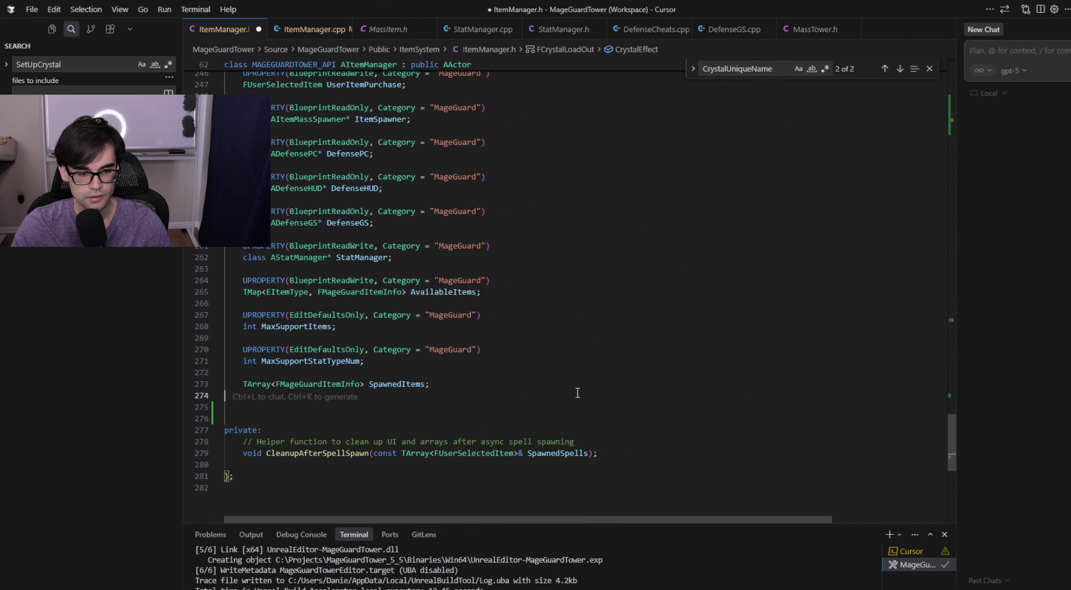
{"action": "key", "text": "Return"}
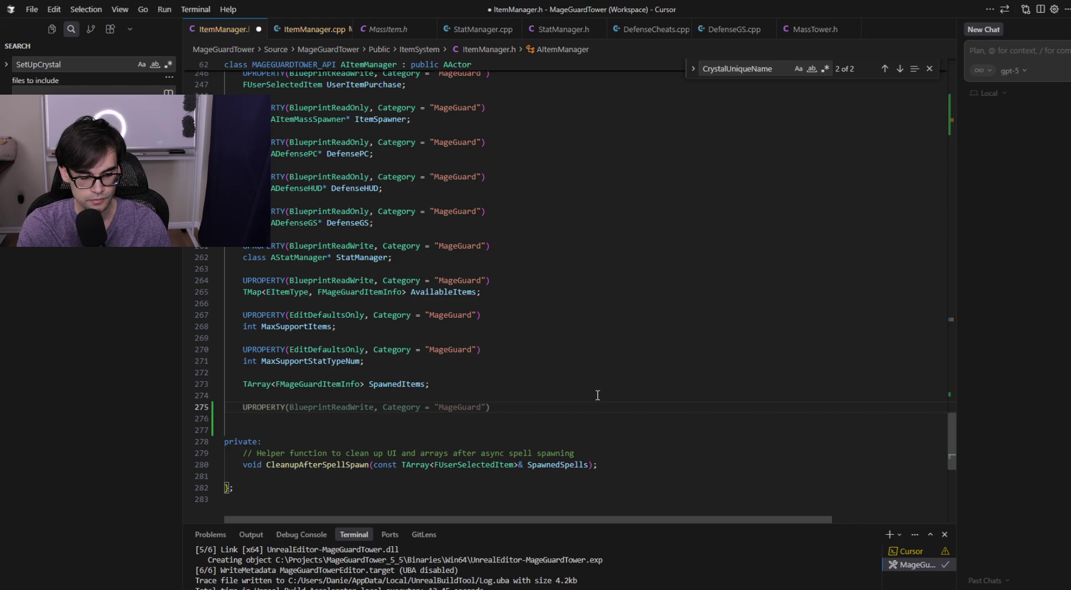
{"action": "key", "text": "Tab"}
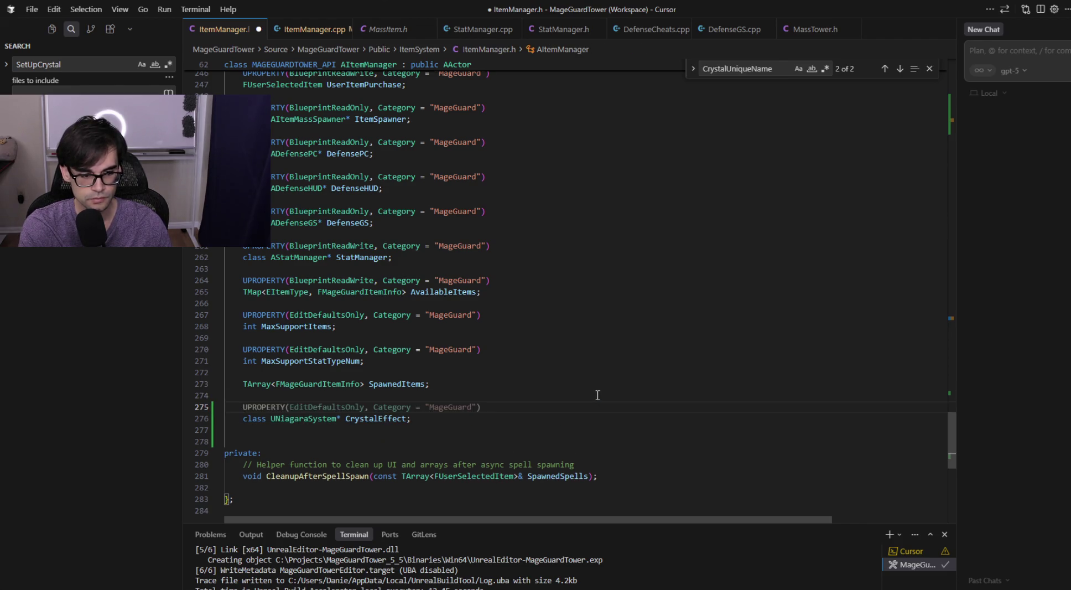
{"action": "type", "text": "//"}
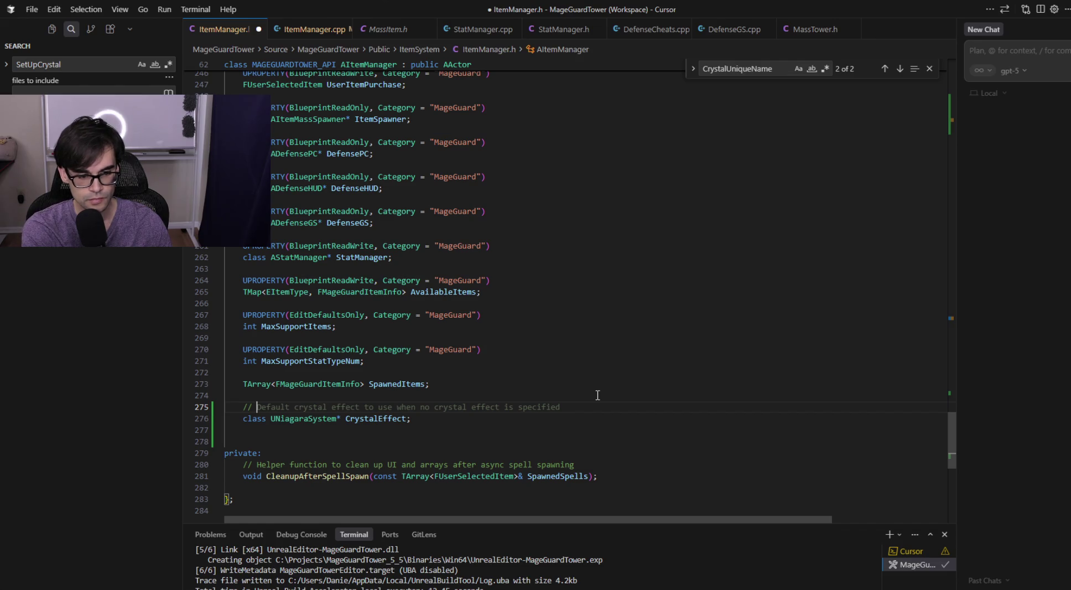
{"action": "key", "text": "Tab"}
{"action": "key", "text": "ctrl+shift+Left"}
{"action": "key", "text": "ctrl+shift+Left"}
{"action": "key", "text": "ctrl+shift+Left"}
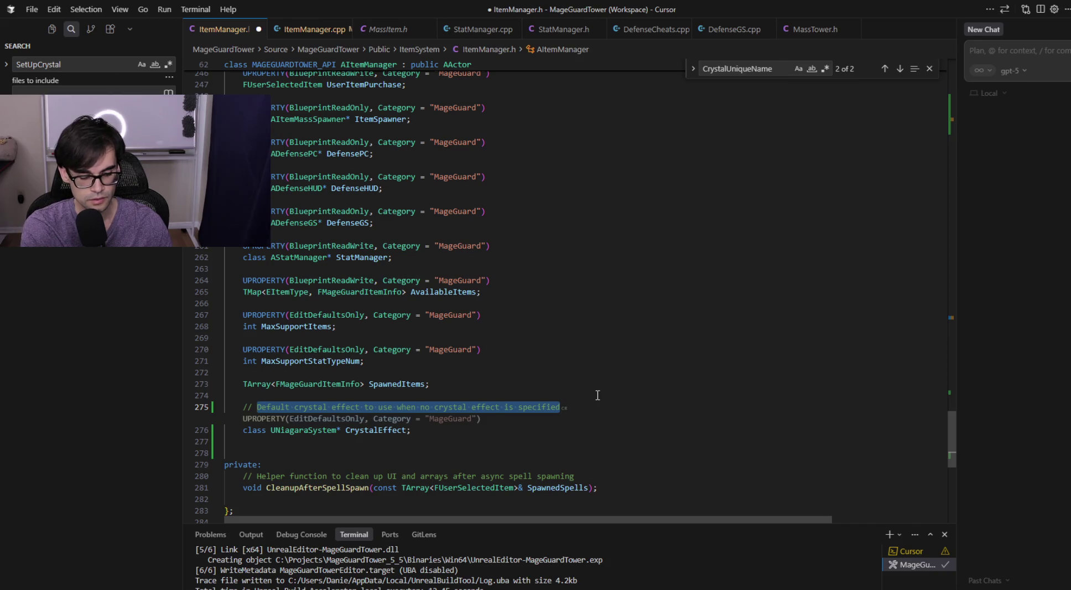
{"action": "type", "text": "Crystal Effect to "}
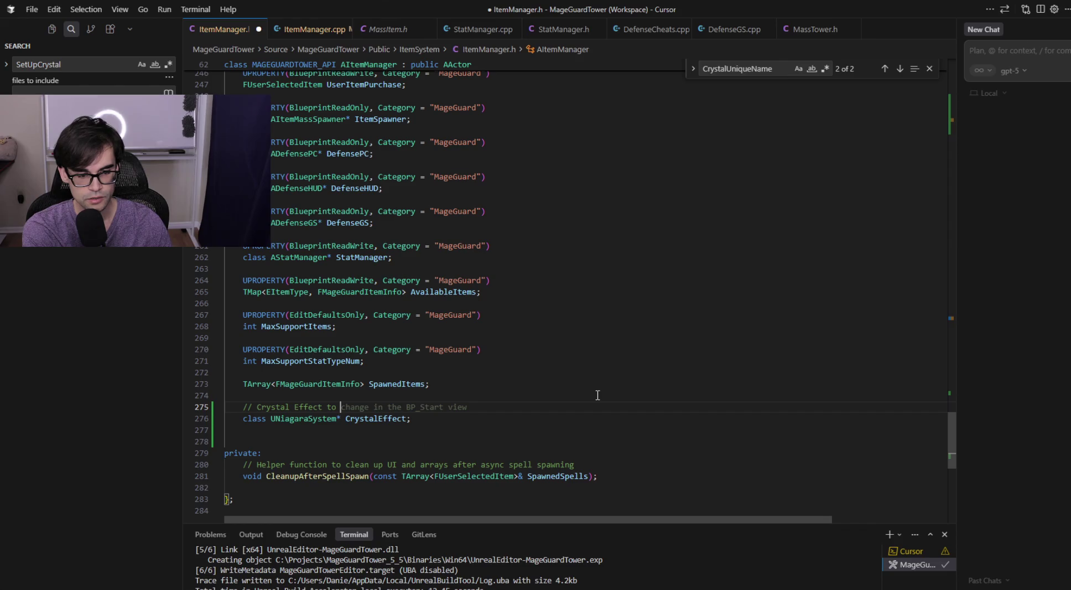
{"action": "type", "text": "use "}
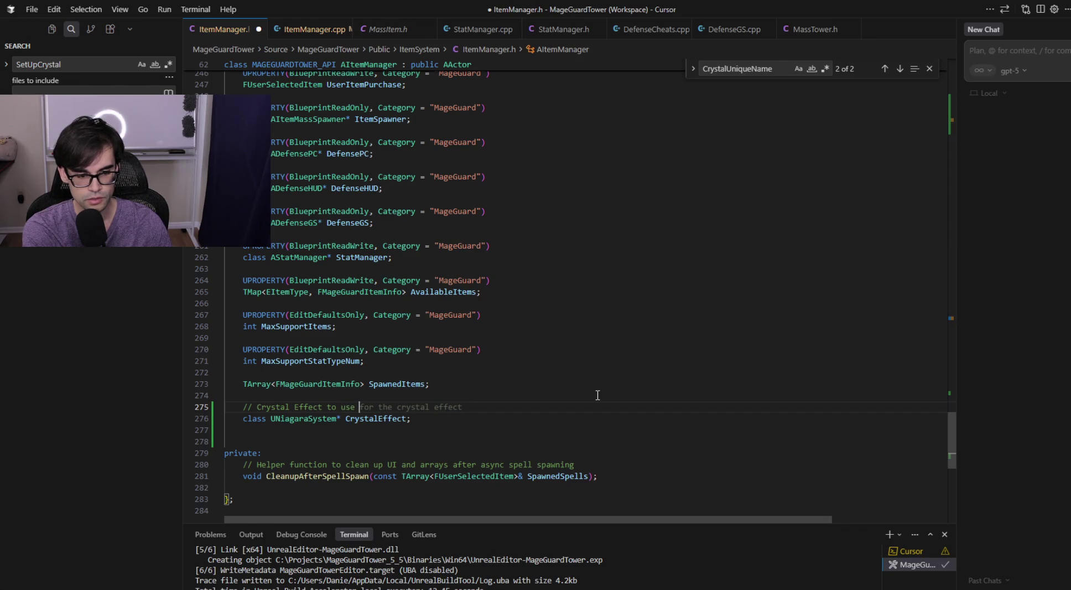
{"action": "type", "text": "on BP_Start"}
{"action": "key", "text": "ctrl+s"}
{"action": "key", "text": "Down"}
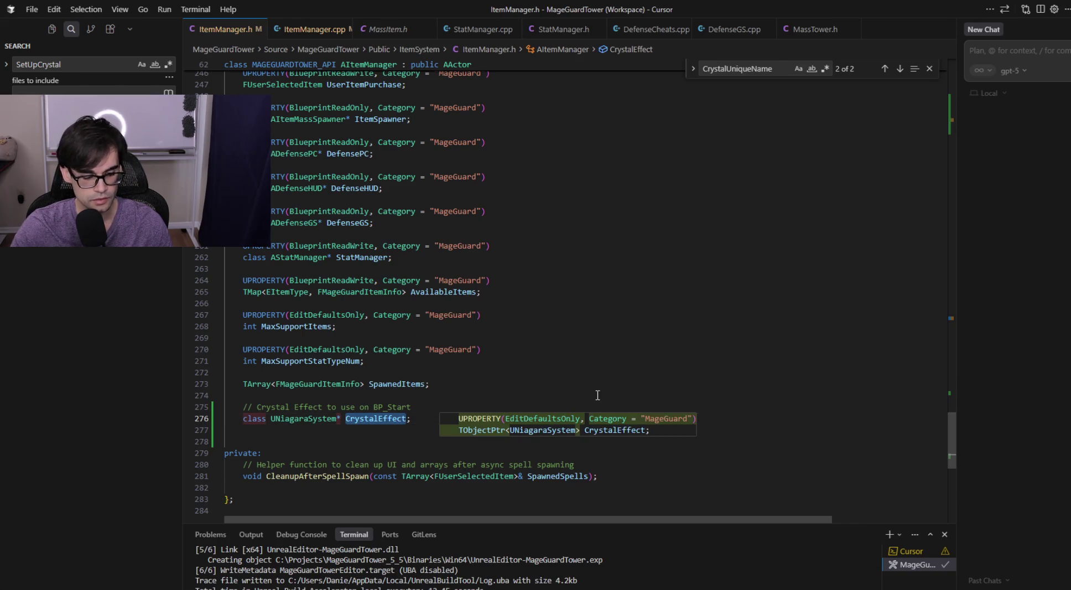
{"action": "scroll", "coordinate": [544, 343], "scroll_direction": "up", "scroll_amount": 15}
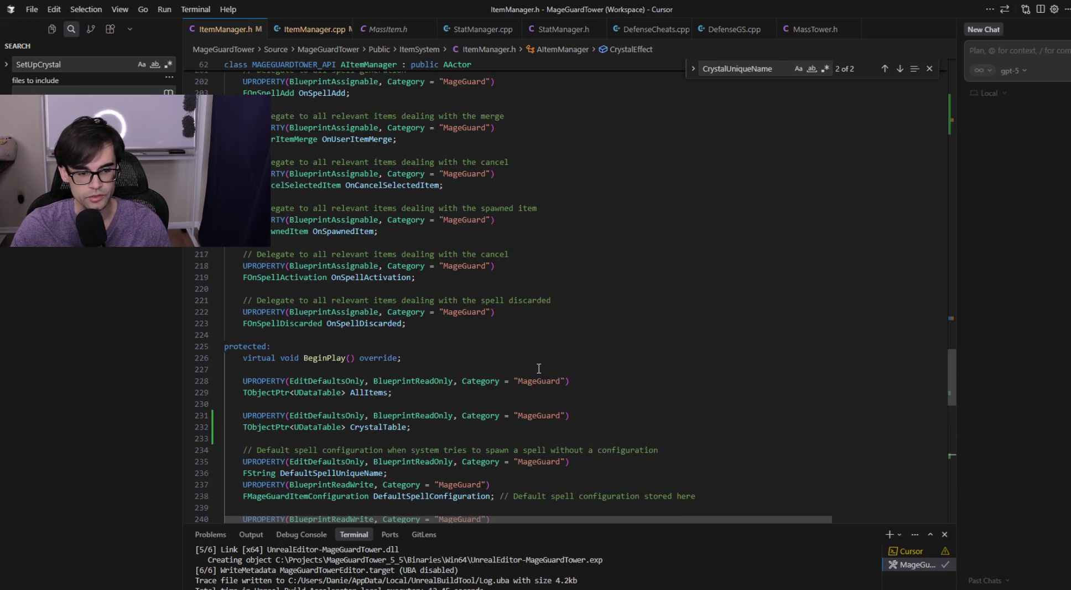
- Add a UFUNCTION(BlueprintCallable) GetCrystalEffect() const getter after MergedItem and save the header
{"action": "scroll", "coordinate": [492, 347], "scroll_direction": "up", "scroll_amount": 16}
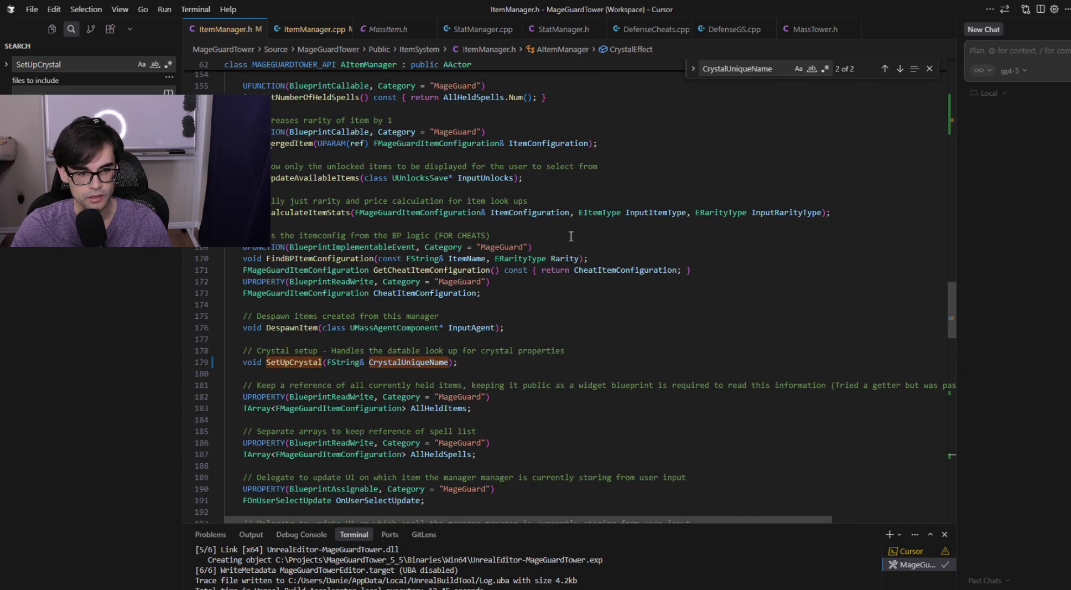
{"action": "scroll", "coordinate": [826, 340], "scroll_direction": "up", "scroll_amount": 3}
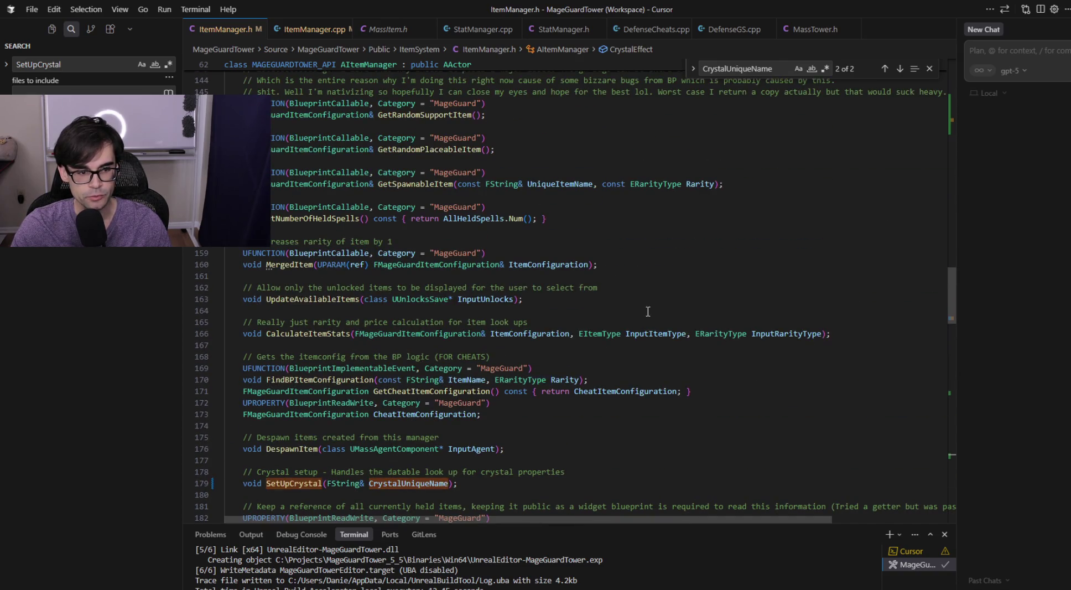
{"action": "left_click", "coordinate": [627, 276]}
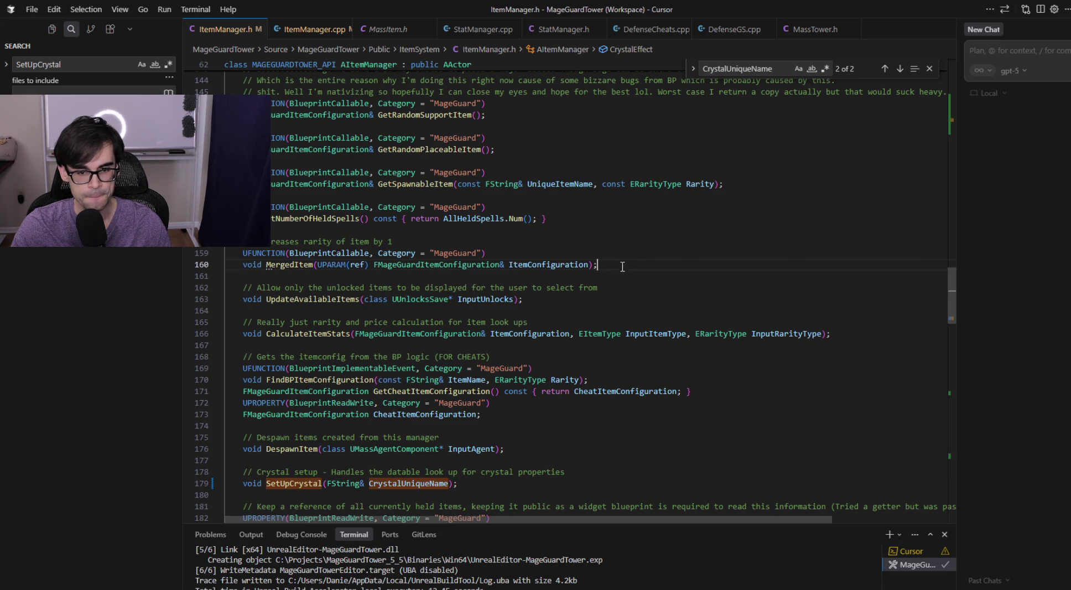
{"action": "key", "text": "Return"}
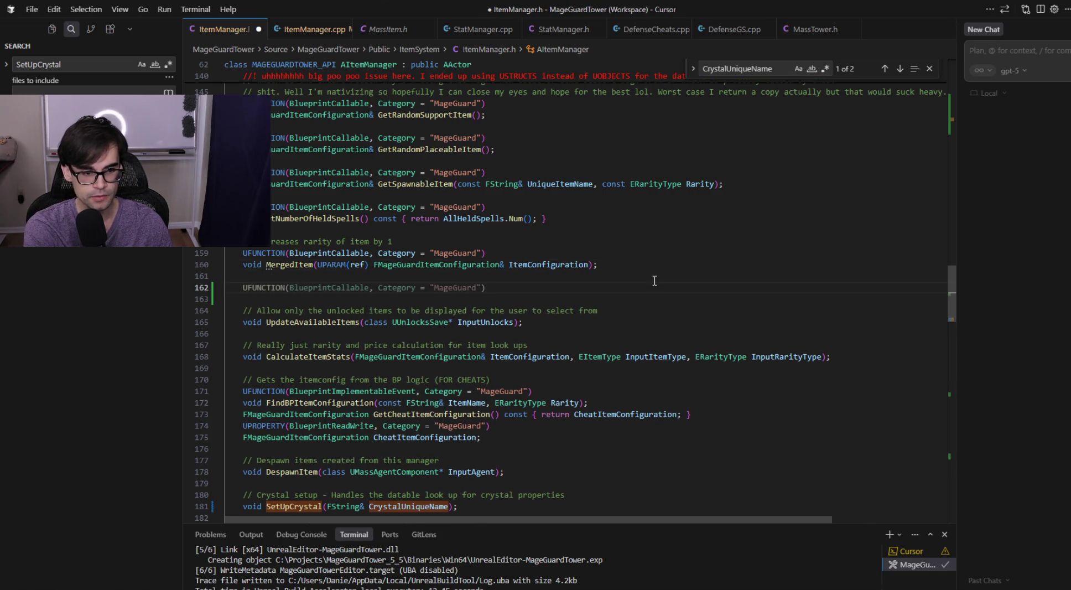
{"action": "key", "text": "Tab"}
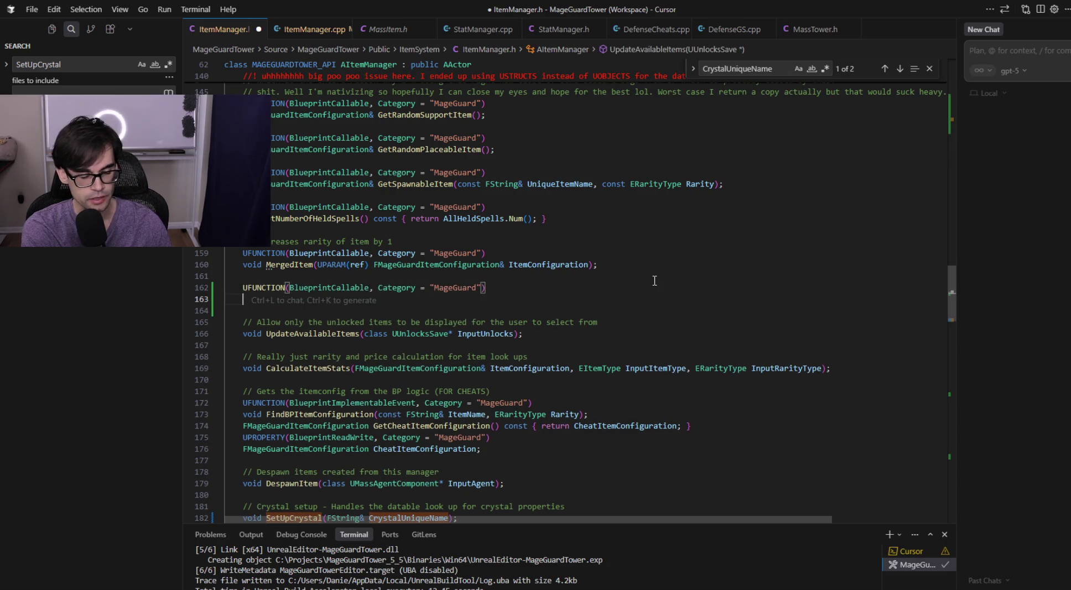
{"action": "key", "text": "Tab"}
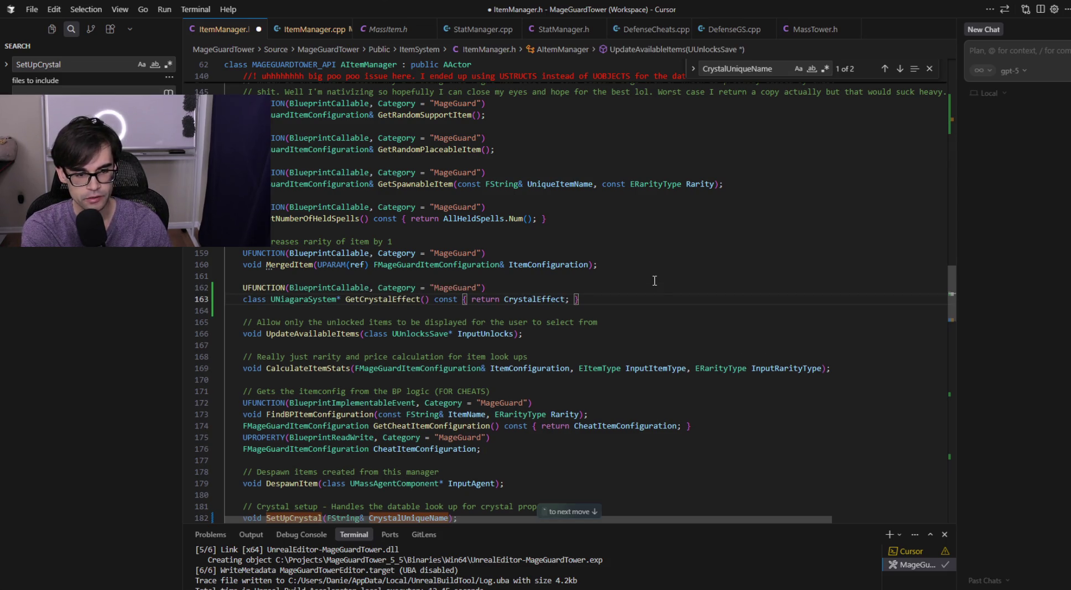
{"action": "key", "text": "ctrl+s"}
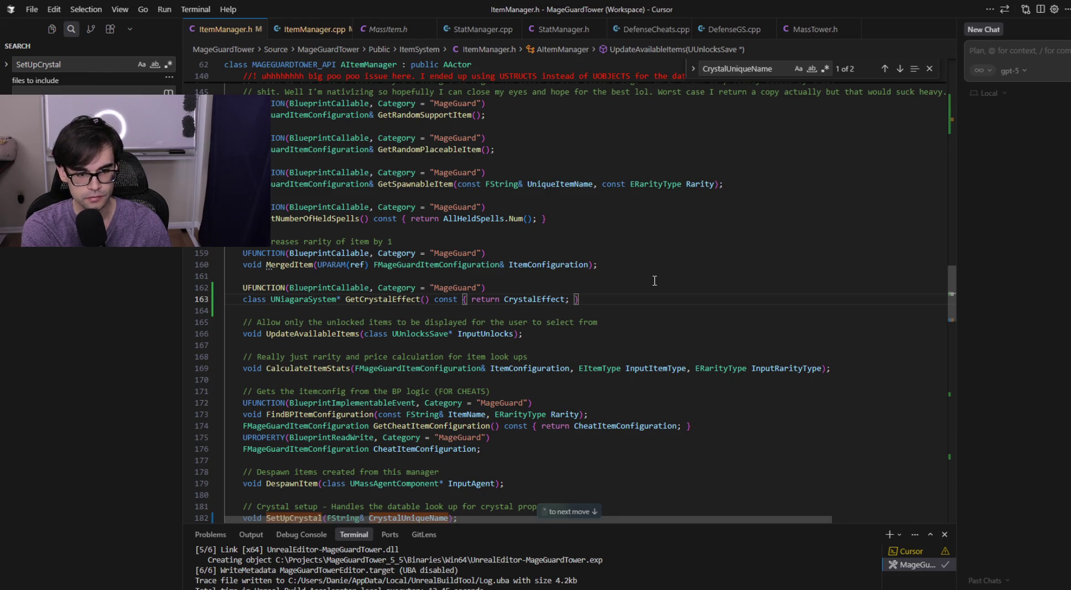
{"action": "key", "text": "Home"}
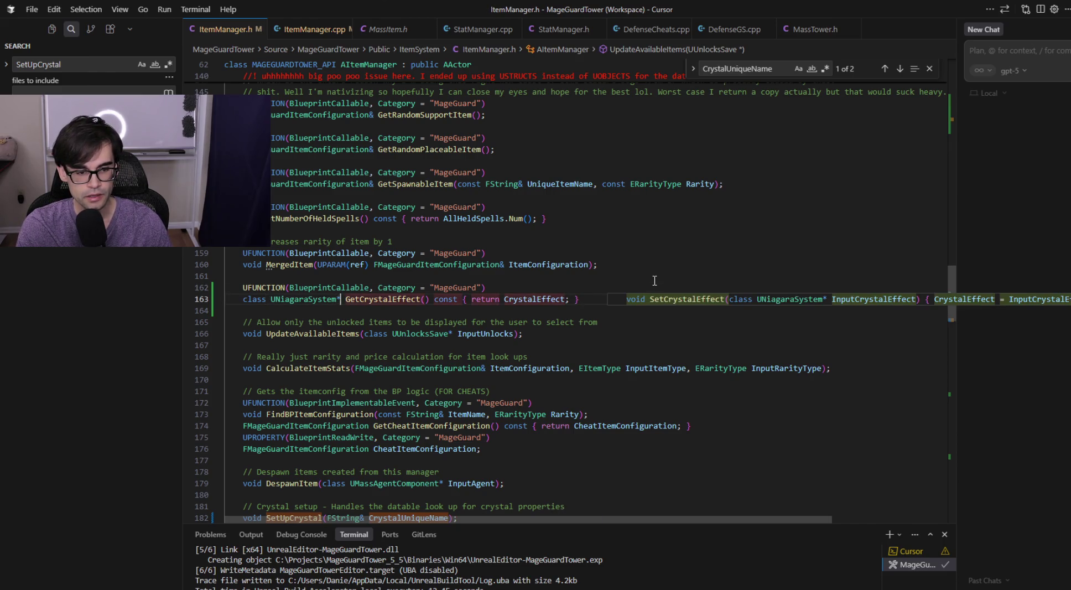
{"action": "key", "text": "End"}
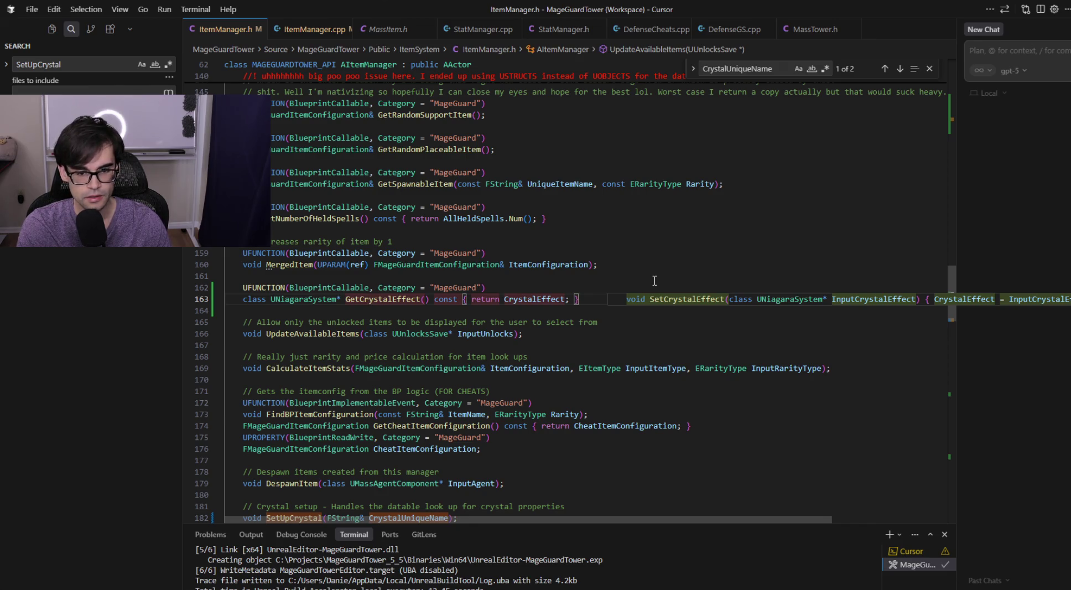
{"action": "left_click", "coordinate": [290, 29]}
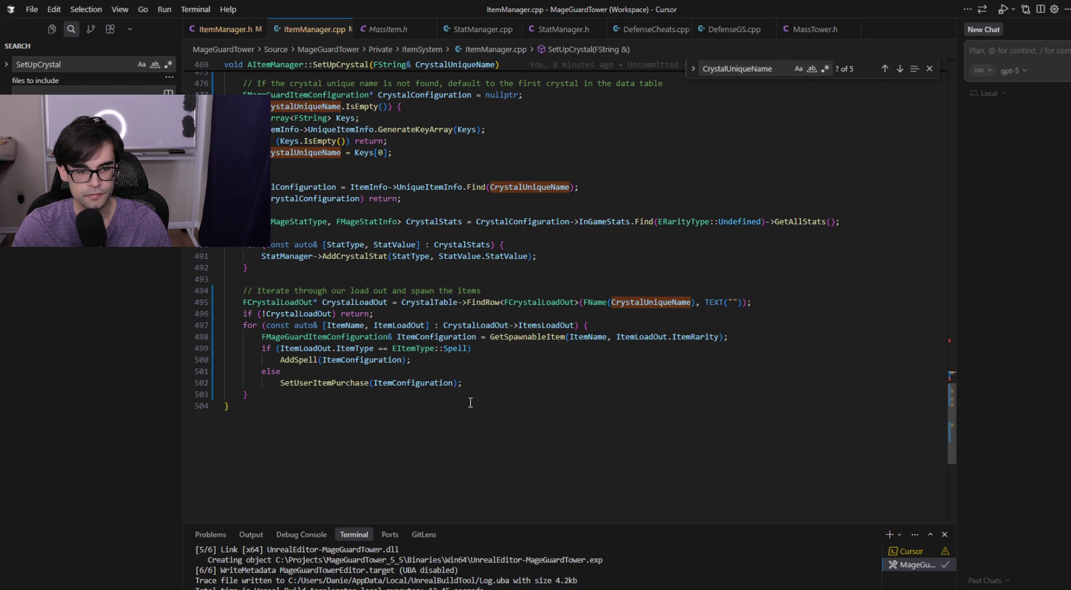
- Add a '// Add … reference' comment and the suggested CrystalEffect assignment at the end of SetUpCrystal, then save
{"action": "left_click", "coordinate": [471, 394]}
{"action": "key", "text": "Return"}
{"action": "key", "text": "Return"}
{"action": "type", "text": "// Add"}
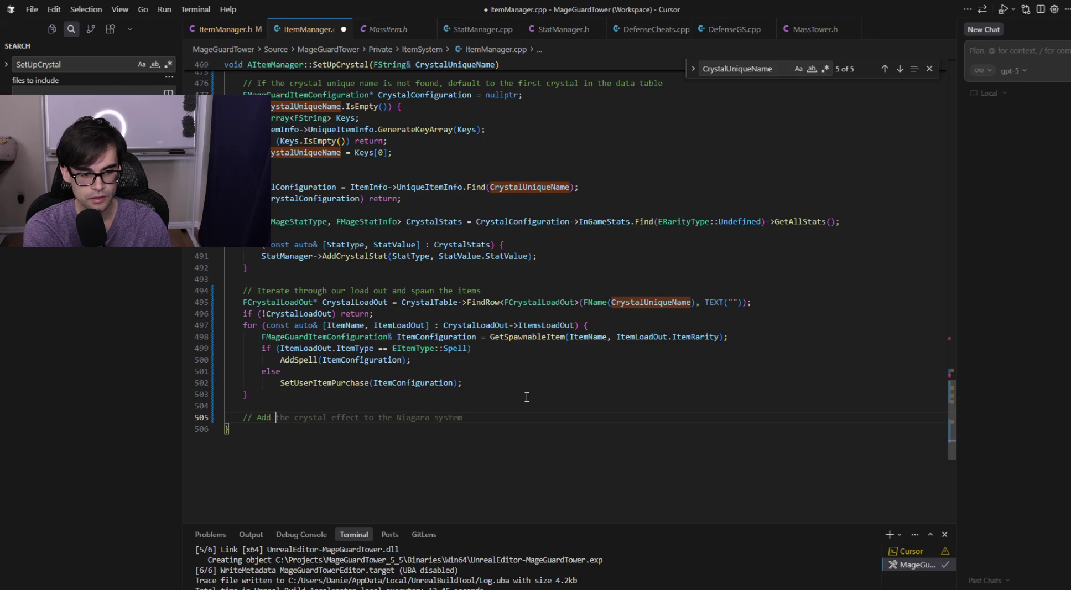
{"action": "key", "text": "Tab"}
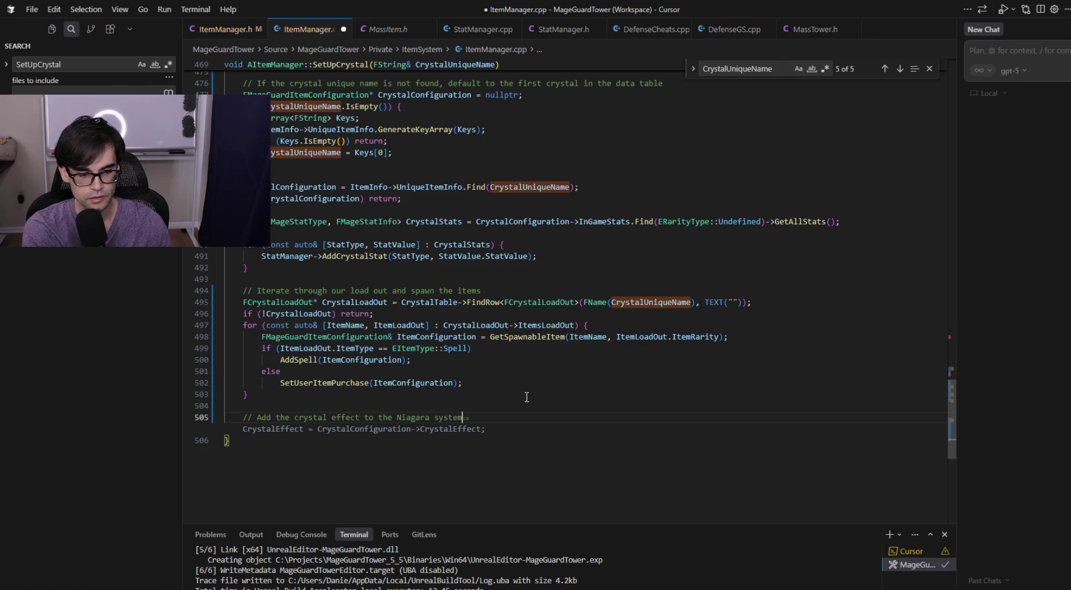
{"action": "key", "text": "ctrl+shift+Left"}
{"action": "key", "text": "ctrl+shift+Left"}
{"action": "key", "text": "ctrl+shift+Left"}
{"action": "key", "text": "ctrl+shift+Right"}
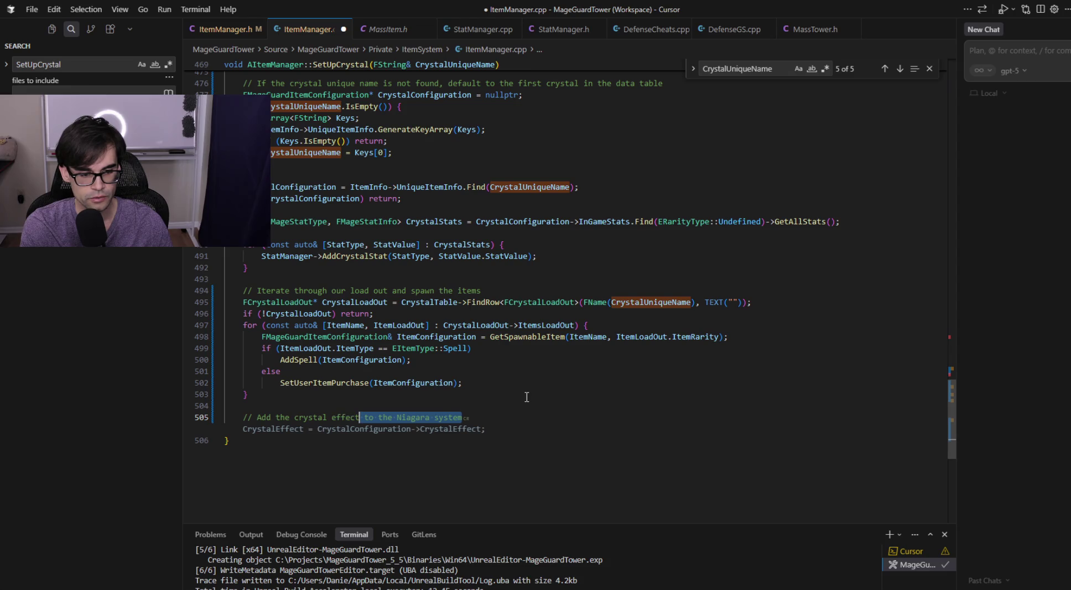
{"action": "key", "text": "shift+Right"}
{"action": "key", "text": "BackSpace"}
{"action": "type", "text": "reference"}
{"action": "key", "text": "Return"}
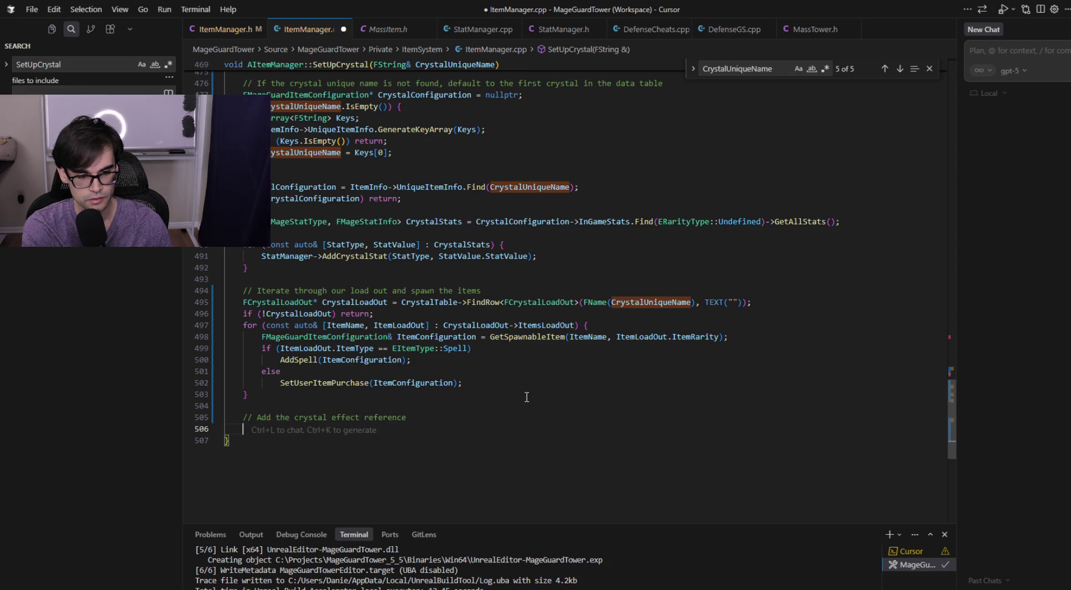
{"action": "key", "text": "Tab"}
{"action": "key", "text": "ctrl+s"}
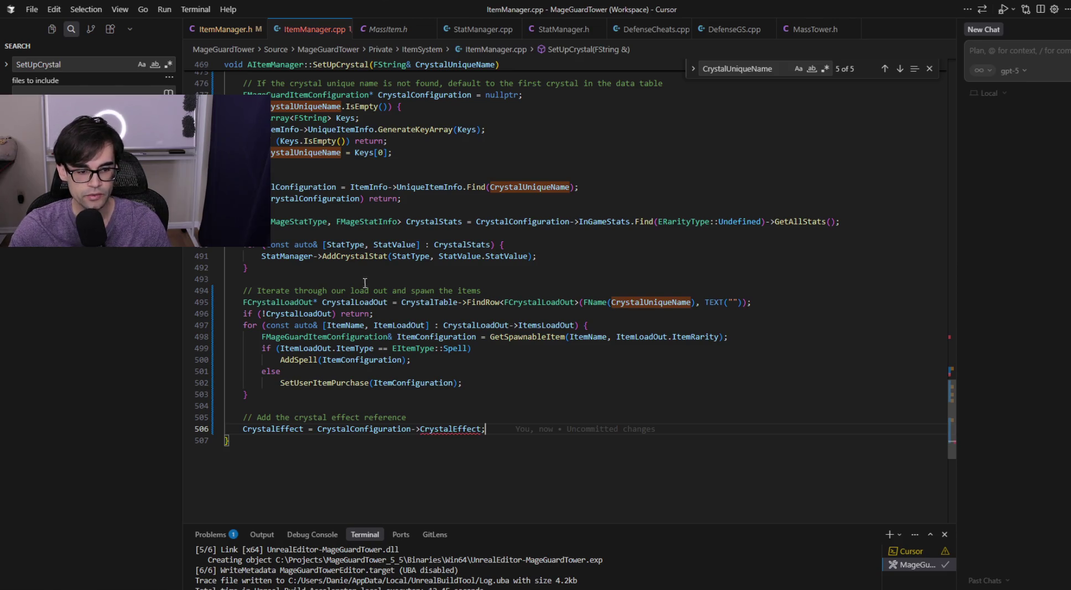
- Remove the invalid CrystalEffect member access and inspect the CrystalLoadOut lookup above it
{"action": "mouse_move", "coordinate": [451, 429]}
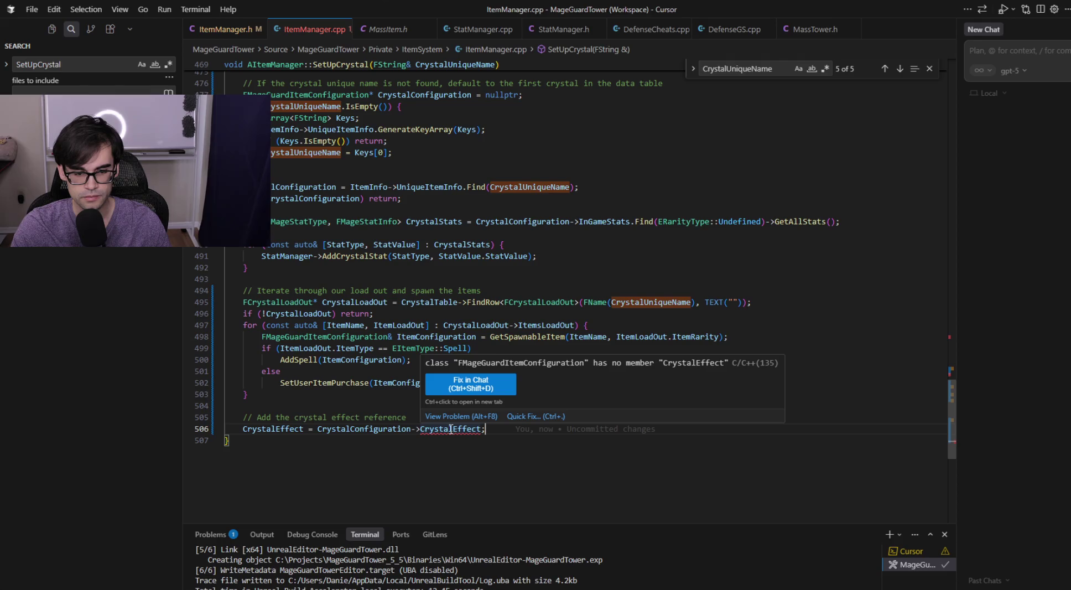
{"action": "key", "text": "ctrl+shift+Left"}
{"action": "key", "text": "BackSpace"}
{"action": "key", "text": "BackSpace"}
{"action": "type", "text": ">"}
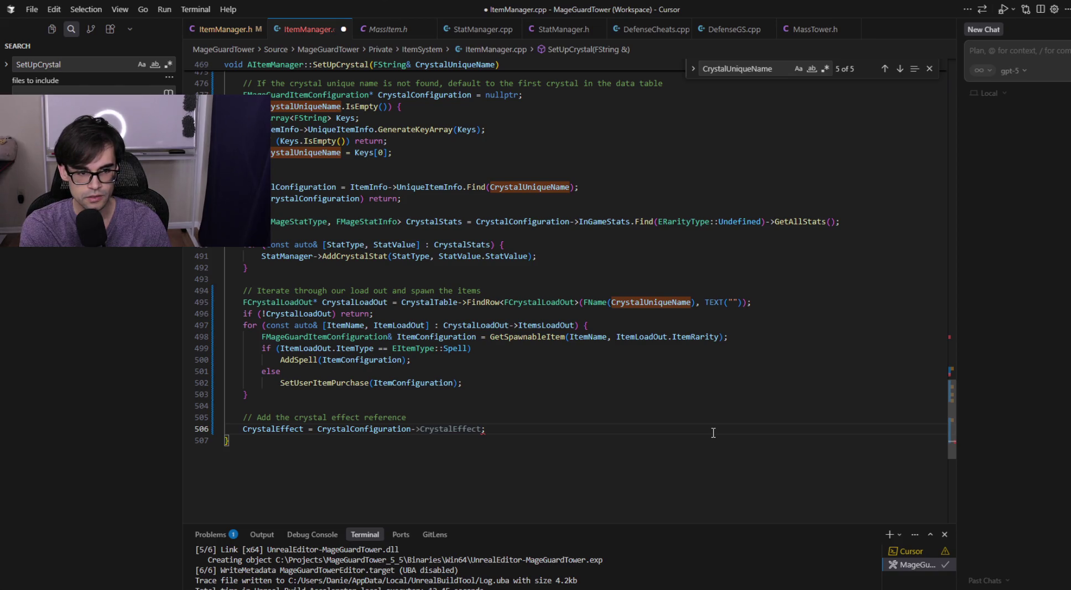
{"action": "type", "text": ">"}
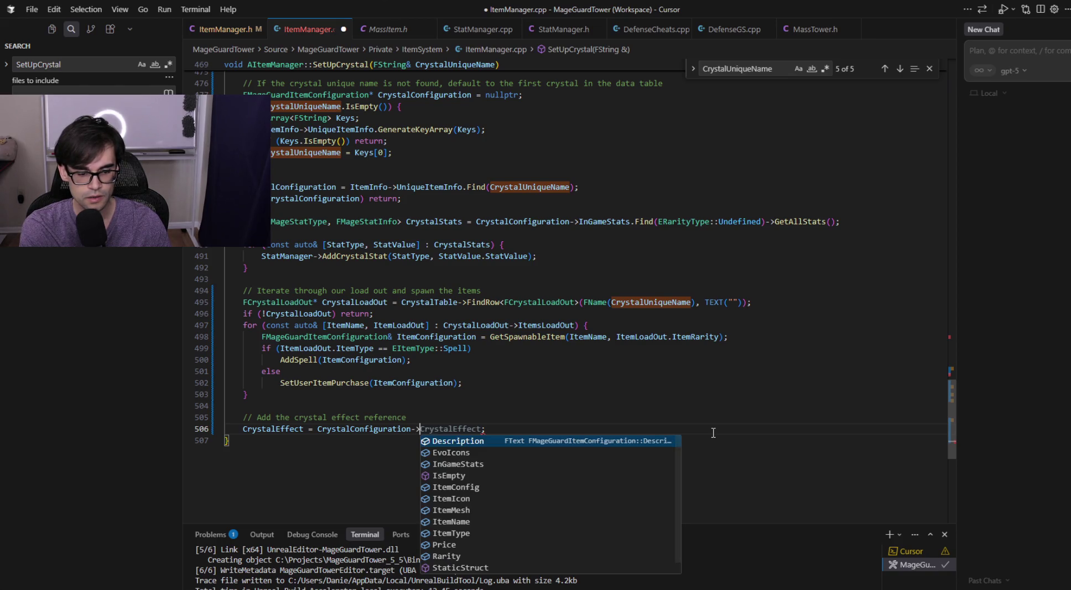
{"action": "scroll", "coordinate": [596, 303], "scroll_direction": "up", "scroll_amount": 3}
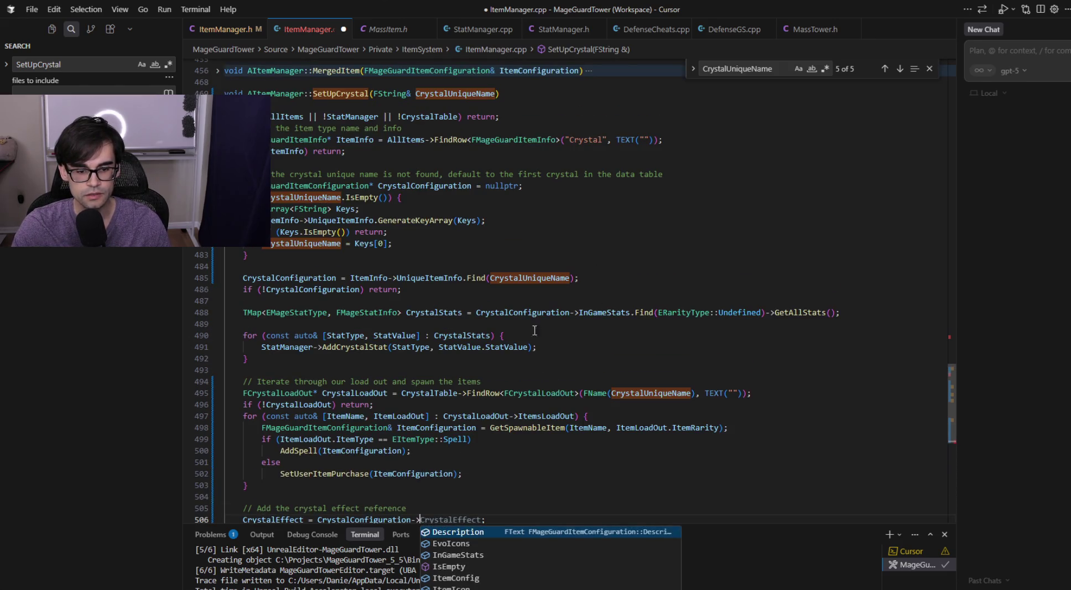
{"action": "left_click", "coordinate": [552, 392]}
{"action": "left_click", "coordinate": [450, 395]}
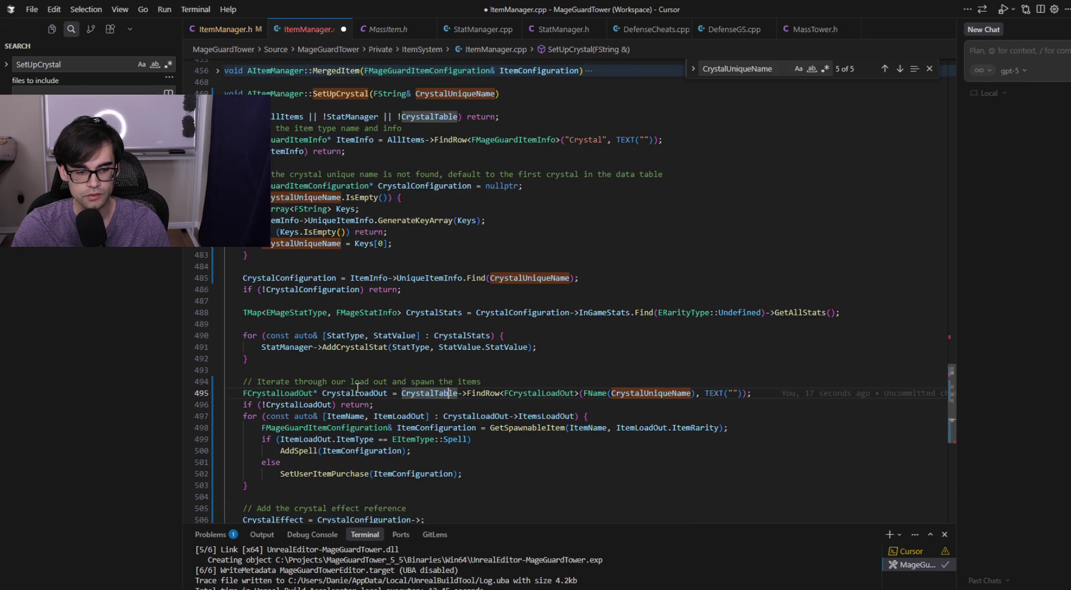
{"action": "key", "text": "ctrl+Left"}
{"action": "key", "text": "ctrl+Left"}
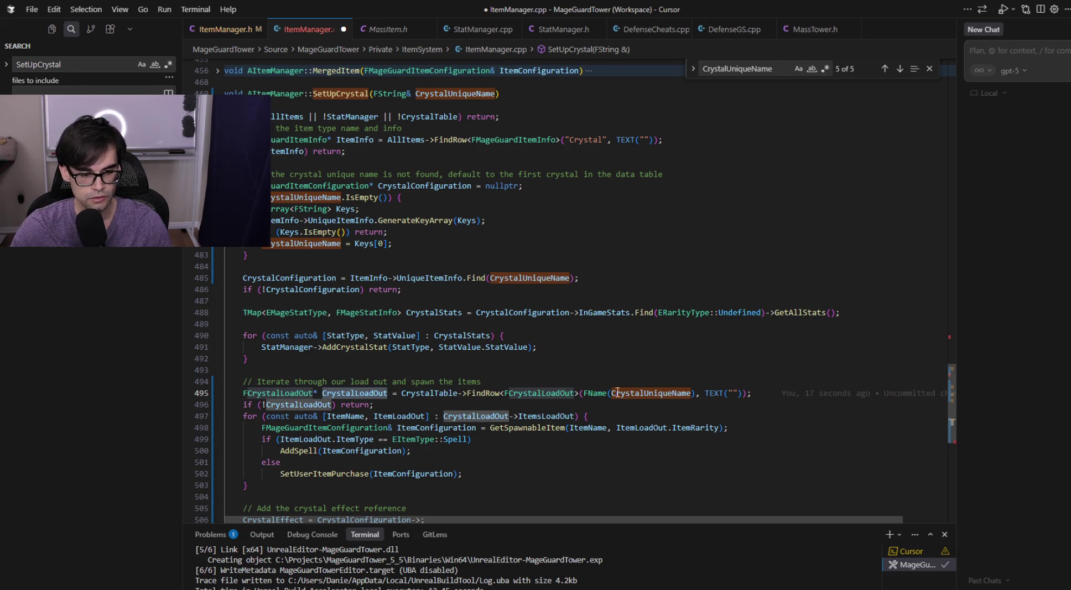
{"action": "scroll", "coordinate": [553, 404], "scroll_direction": "down", "scroll_amount": 5}
- Replace CrystalConfiguration-> with CrystalLoadOut->CrystalEffect in the assignment and save ItemManager.cpp
{"action": "left_click", "coordinate": [471, 358]}
{"action": "key", "text": "Down"}
{"action": "key", "text": "ctrl+Right"}
{"action": "key", "text": "ctrl+Right"}
{"action": "key", "text": "ctrl+shift+Left"}
{"action": "key", "text": "ctrl+shift+Left"}
{"action": "type", "text": "CrystalLoadOut->"}
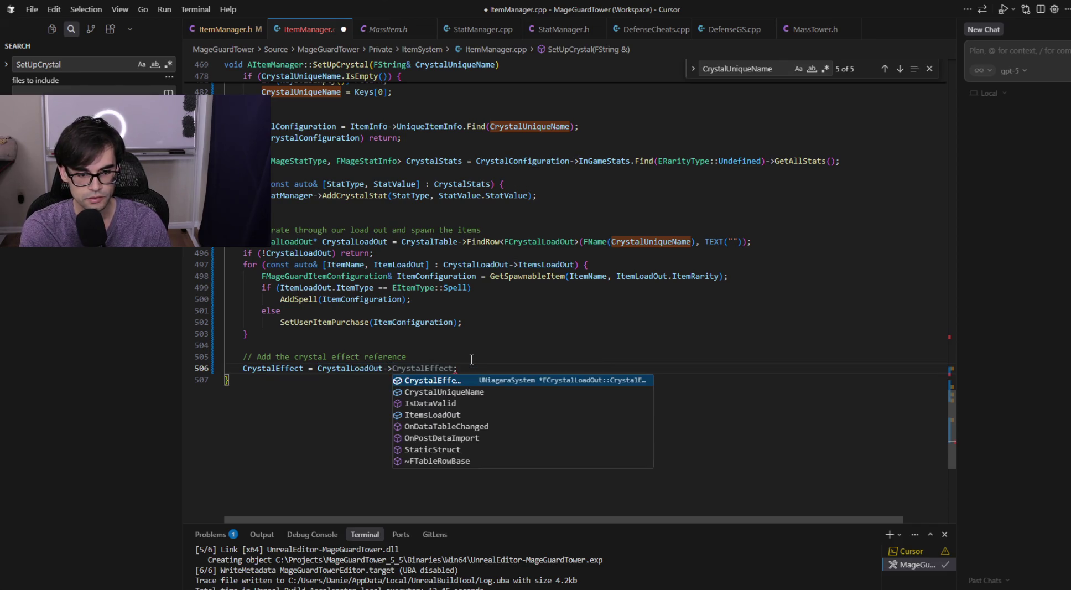
{"action": "key", "text": "End"}
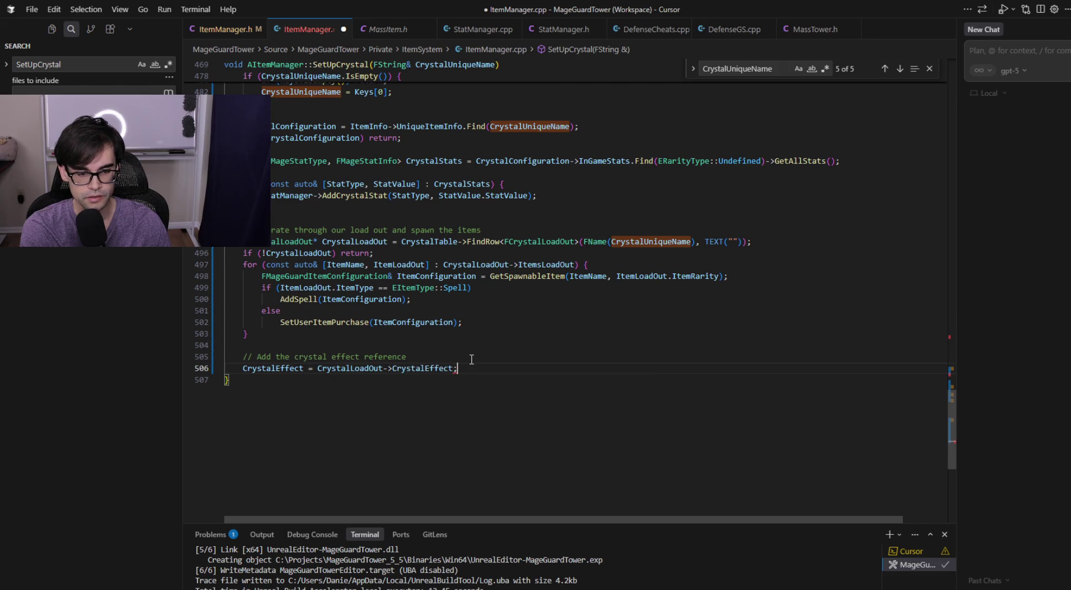
{"action": "key", "text": "ctrl+s"}
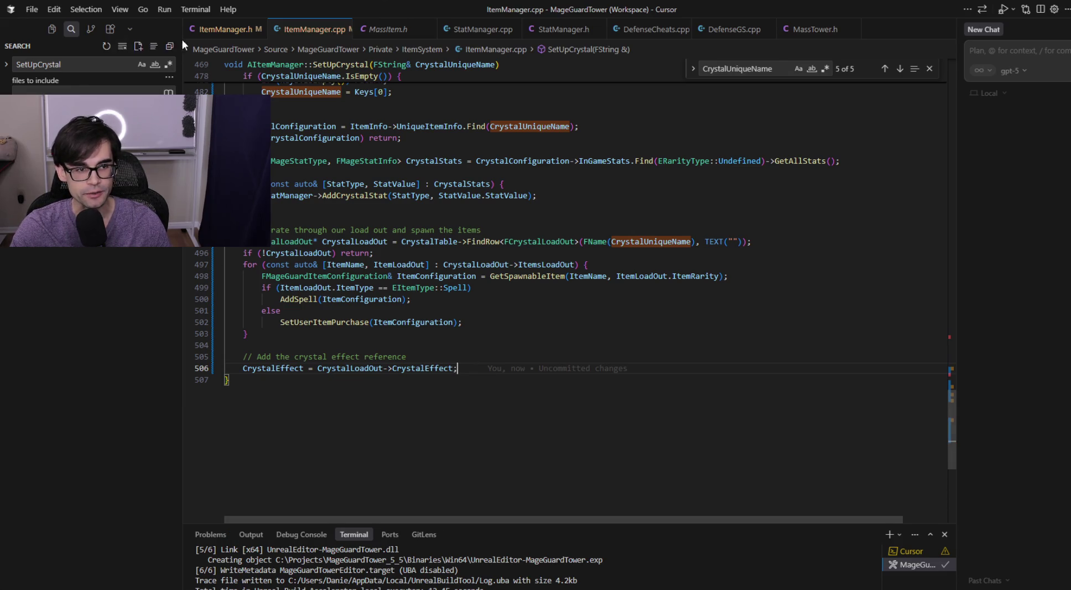
- Check the GetCrystalEffect declaration in ItemManager.h and save the header
{"action": "left_click", "coordinate": [219, 29]}
{"action": "left_click", "coordinate": [331, 287]}
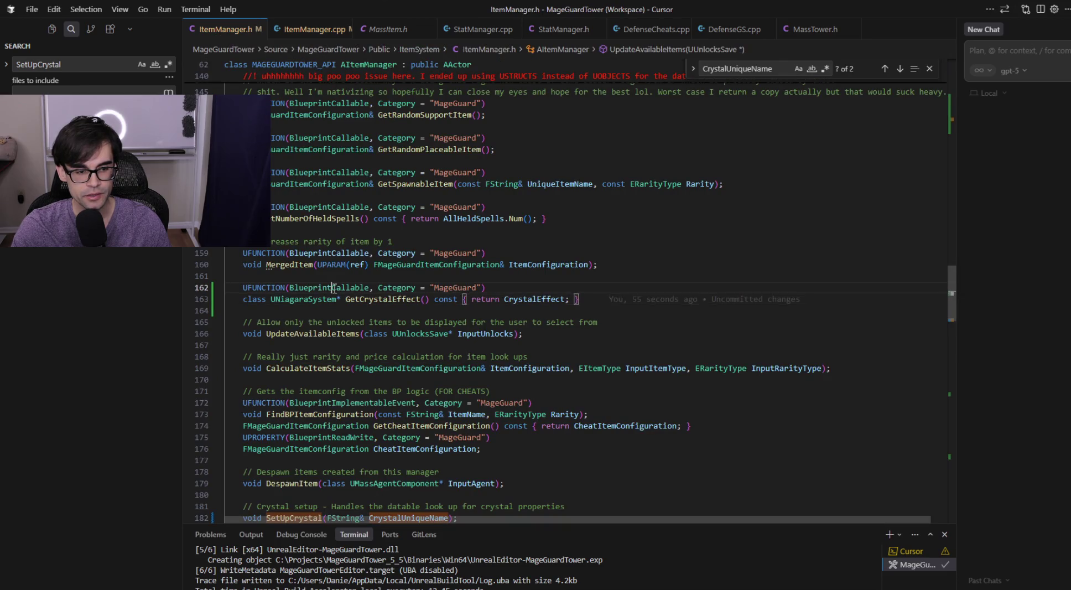
{"action": "mouse_move", "coordinate": [561, 303]}
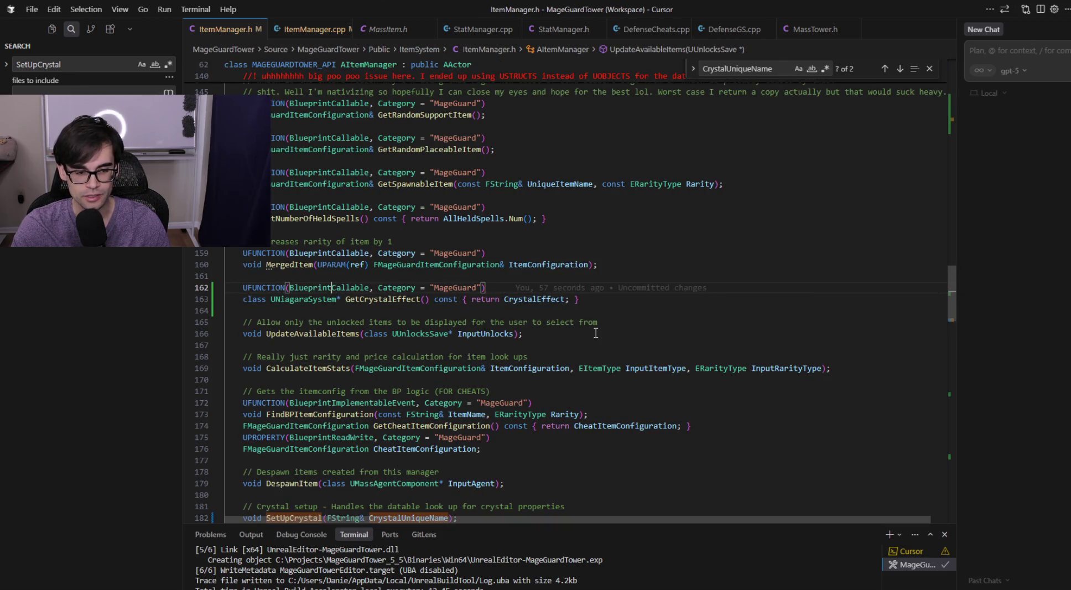
{"action": "left_click", "coordinate": [655, 297]}
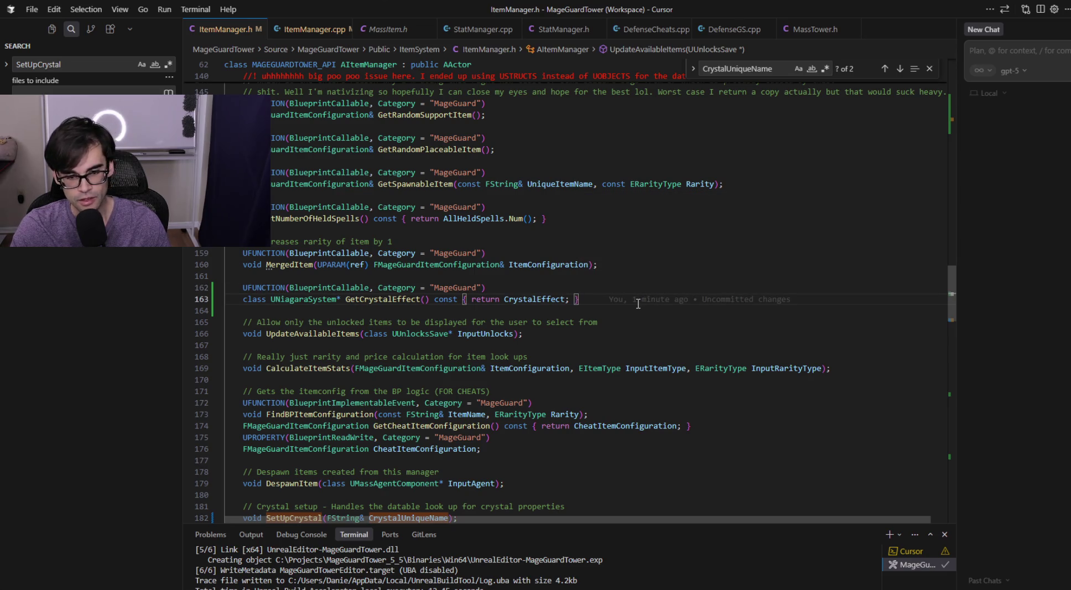
{"action": "mouse_move", "coordinate": [612, 302]}
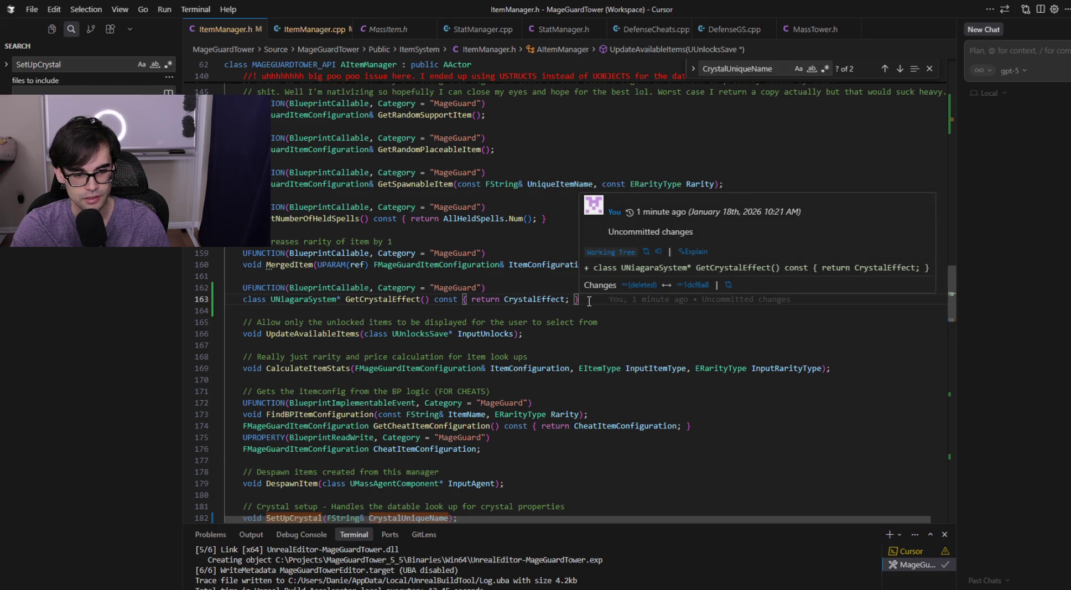
{"action": "key", "text": "ctrl+s"}
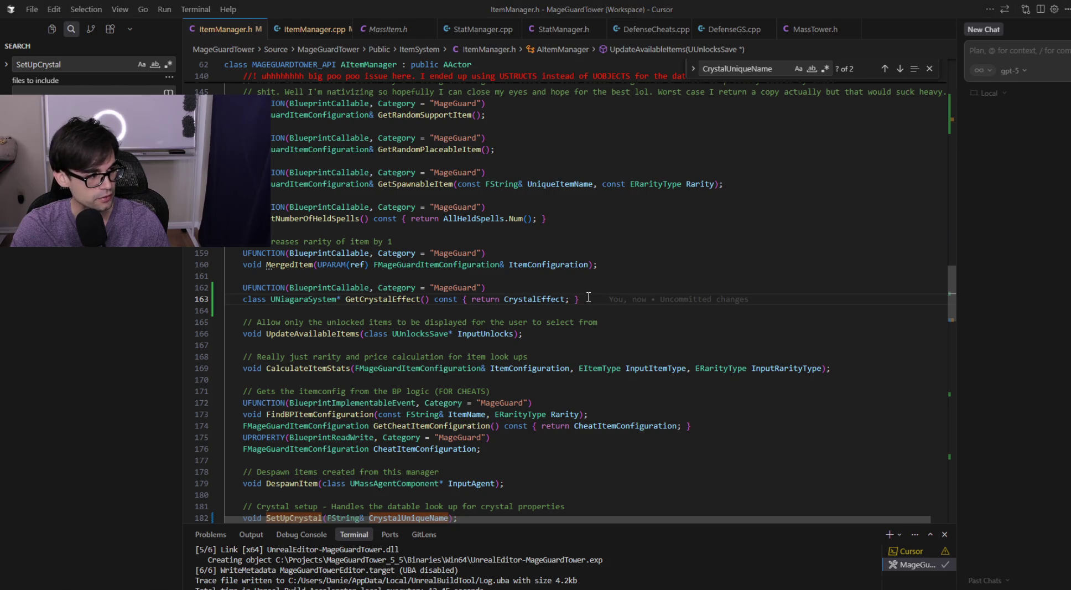
- Run the Build task to compile the MageGuardTower editor target
{"action": "key", "text": "alt+Tab"}
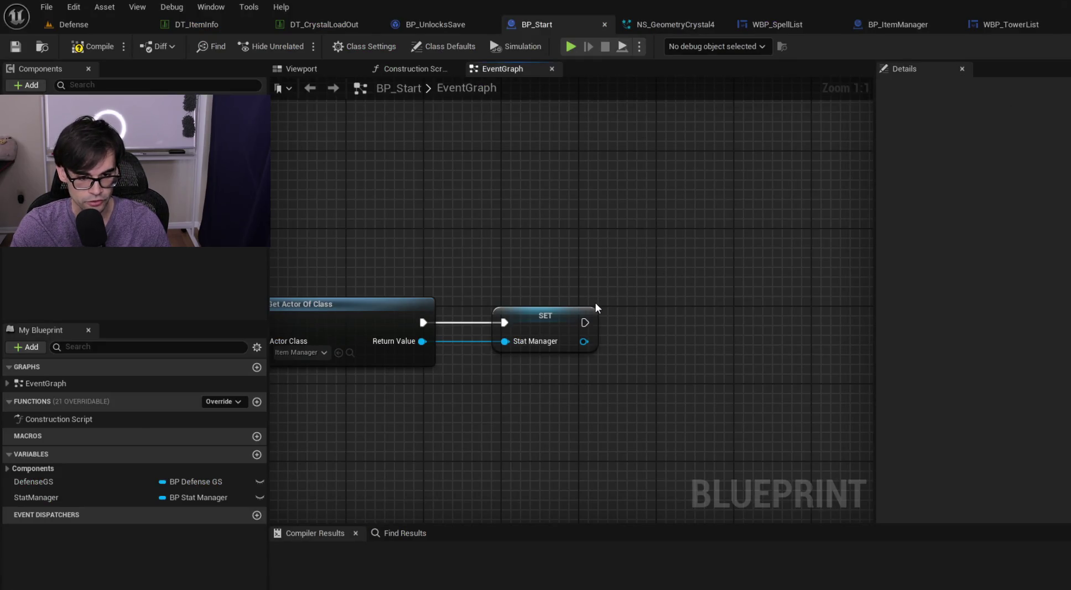
{"action": "key", "text": "alt+Tab"}
{"action": "left_click", "coordinate": [647, 309]}
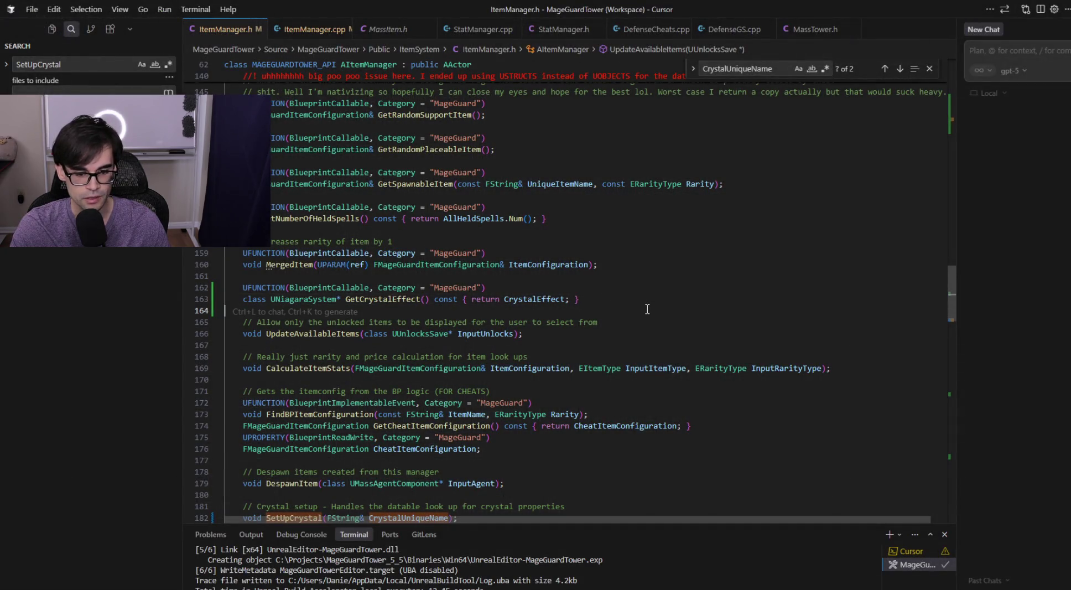
{"action": "key", "text": "ctrl+shift+b"}
{"action": "left_click", "coordinate": [722, 42]}
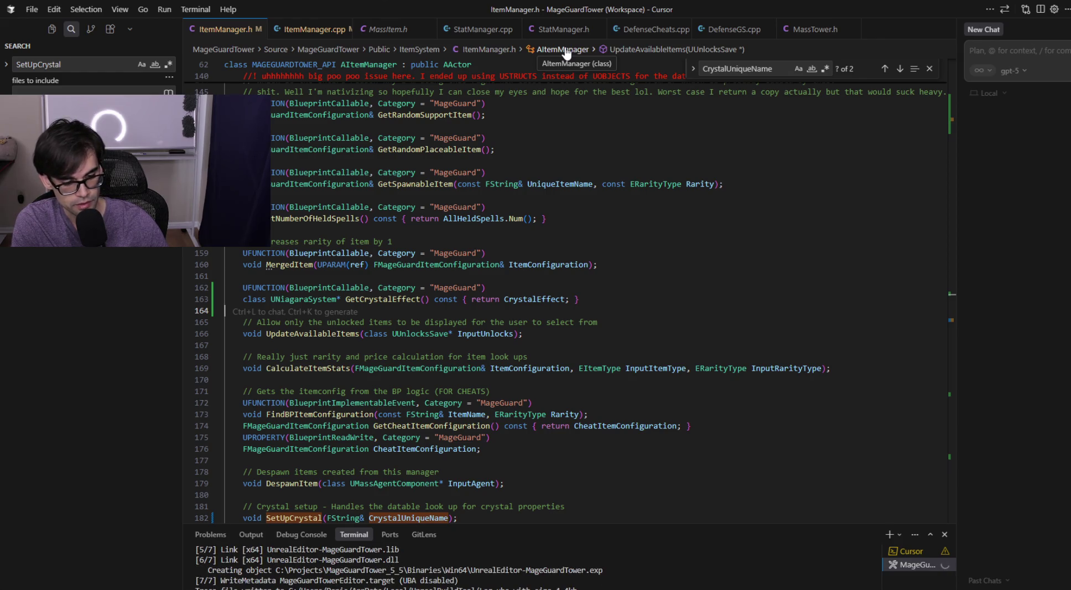
{"action": "left_click", "coordinate": [716, 325]}
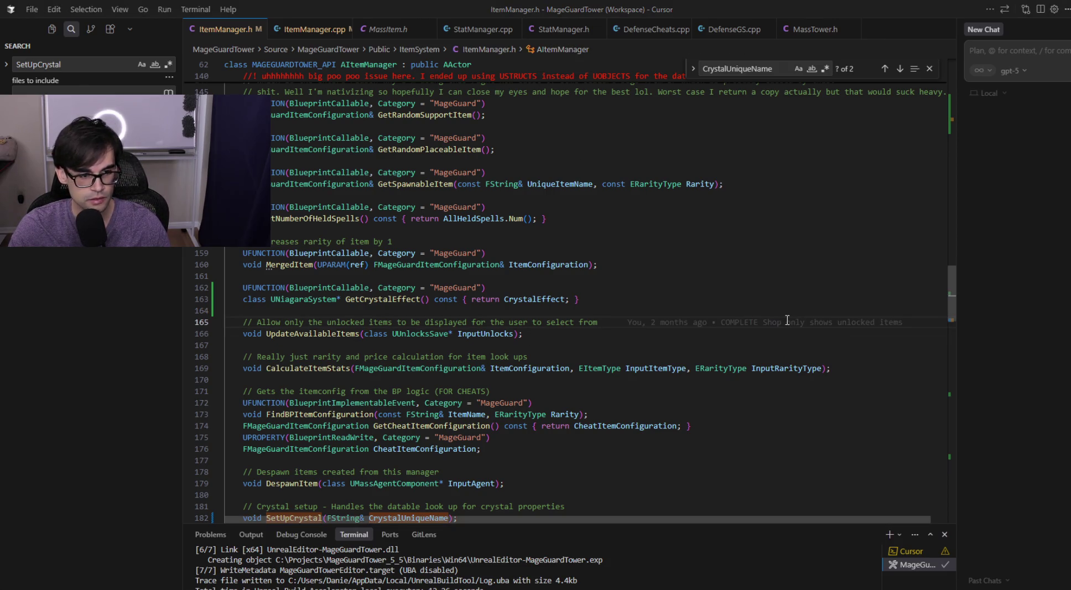
- Launch MageGuardTower.uproject from the project folder and minimize File Explorer
{"action": "key", "text": "alt+Tab"}
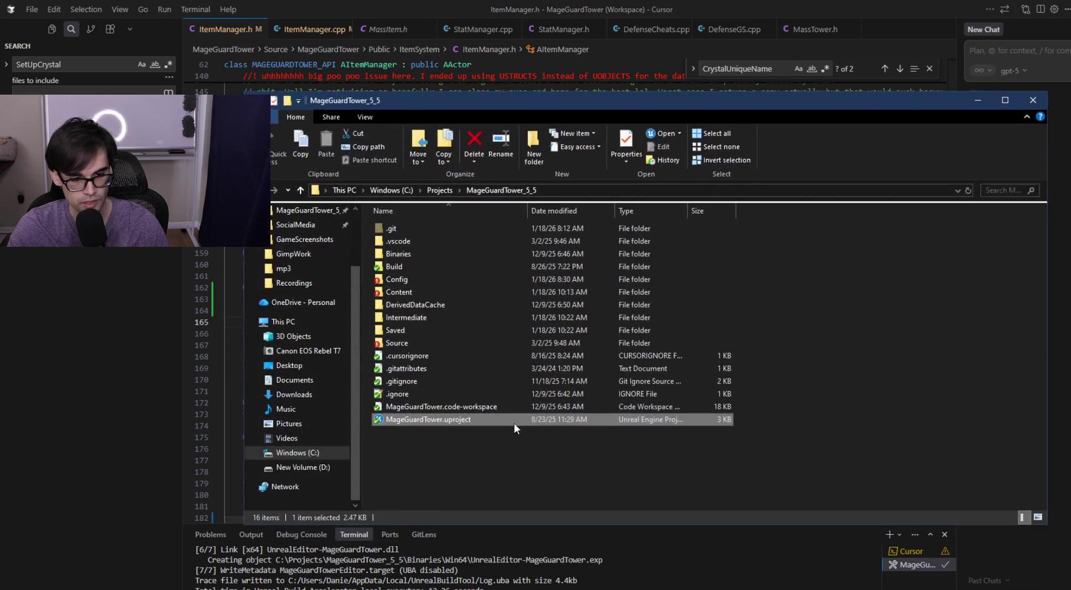
{"action": "double_click", "coordinate": [478, 419]}
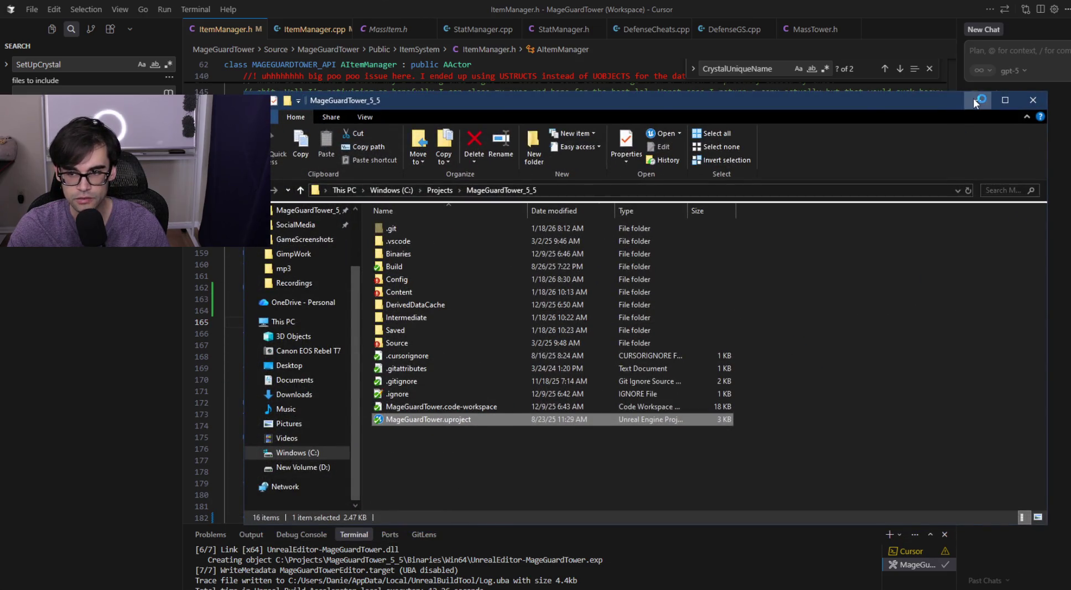
{"action": "left_click", "coordinate": [974, 99]}
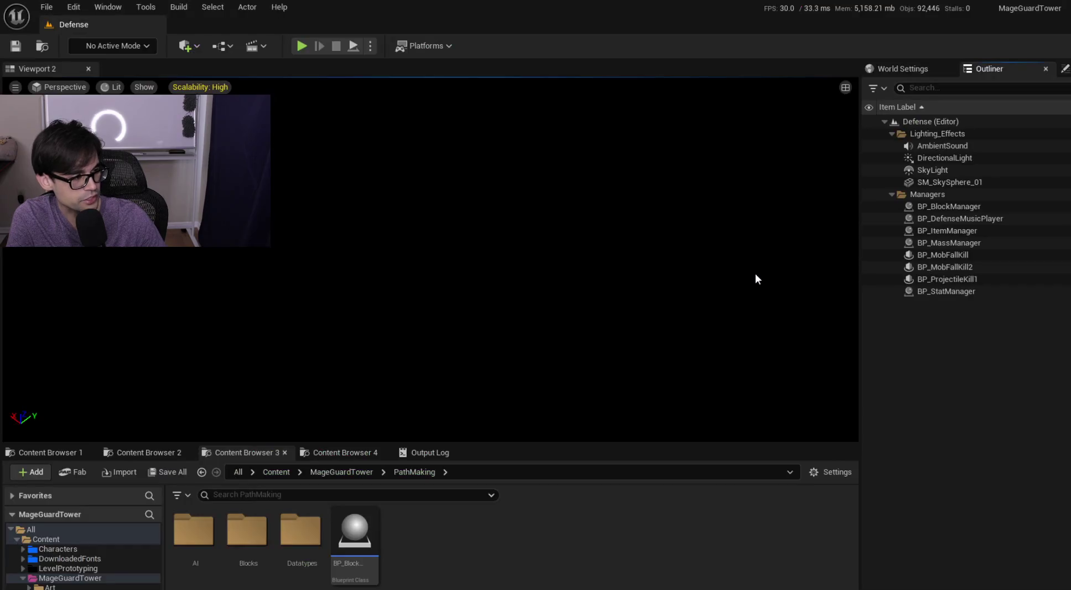
- Close the WBP_TowerList widget editor in Unreal
{"action": "key", "text": "alt+Tab"}
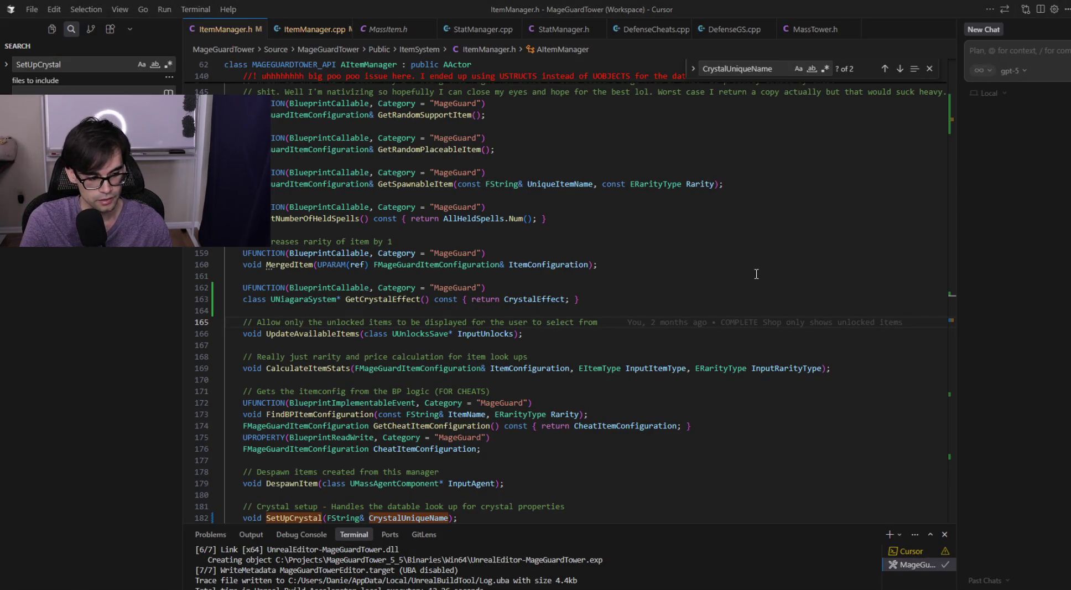
{"action": "key", "text": "alt+Tab"}
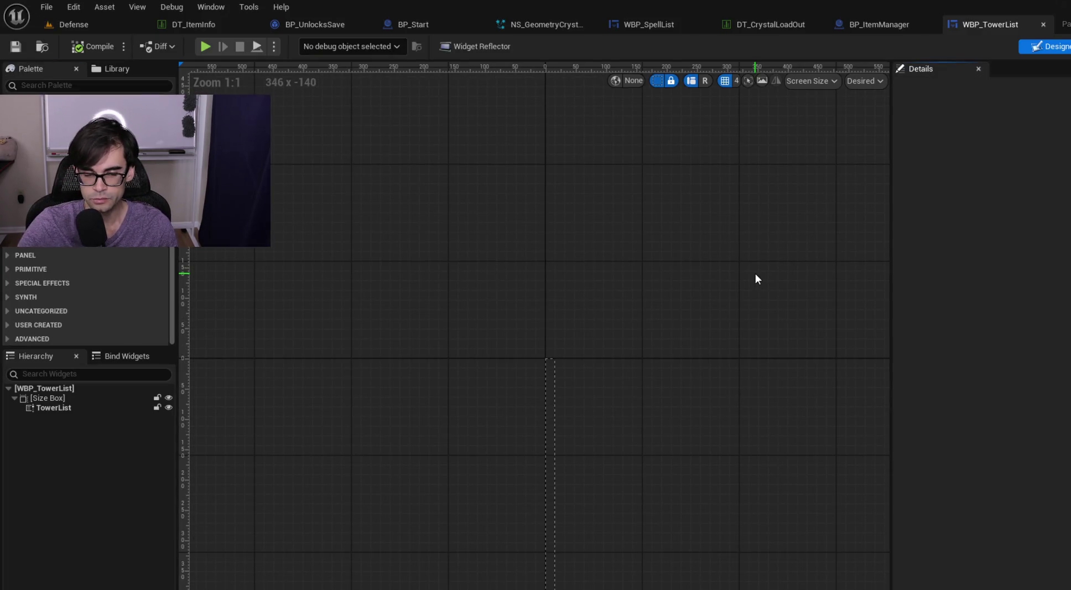
{"action": "scroll", "coordinate": [598, 194], "scroll_direction": "down", "scroll_amount": 3}
{"action": "scroll", "coordinate": [675, 387], "scroll_direction": "up", "scroll_amount": 3}
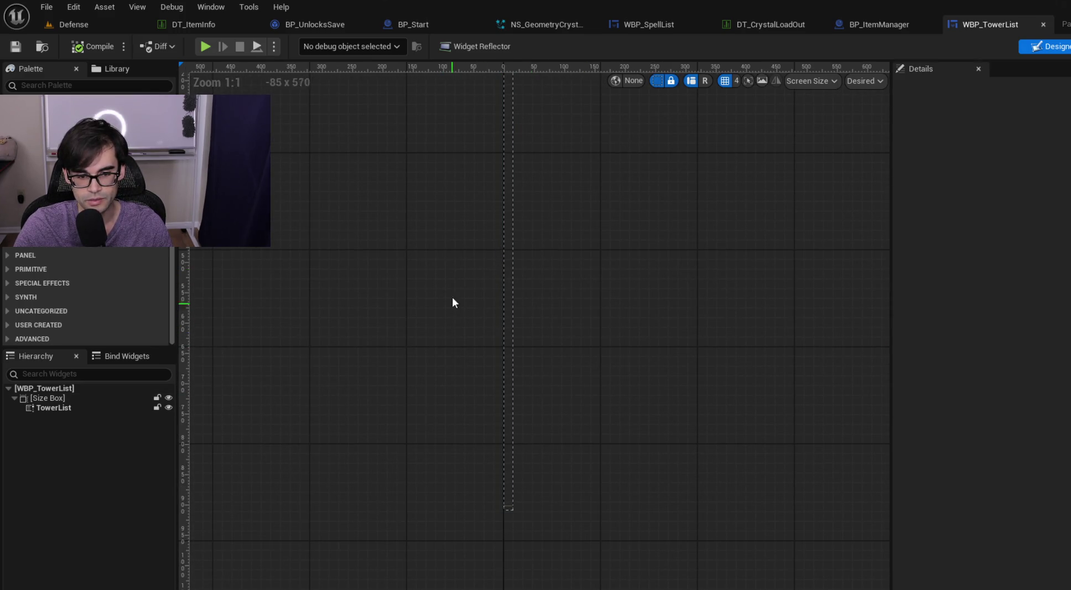
{"action": "scroll", "coordinate": [437, 332], "scroll_direction": "down", "scroll_amount": 2}
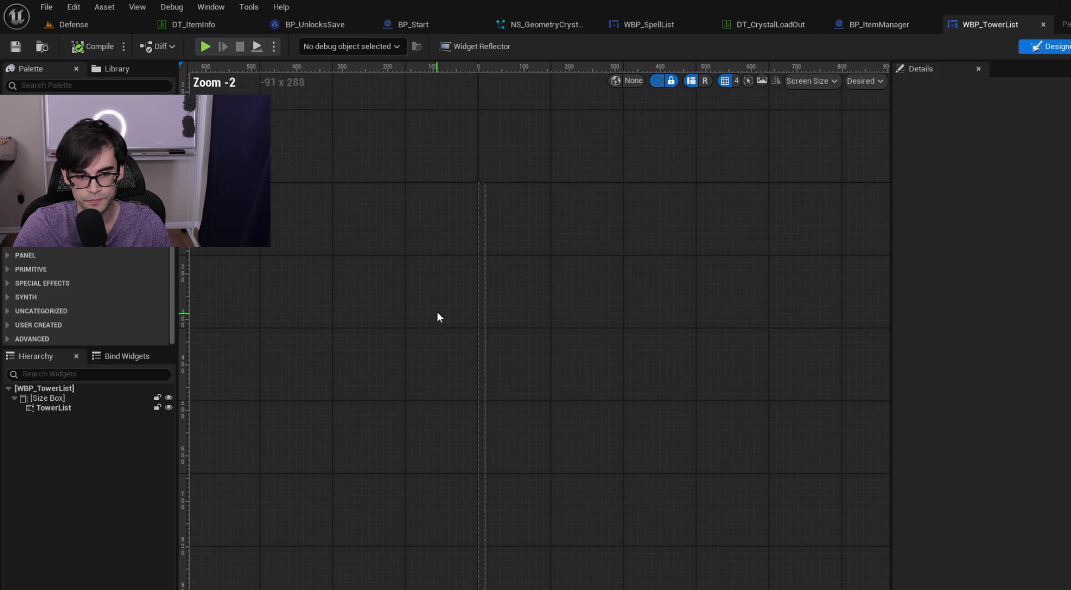
{"action": "scroll", "coordinate": [440, 239], "scroll_direction": "up", "scroll_amount": 1}
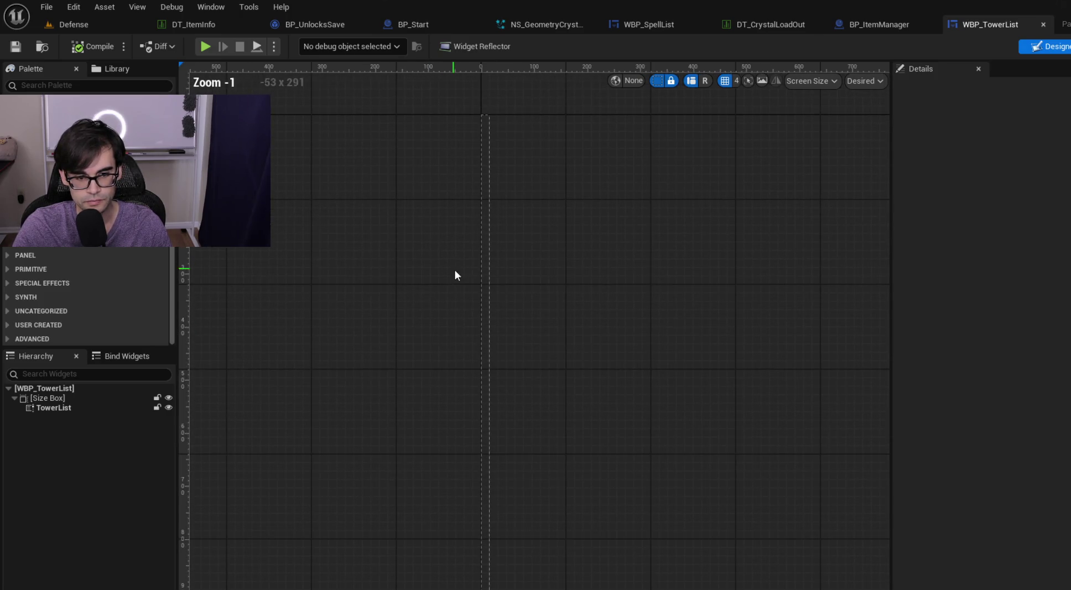
{"action": "left_click", "coordinate": [1043, 23]}
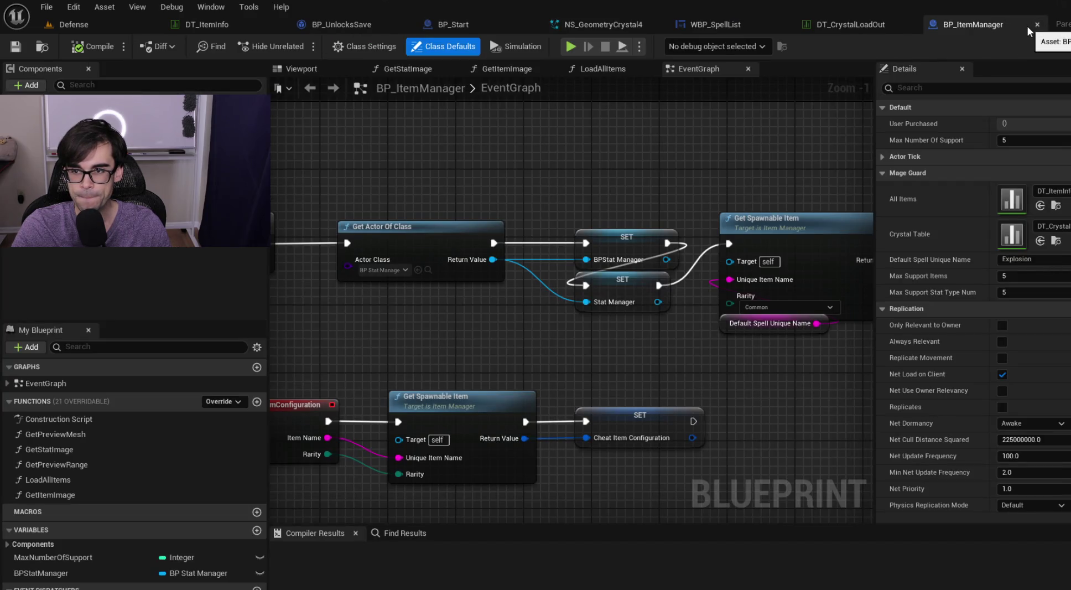
- Zoom around BP_ItemManager's EventGraph, then return to Cursor
{"action": "scroll", "coordinate": [720, 126], "scroll_direction": "down", "scroll_amount": 6}
{"action": "scroll", "coordinate": [720, 131], "scroll_direction": "up", "scroll_amount": 5}
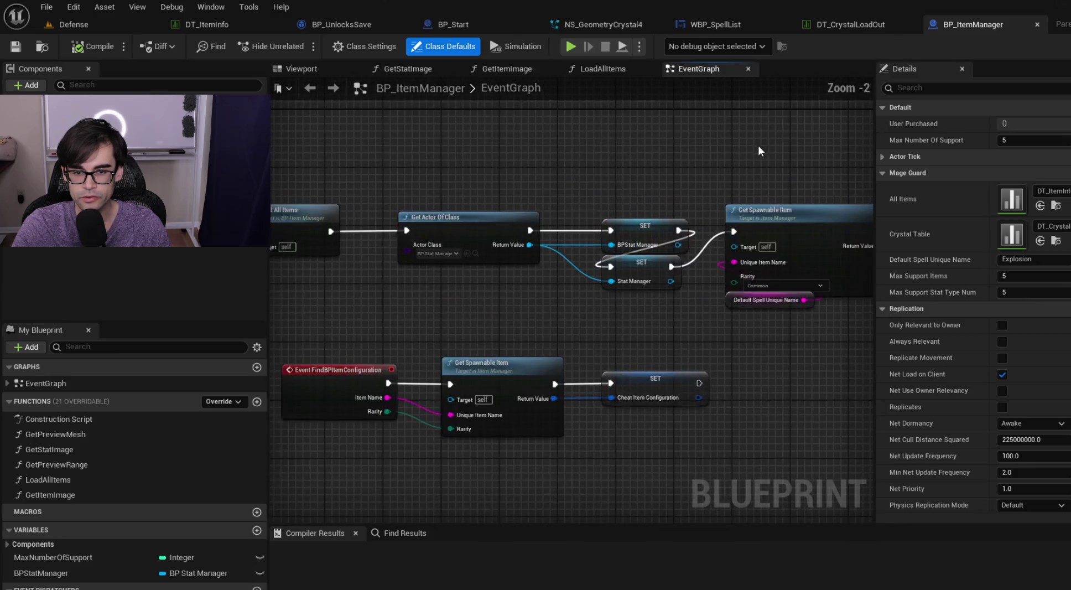
{"action": "scroll", "coordinate": [718, 166], "scroll_direction": "down", "scroll_amount": 2}
{"action": "scroll", "coordinate": [719, 177], "scroll_direction": "up", "scroll_amount": 3}
{"action": "scroll", "coordinate": [714, 192], "scroll_direction": "down", "scroll_amount": 2}
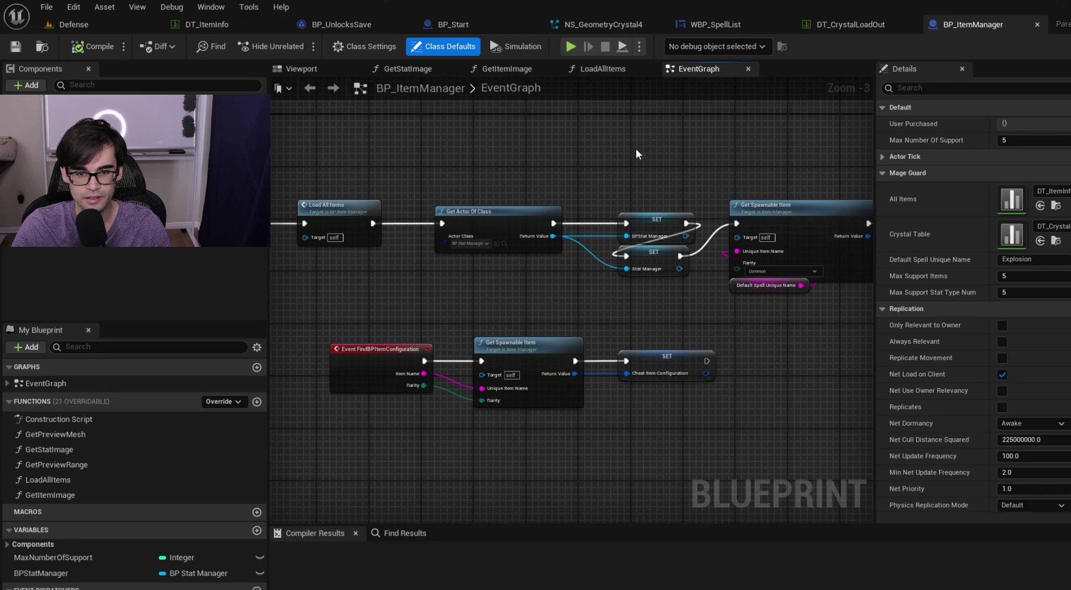
{"action": "scroll", "coordinate": [525, 164], "scroll_direction": "up", "scroll_amount": 3}
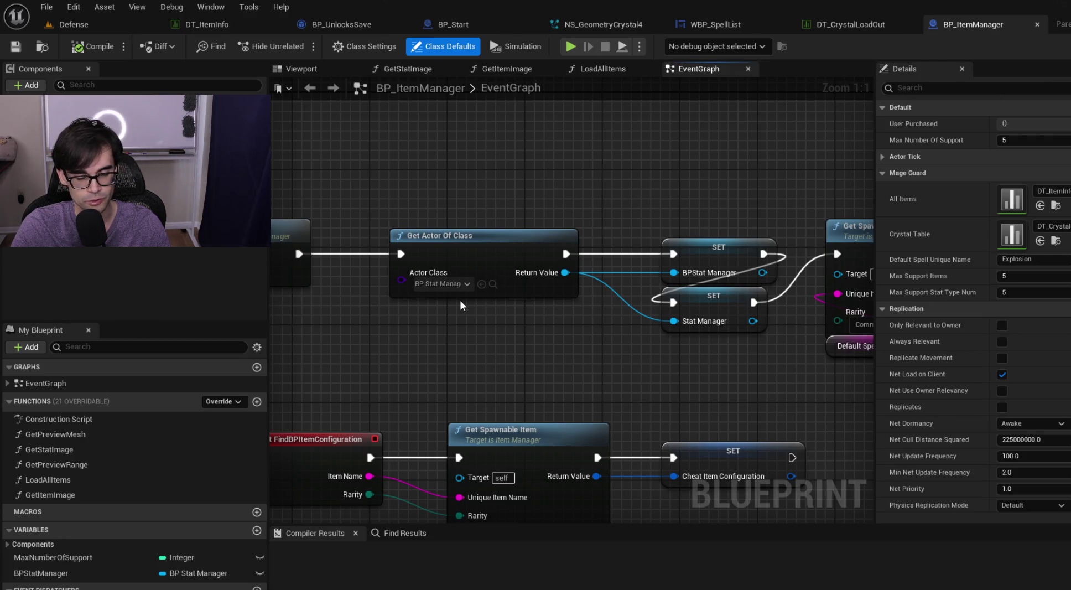
{"action": "key", "text": "alt+Tab"}
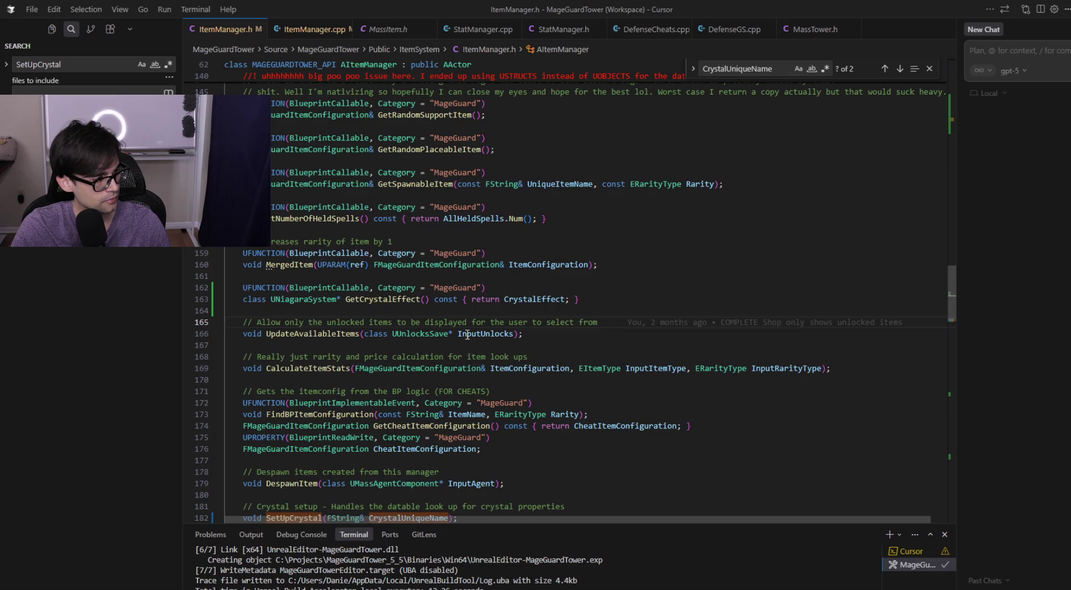
- Reopen MageGuardTower.uproject from File Explorer, minimize Explorer, and switch to Unreal
{"action": "key", "text": "alt+Tab"}
{"action": "double_click", "coordinate": [472, 418]}
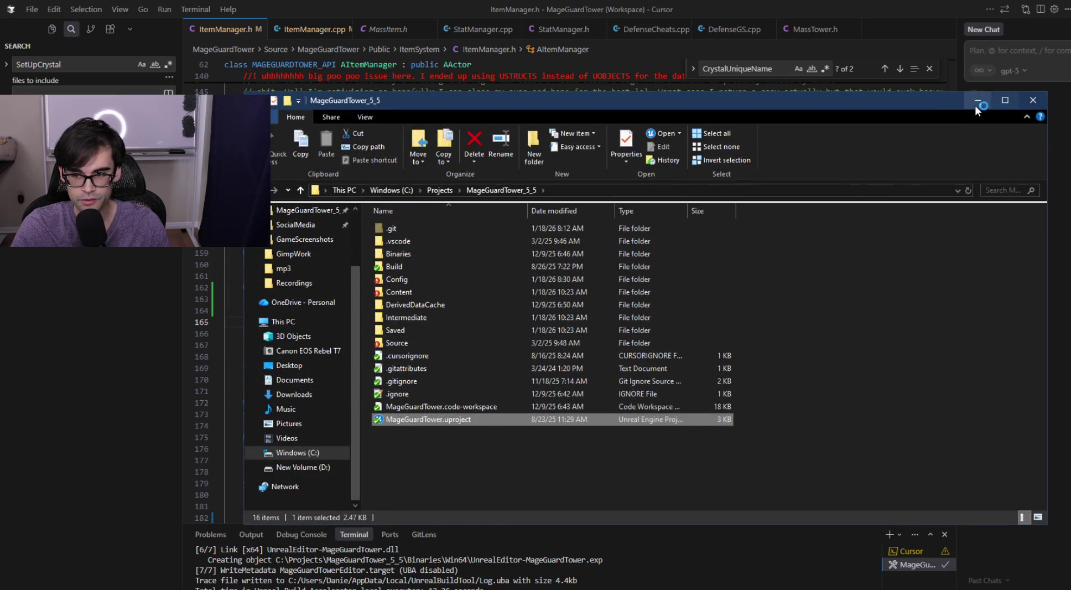
{"action": "left_click", "coordinate": [975, 104]}
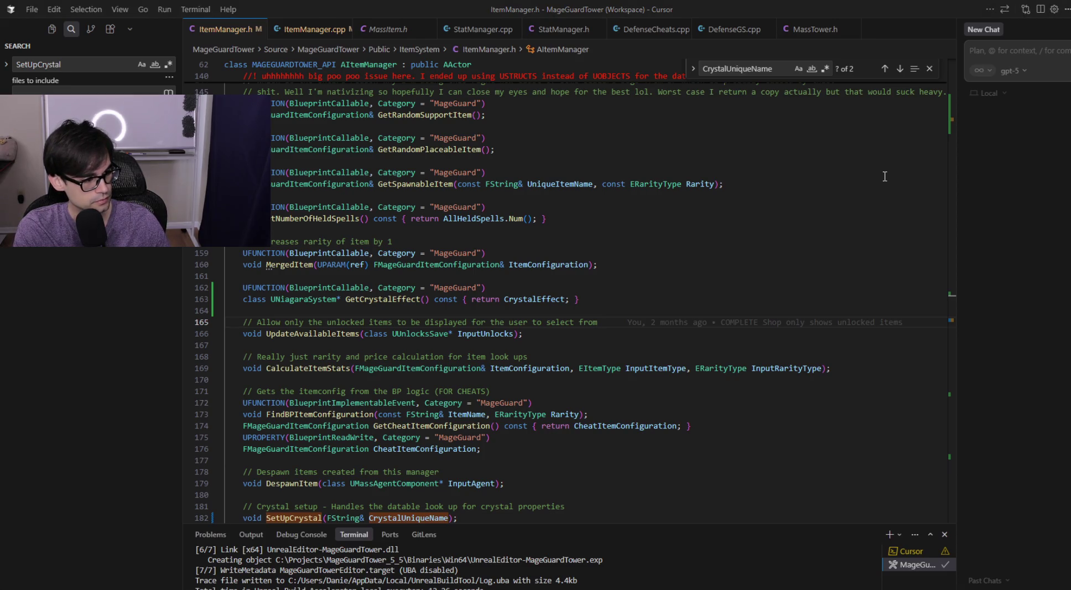
{"action": "key", "text": "alt+Tab"}
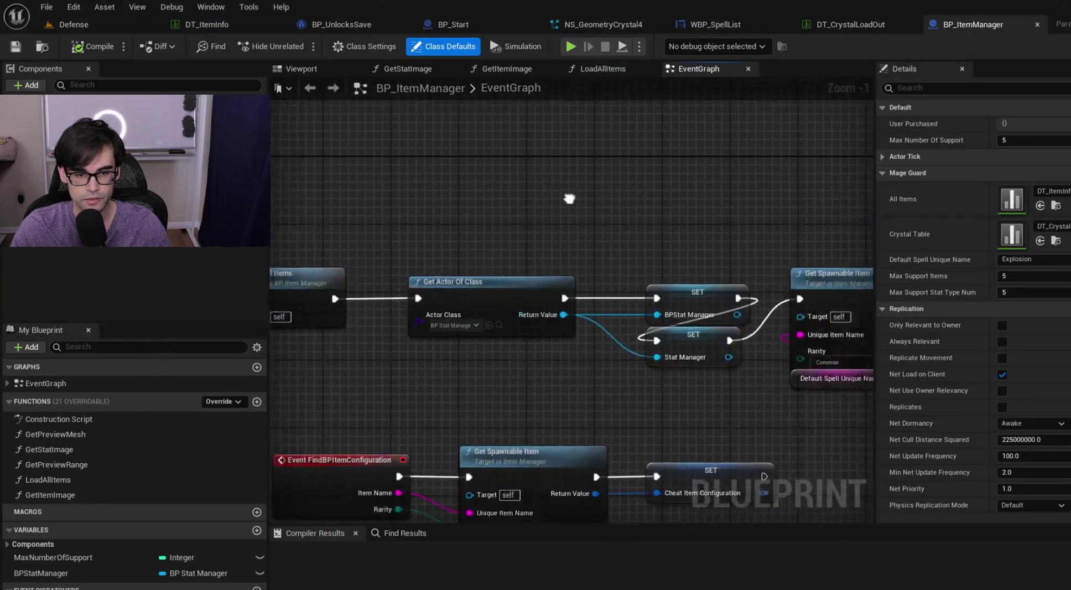
- Move the DT_CrystalLoadOut tab next to DT_ItemInfo
{"action": "scroll", "coordinate": [565, 179], "scroll_direction": "down", "scroll_amount": 2}
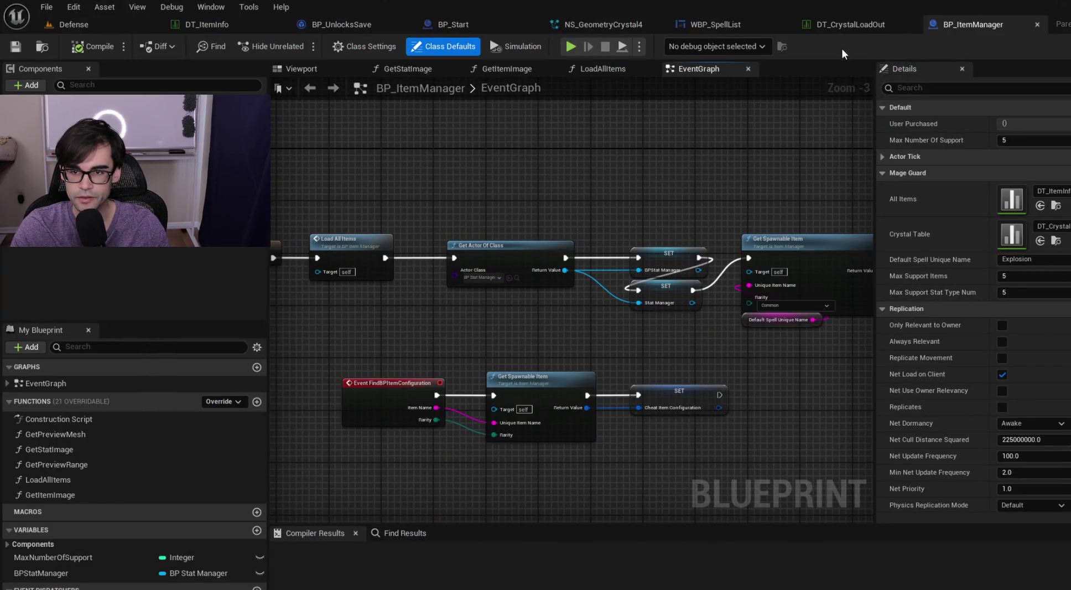
{"action": "left_click", "coordinate": [852, 28]}
{"action": "left_click_drag", "start_coordinate": [857, 26], "coordinate": [346, 28]}
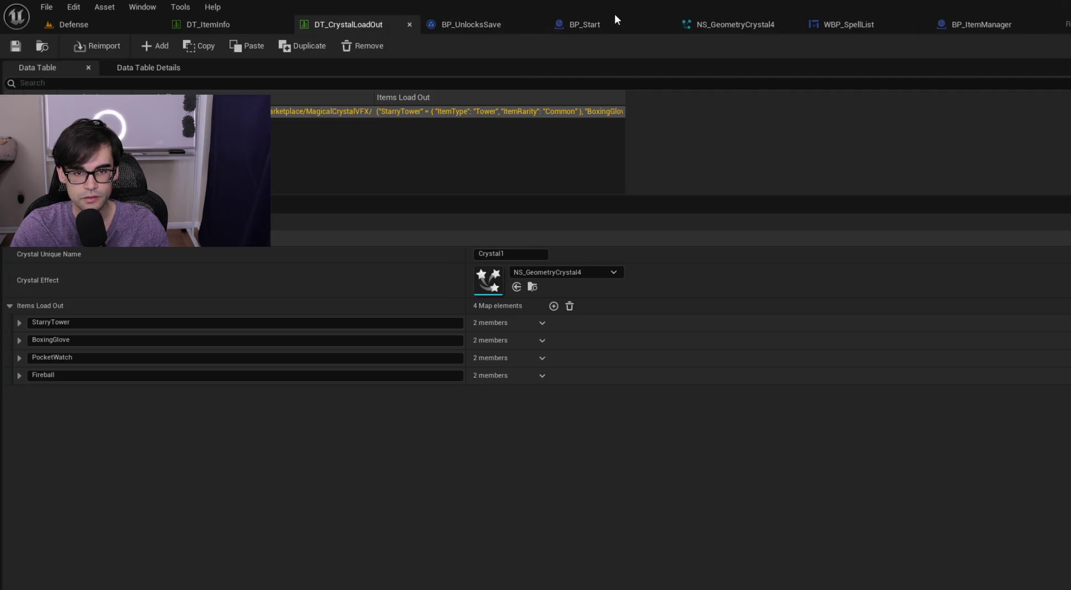
- Recompile BP_Start and review the Item Manager vs Stat Manager mismatch errors
{"action": "left_click", "coordinate": [615, 18]}
{"action": "scroll", "coordinate": [777, 269], "scroll_direction": "down", "scroll_amount": 2}
{"action": "scroll", "coordinate": [502, 296], "scroll_direction": "up", "scroll_amount": 3}
{"action": "left_click", "coordinate": [98, 48]}
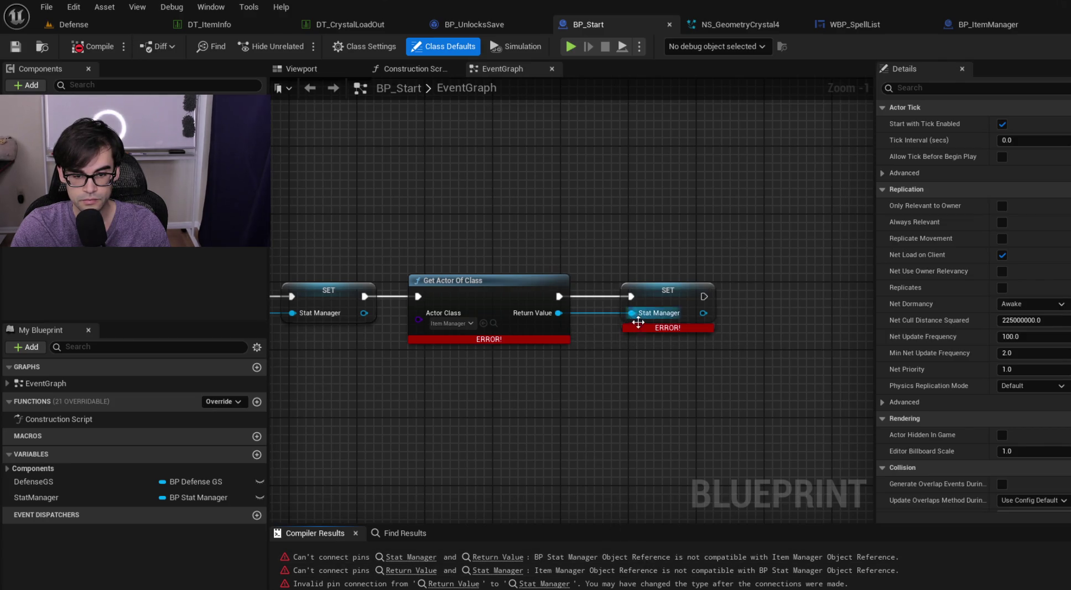
{"action": "mouse_move", "coordinate": [462, 258]}
{"action": "left_mouse_down"}
{"action": "mouse_move", "coordinate": [616, 232]}
{"action": "mouse_move", "coordinate": [841, 246]}
{"action": "mouse_move", "coordinate": [605, 304]}
{"action": "left_mouse_up"}
- Delete the errored SET Stat Manager node and set Get Actor Of Class to BP_ItemManager
{"action": "left_click", "coordinate": [605, 303]}
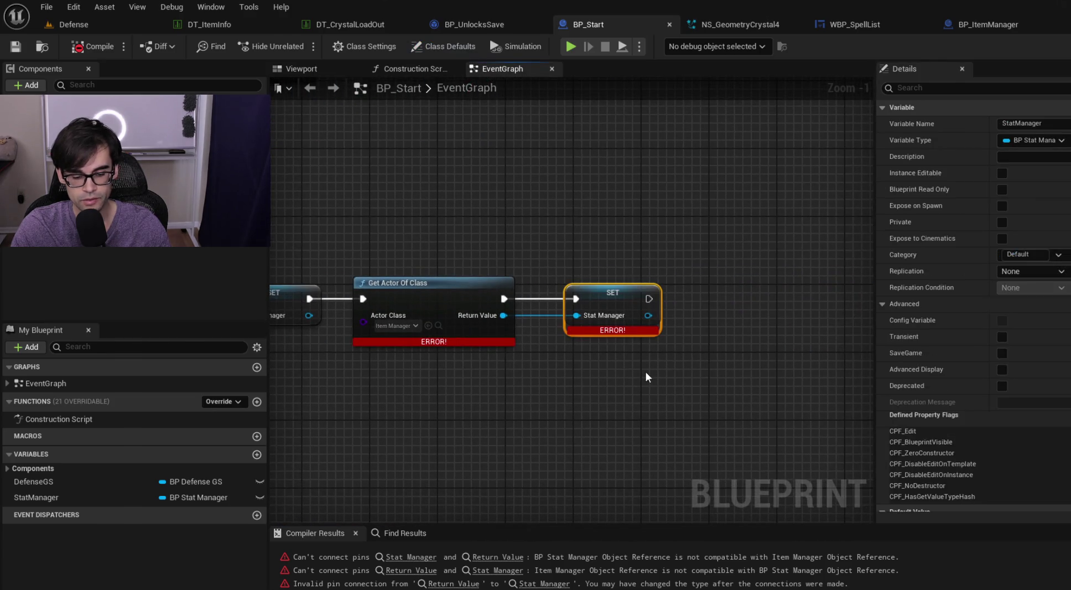
{"action": "key", "text": "Delete"}
{"action": "left_click", "coordinate": [403, 325]}
{"action": "type", "text": "bo"}
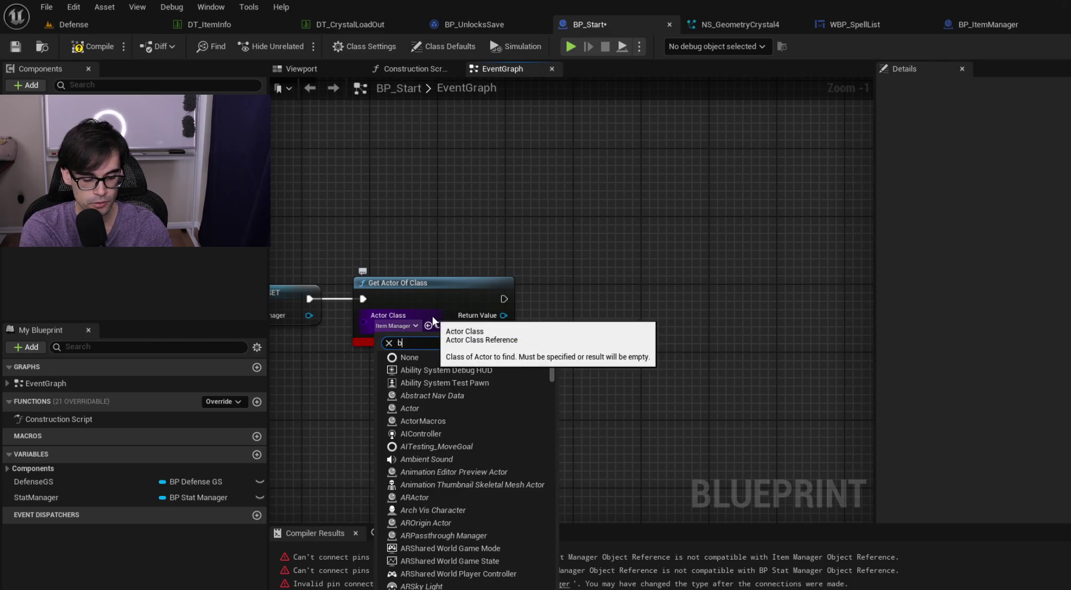
{"action": "key", "text": "BackSpace"}
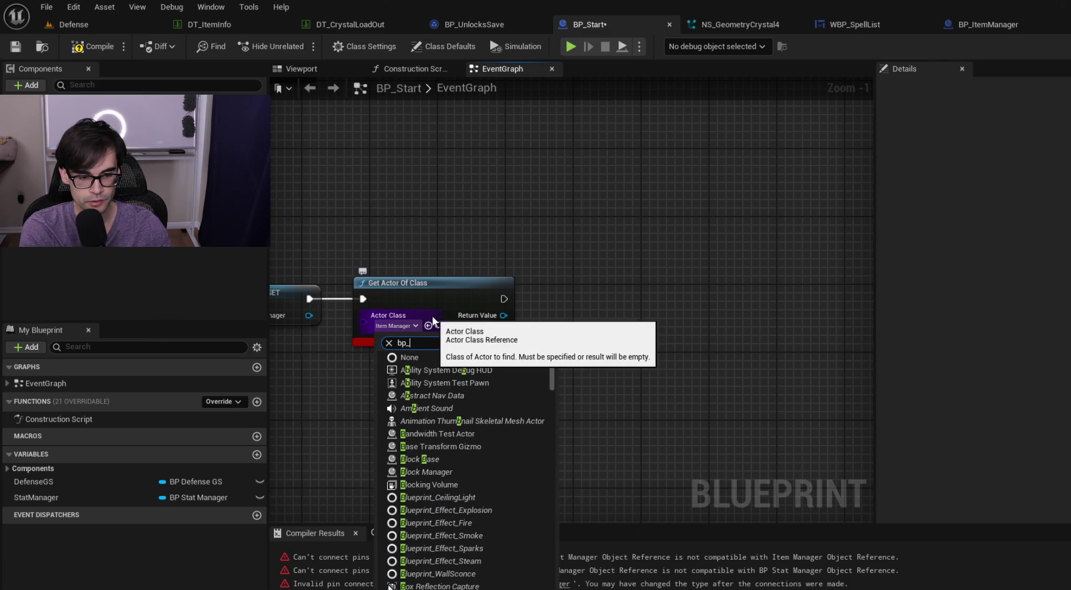
{"action": "type", "text": "p_itemma"}
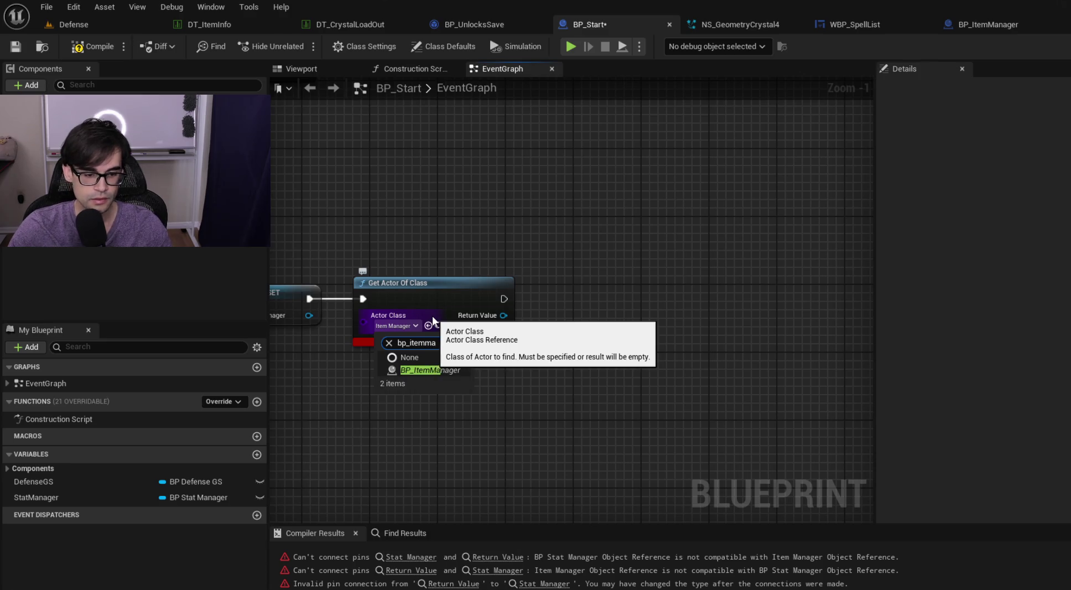
{"action": "left_click", "coordinate": [418, 370]}
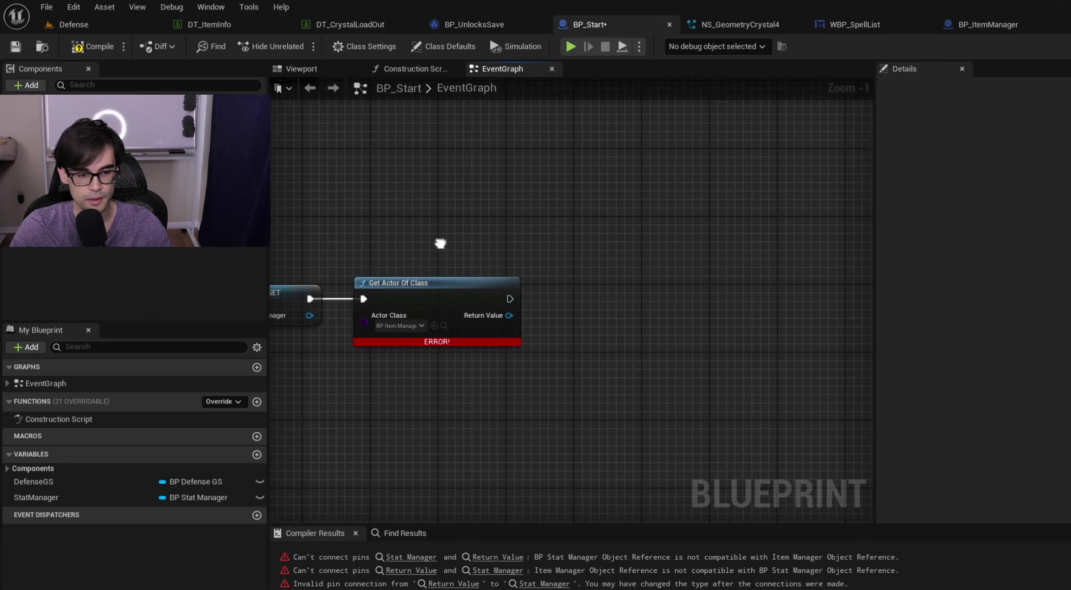
{"action": "scroll", "coordinate": [439, 239], "scroll_direction": "down", "scroll_amount": 1}
{"action": "scroll", "coordinate": [708, 335], "scroll_direction": "up", "scroll_amount": 2}
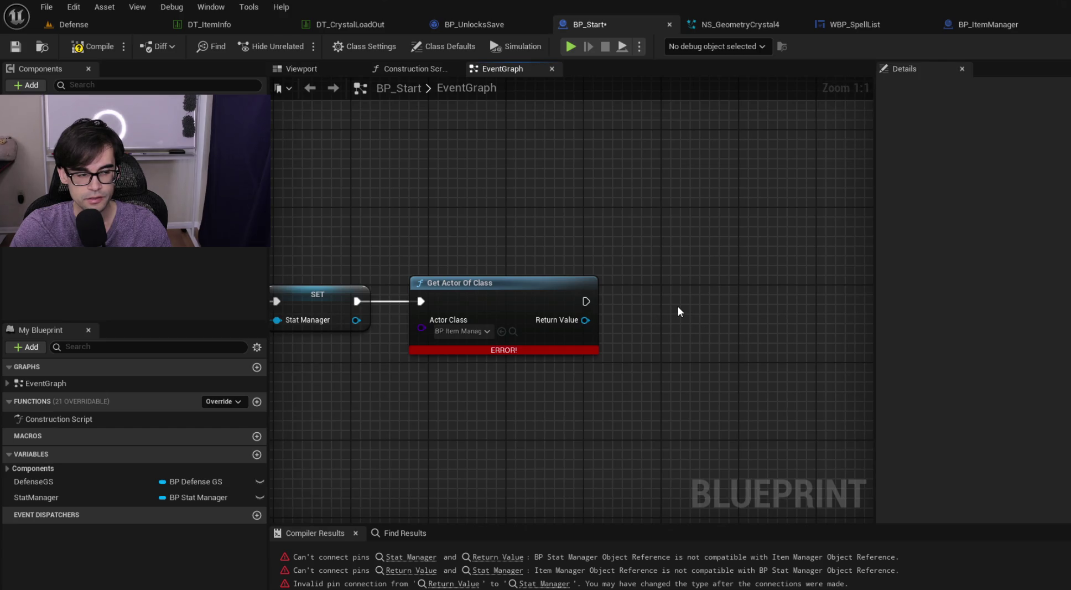
- Add a Get Crystal Effect node from the item manager result
{"action": "left_click_drag", "start_coordinate": [585, 320], "coordinate": [638, 313]}
{"action": "type", "text": "get"}
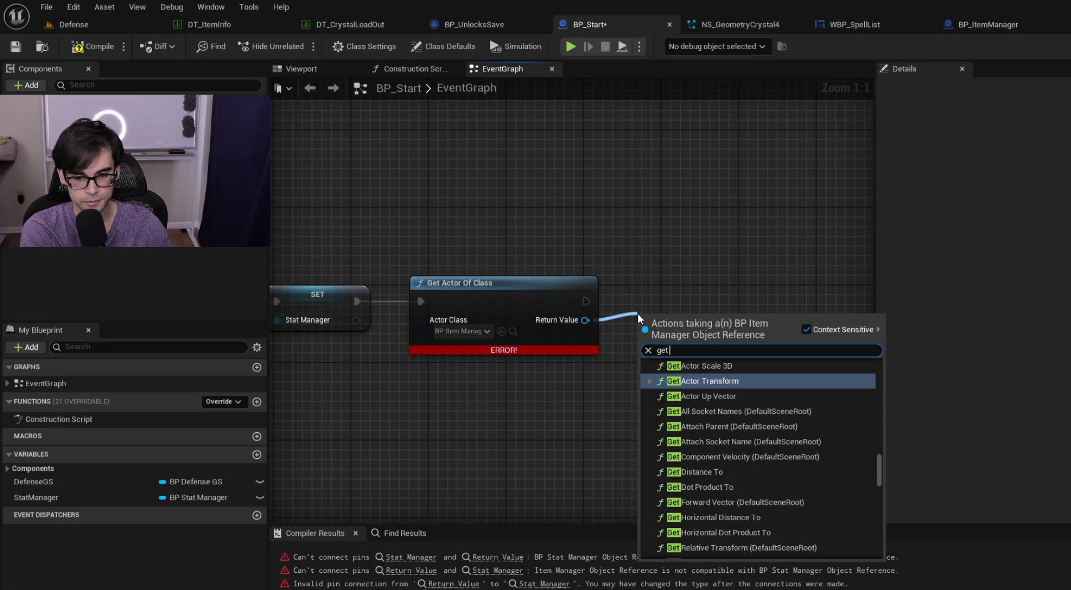
{"action": "type", "text": " crystal"}
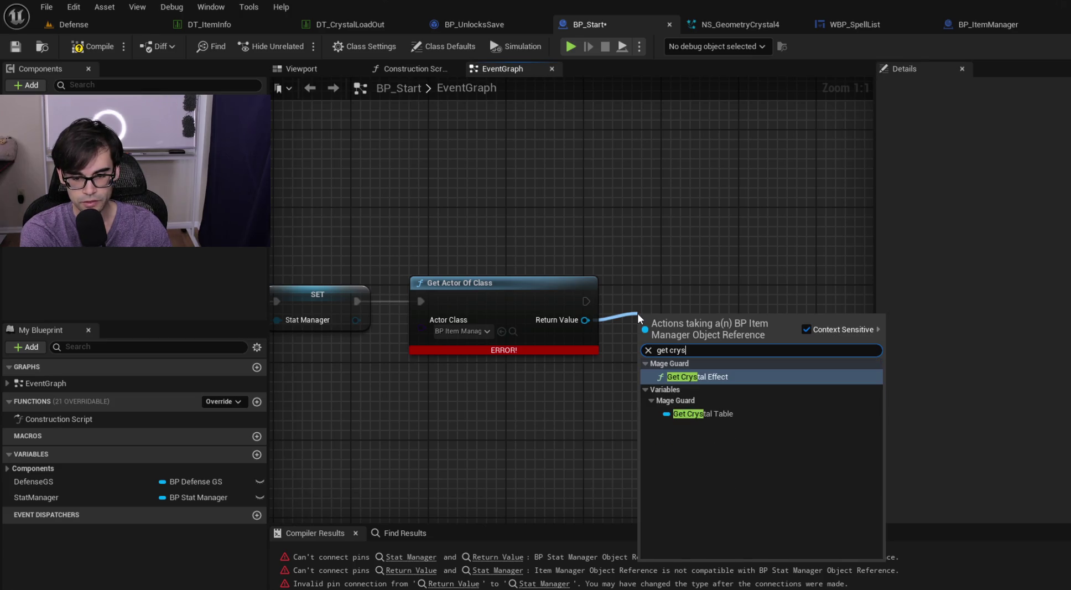
{"action": "key", "text": "Return"}
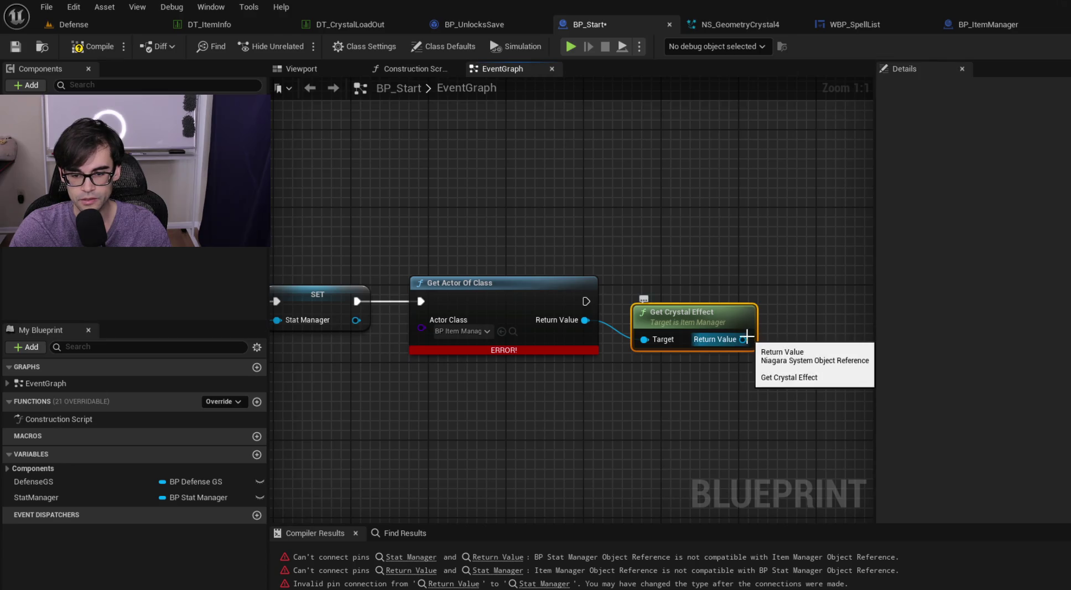
{"action": "mouse_move", "coordinate": [691, 312]}
{"action": "left_mouse_down"}
{"action": "mouse_move", "coordinate": [657, 343]}
{"action": "mouse_move", "coordinate": [565, 361]}
{"action": "left_mouse_up"}
{"action": "left_click_drag", "start_coordinate": [751, 346], "coordinate": [597, 344]}
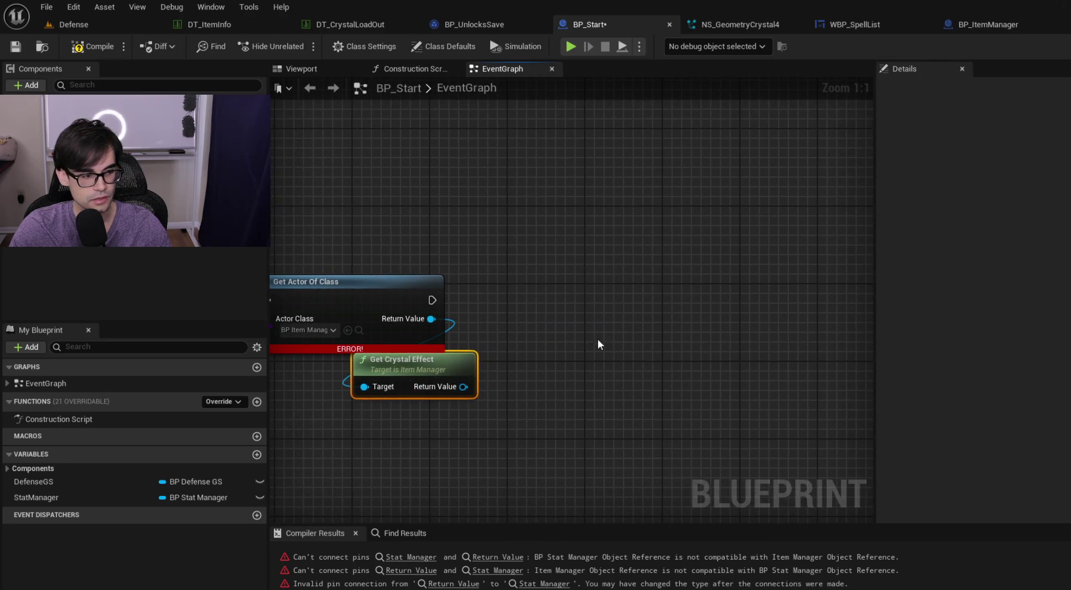
- Add a Niagara component getter and a Set Niagara System Asset node
{"action": "mouse_move", "coordinate": [60, 111]}
{"action": "left_mouse_down"}
{"action": "mouse_move", "coordinate": [431, 210]}
{"action": "mouse_move", "coordinate": [606, 226]}
{"action": "mouse_move", "coordinate": [636, 271]}
{"action": "left_mouse_up"}
{"action": "type", "text": "set"}
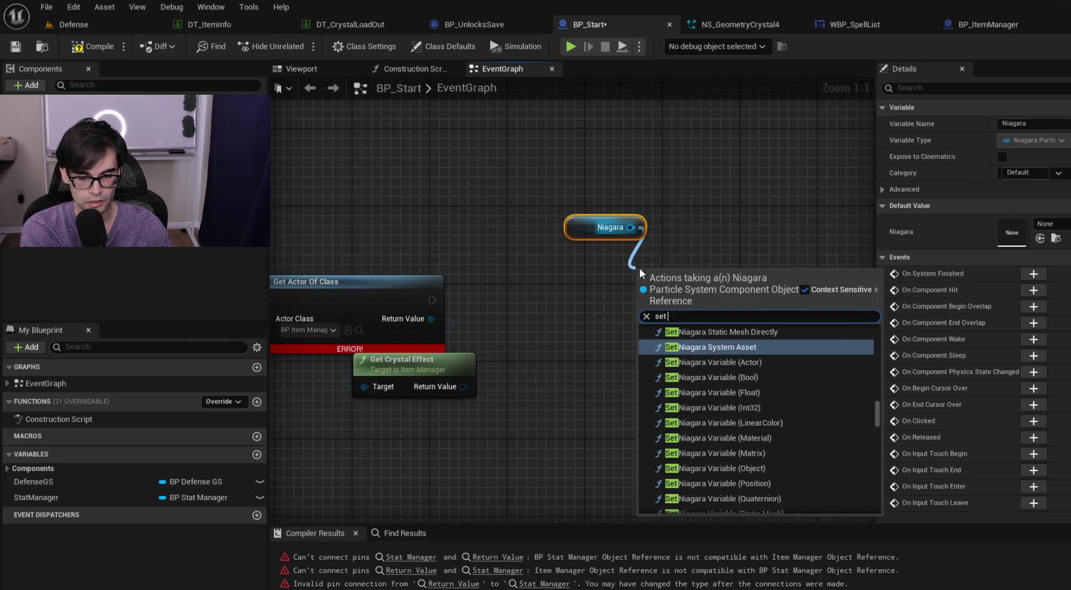
{"action": "type", "text": " niiagara"}
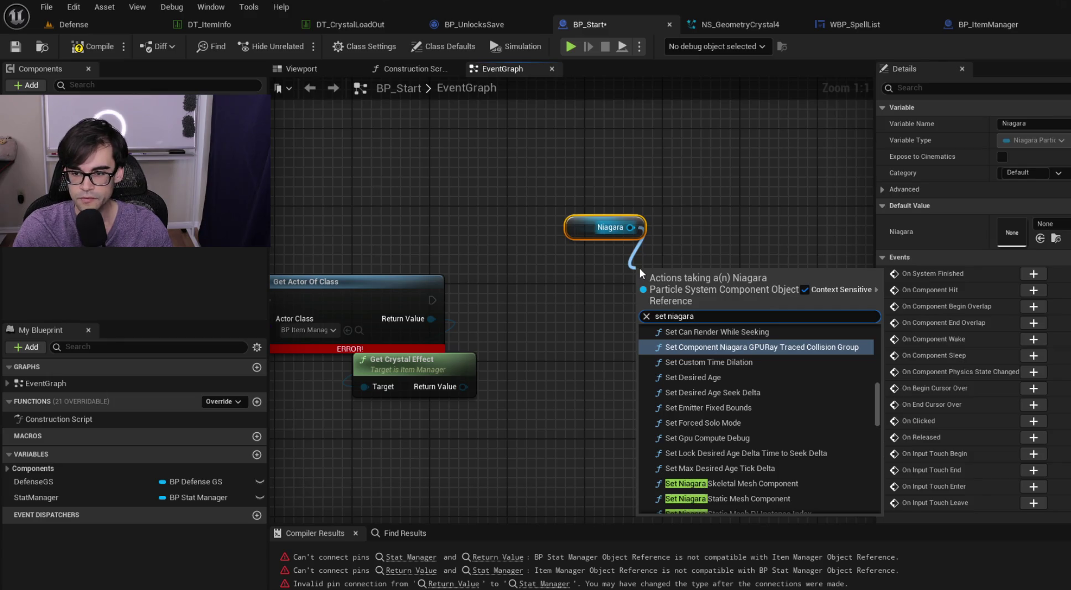
{"action": "left_click", "coordinate": [792, 218]}
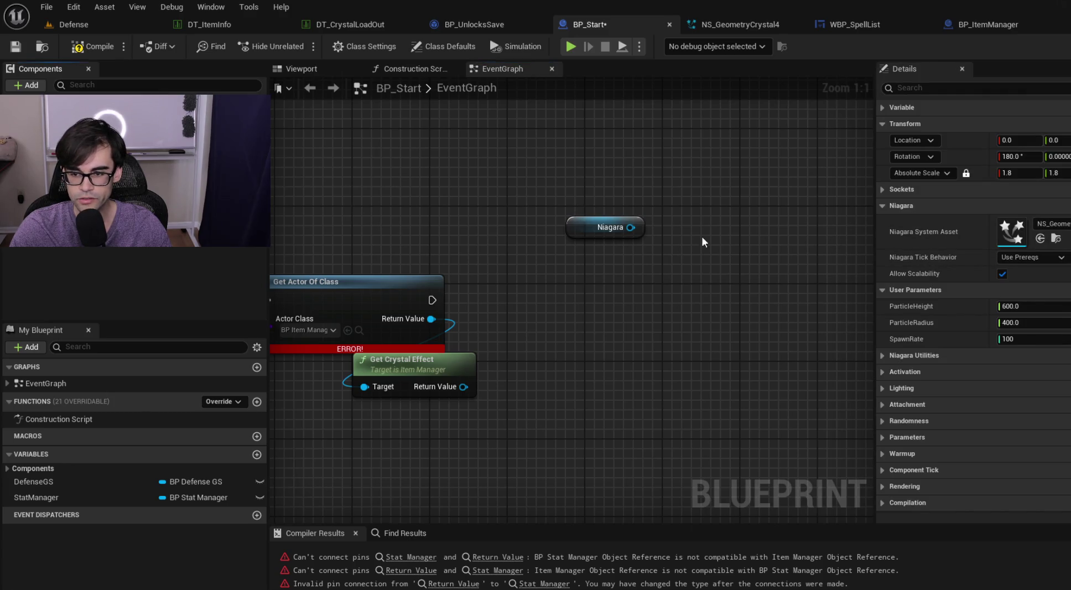
{"action": "left_click_drag", "start_coordinate": [630, 227], "coordinate": [624, 270]}
{"action": "type", "text": "n"}
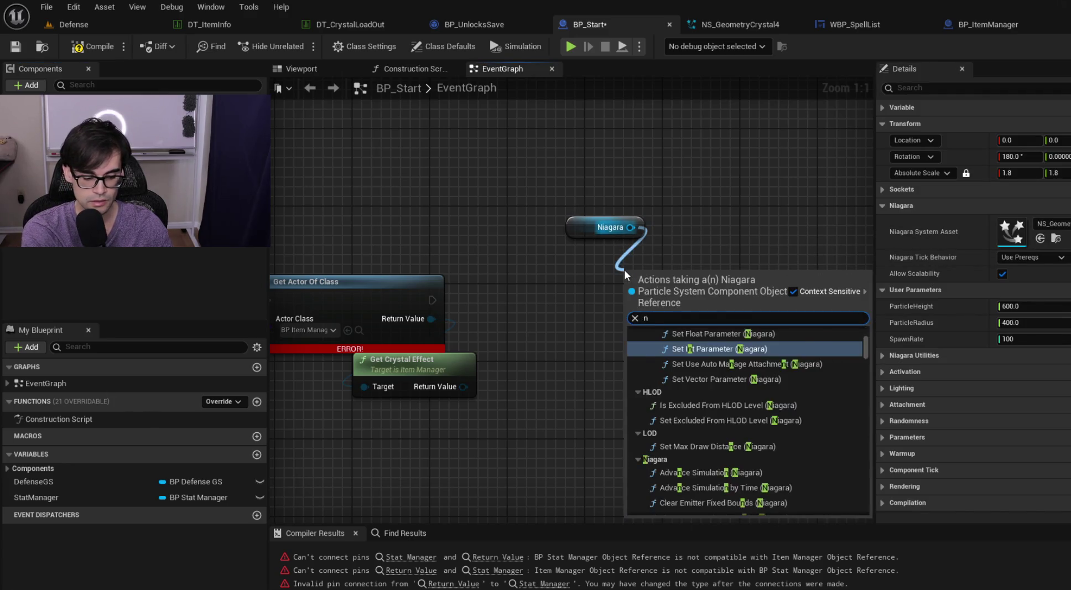
{"action": "type", "text": "iagara system asset"}
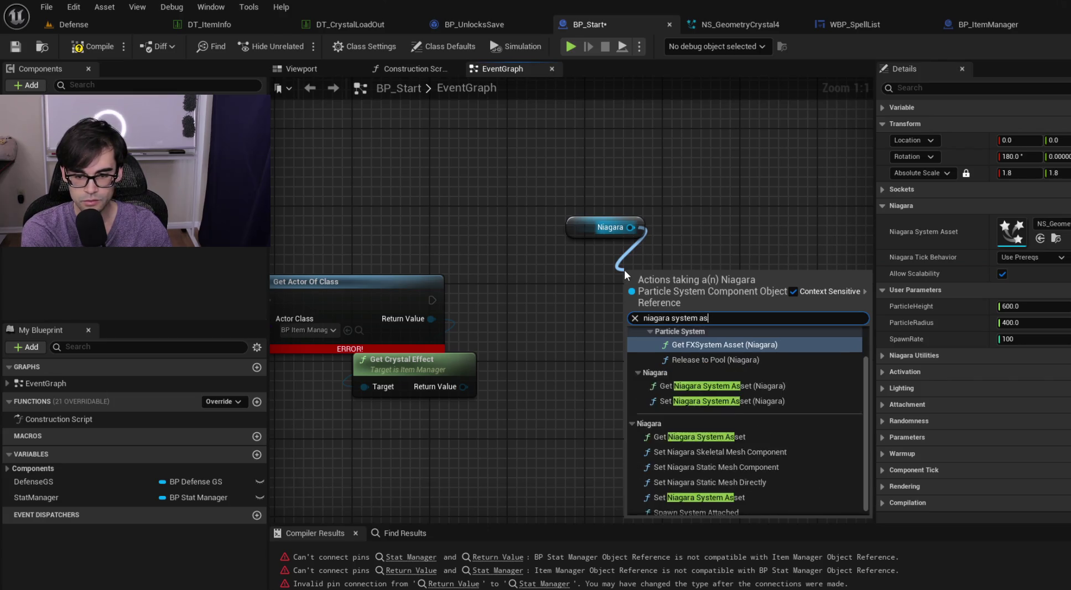
{"action": "key", "text": "Down"}
{"action": "key", "text": "Down"}
{"action": "key", "text": "Down"}
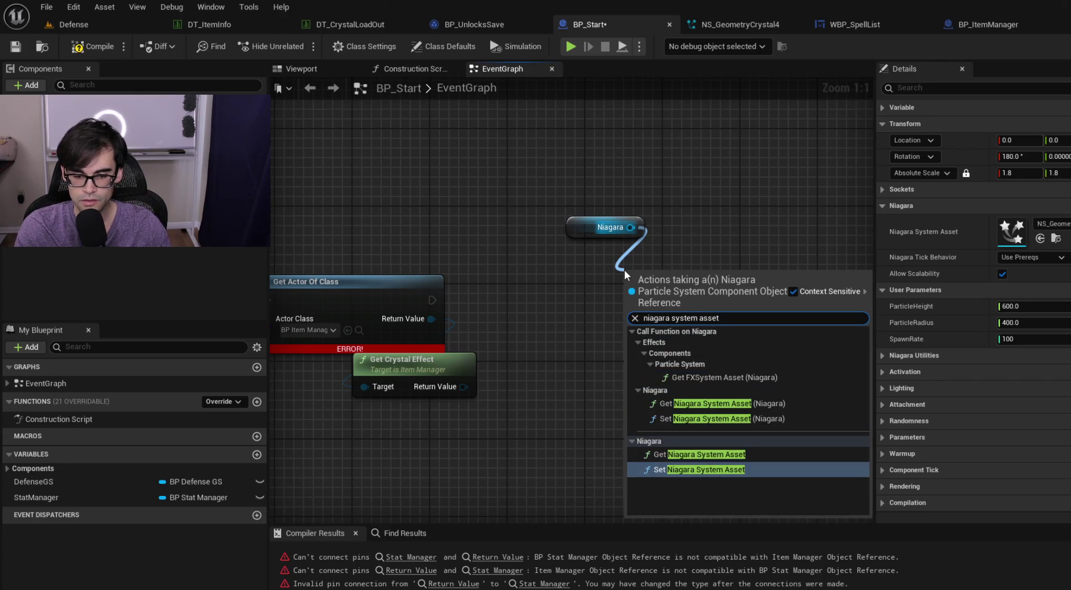
{"action": "key", "text": "Return"}
- Wire the crystal effect into In Asset and the execution chain, then compile BP_Start
{"action": "left_click_drag", "start_coordinate": [463, 386], "coordinate": [636, 345]}
{"action": "mouse_move", "coordinate": [430, 301]}
{"action": "left_mouse_down"}
{"action": "mouse_move", "coordinate": [651, 298]}
{"action": "mouse_move", "coordinate": [612, 298]}
{"action": "mouse_move", "coordinate": [612, 289]}
{"action": "left_mouse_up"}
{"action": "left_click_drag", "start_coordinate": [573, 233], "coordinate": [574, 263]}
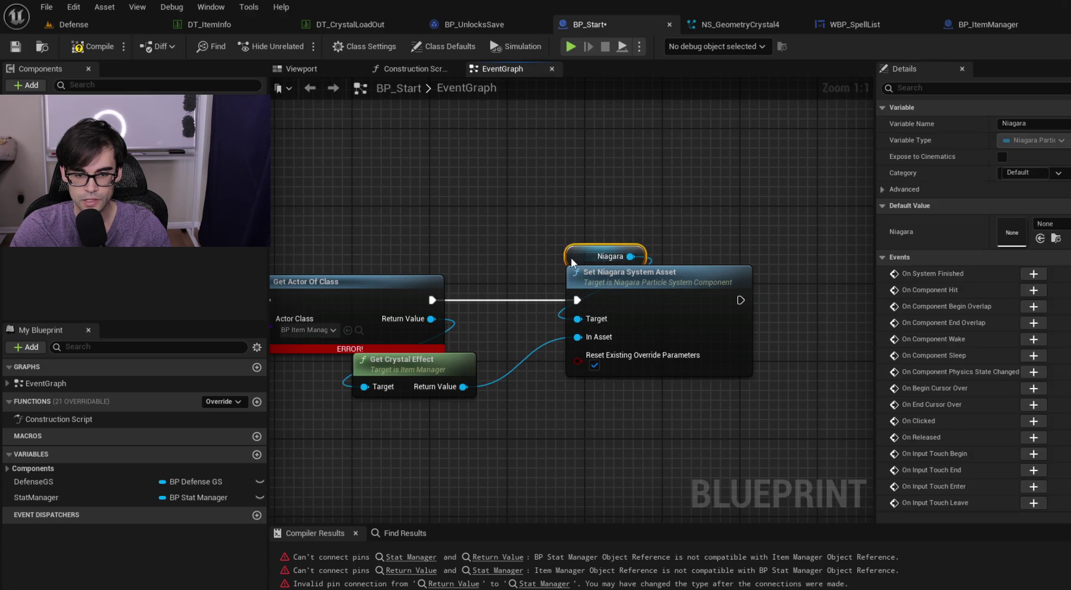
{"action": "left_click", "coordinate": [83, 51]}
{"action": "left_click_drag", "start_coordinate": [334, 194], "coordinate": [561, 210]}
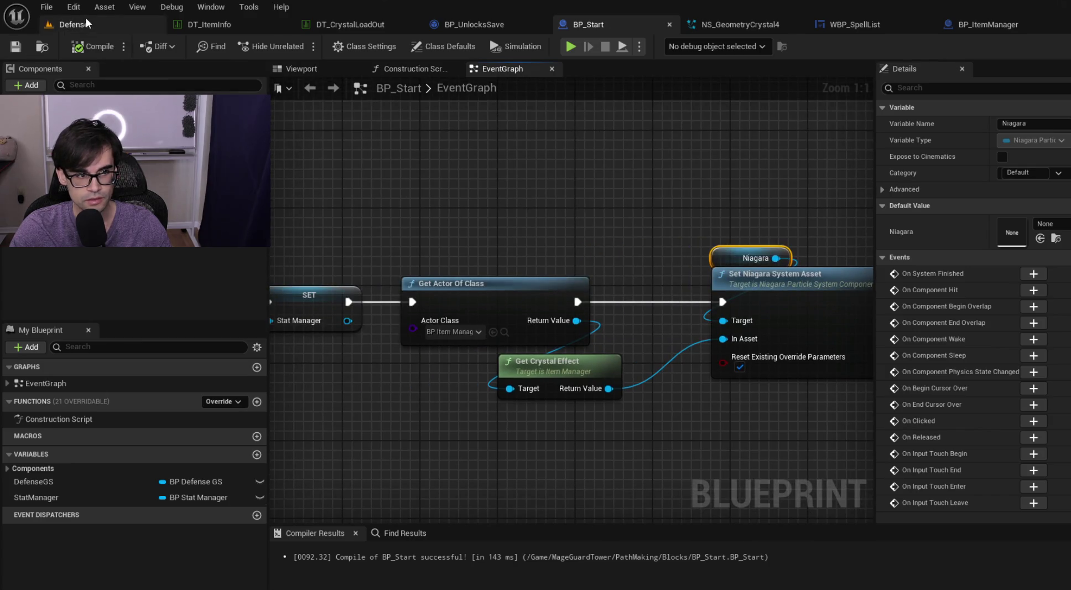
{"action": "left_click", "coordinate": [85, 18]}
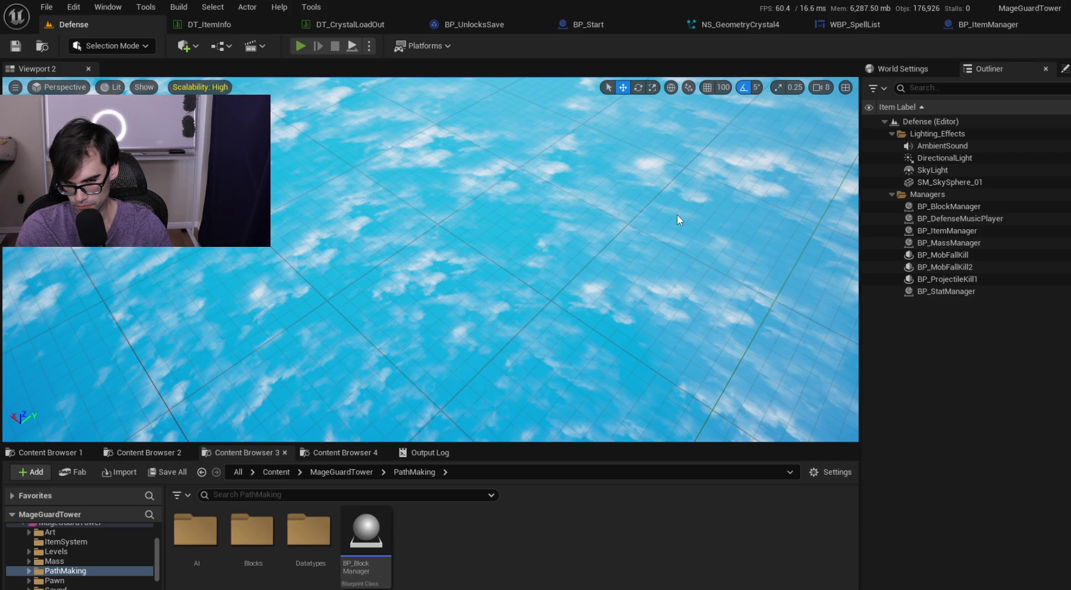
- Play the Defense level, find BP_Start0's Niagara asset is None, stop, and open DT_CrystalLoadOut
{"action": "key", "text": "alt+p"}
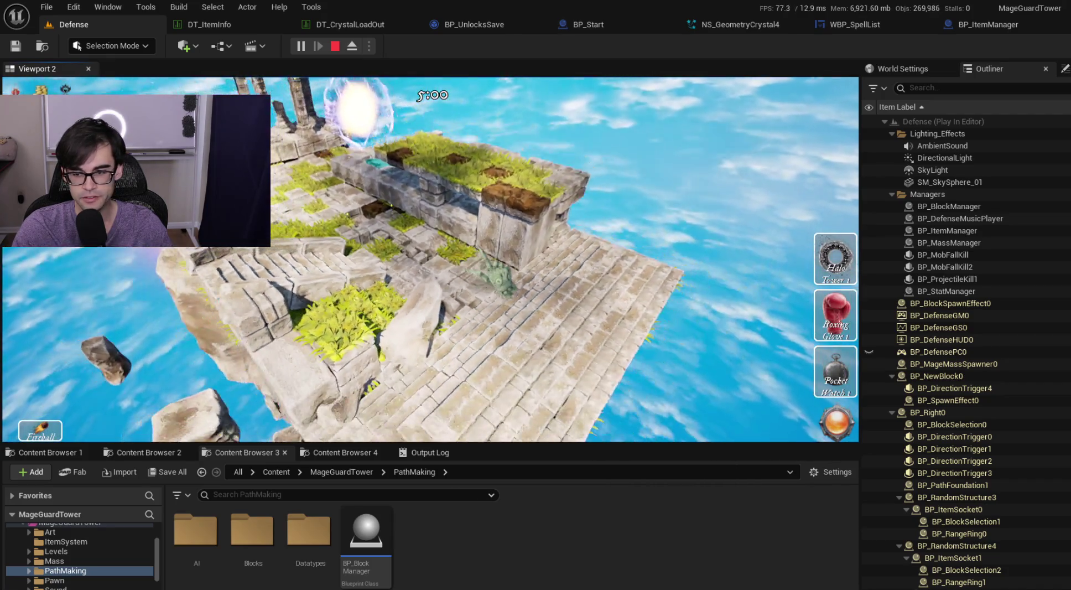
{"action": "scroll", "coordinate": [948, 375], "scroll_direction": "down", "scroll_amount": 5}
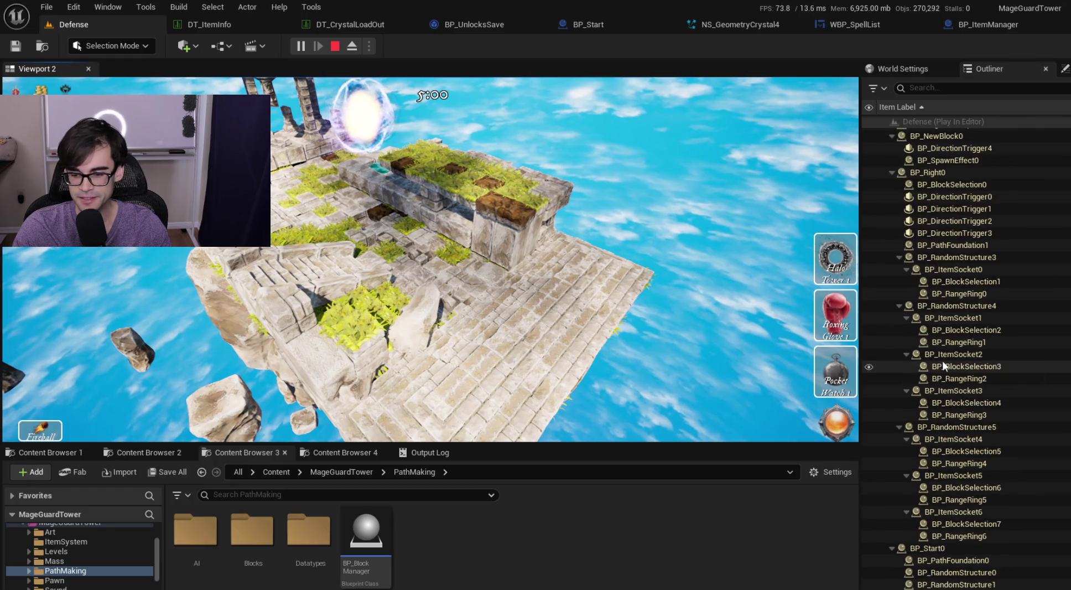
{"action": "left_click", "coordinate": [899, 305]}
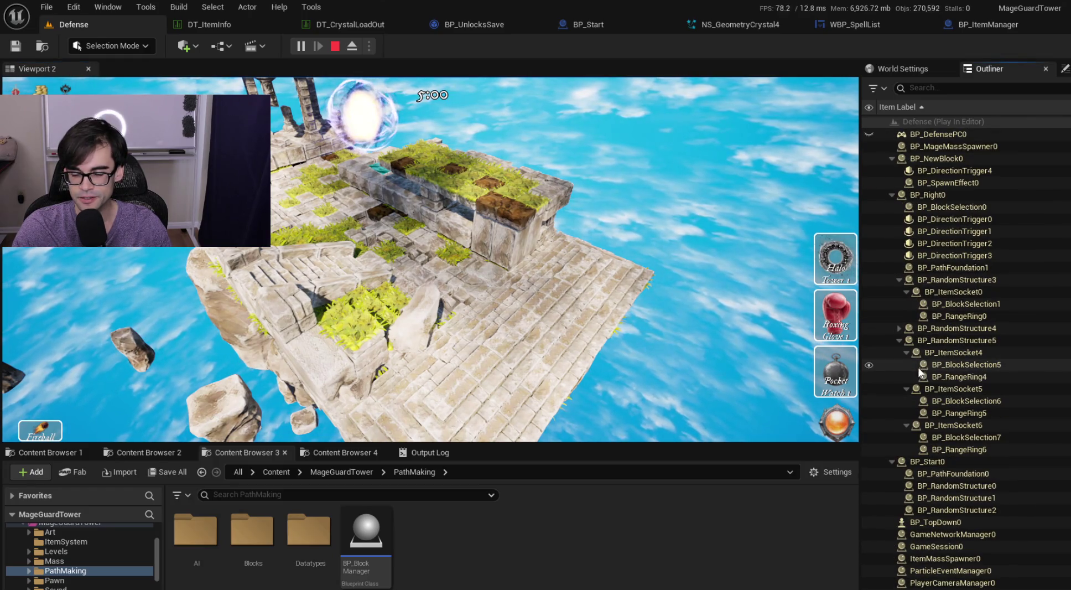
{"action": "left_click", "coordinate": [898, 338]}
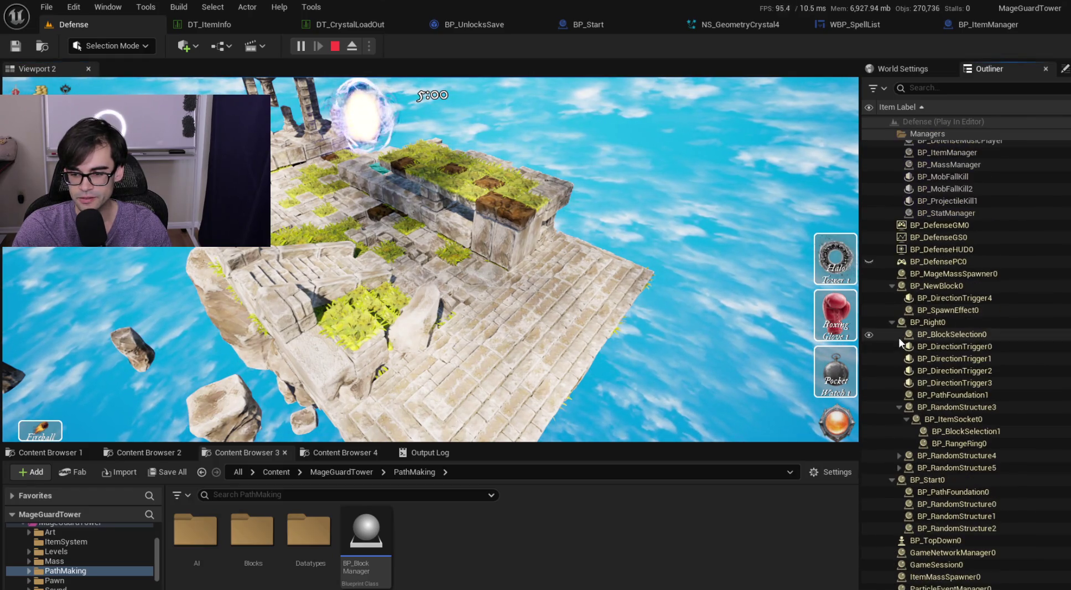
{"action": "left_click", "coordinate": [892, 480]}
{"action": "left_click", "coordinate": [934, 509]}
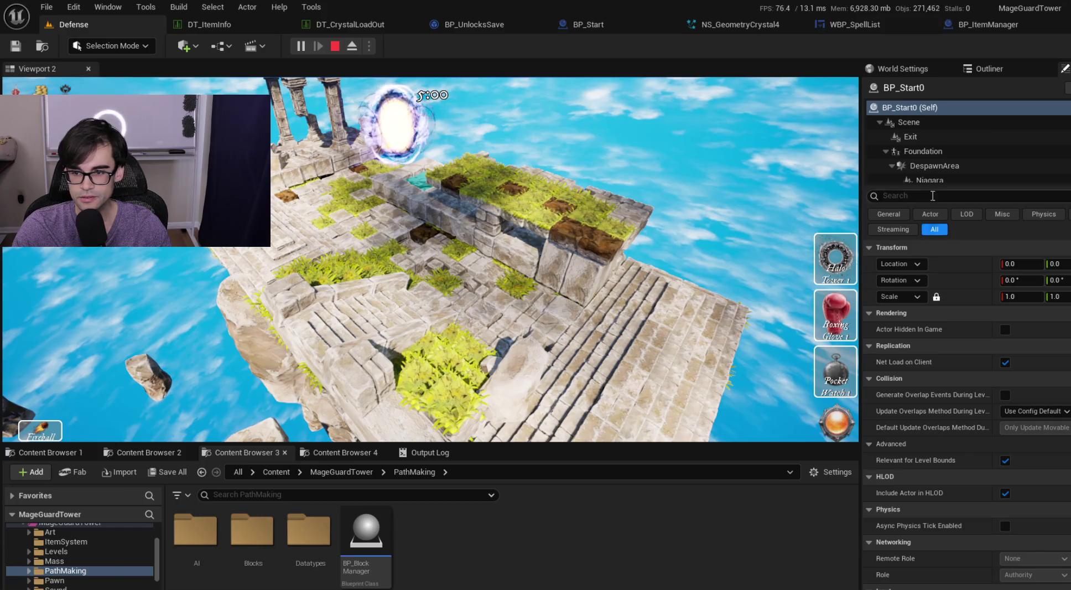
{"action": "left_click", "coordinate": [943, 181]}
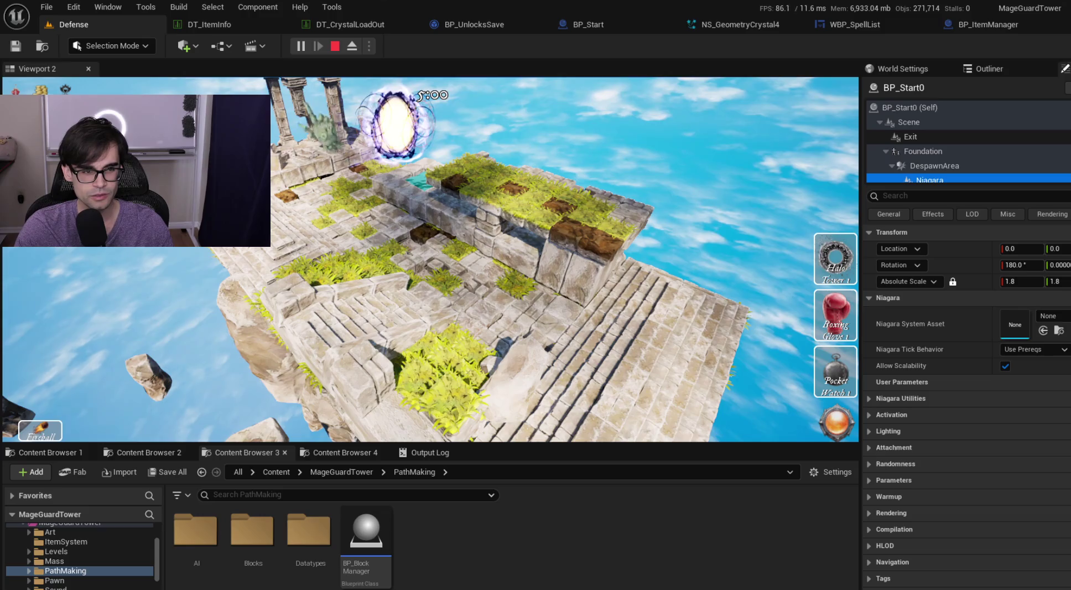
{"action": "key", "text": "Escape"}
{"action": "left_click", "coordinate": [343, 24]}
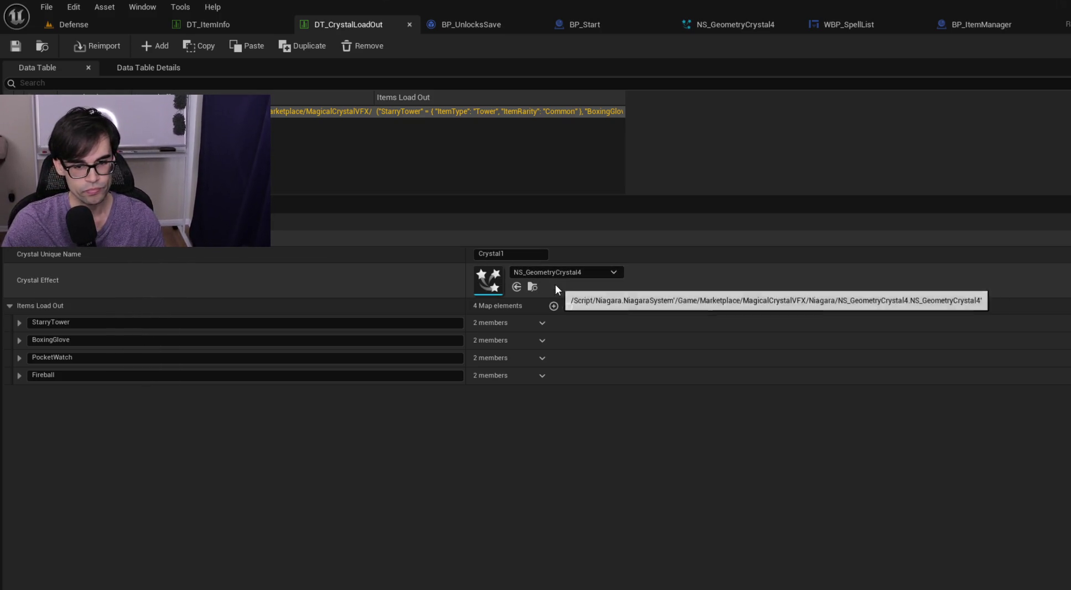
- Locate NS_GeometryCrystal4 in the content browser and open it in the Niagara editor
{"action": "left_click", "coordinate": [532, 287]}
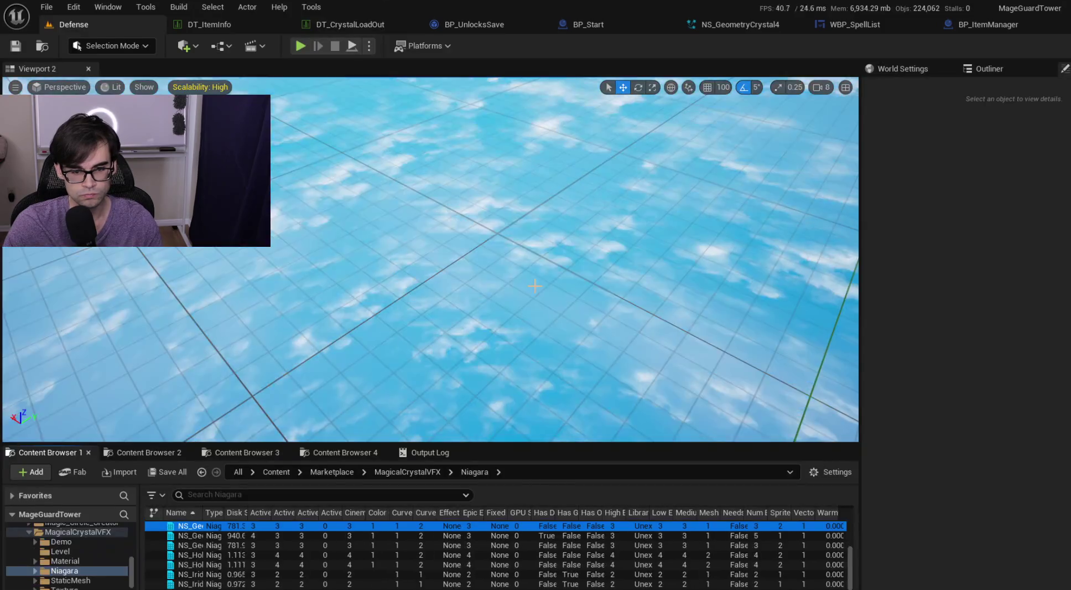
{"action": "double_click", "coordinate": [244, 525]}
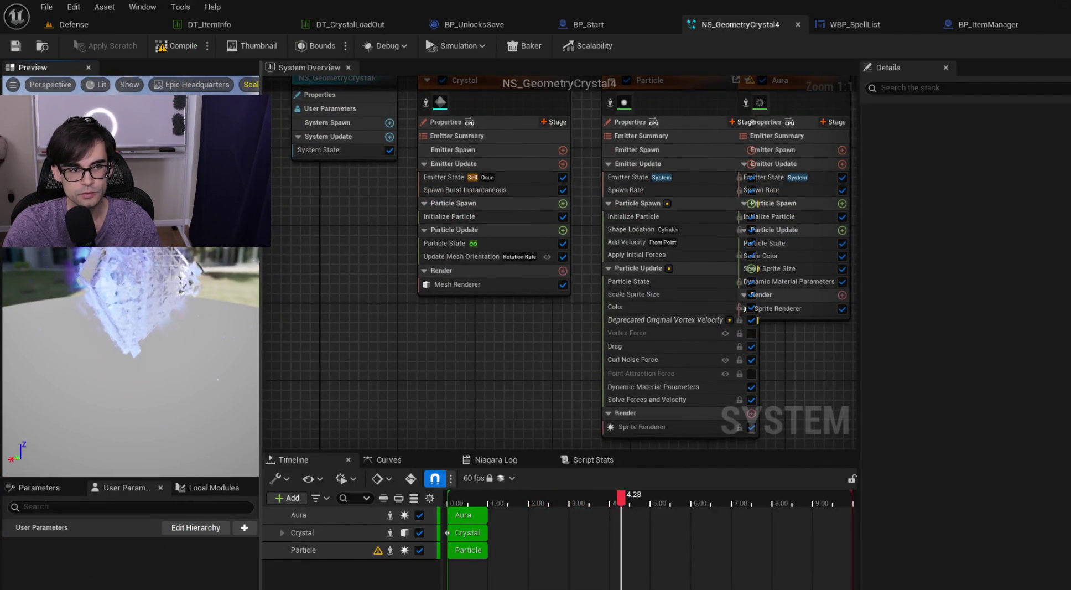
{"action": "left_click", "coordinate": [118, 22]}
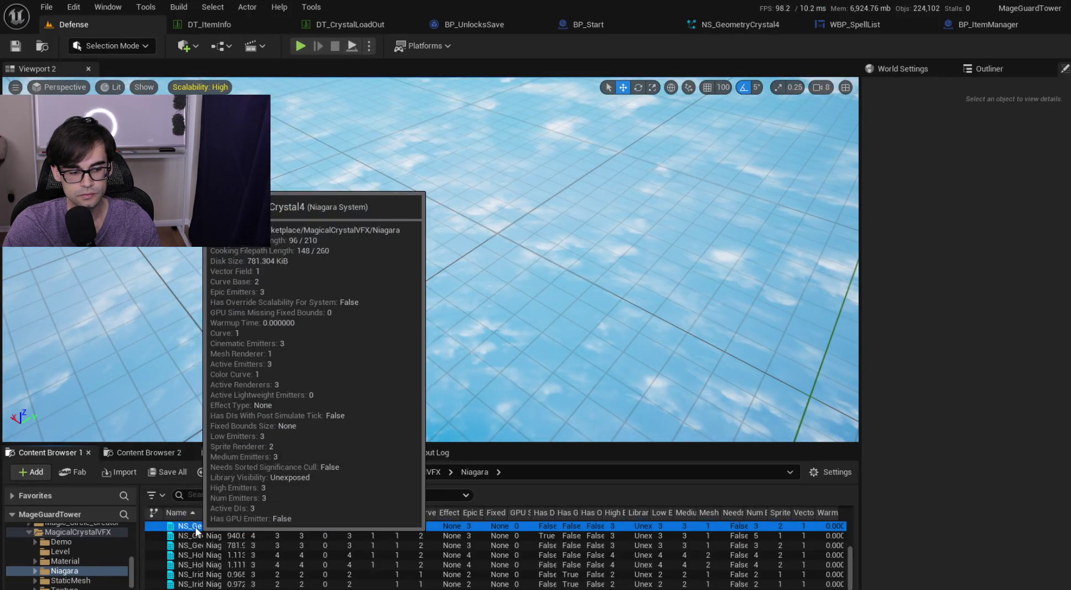
{"action": "right_click", "coordinate": [195, 525]}
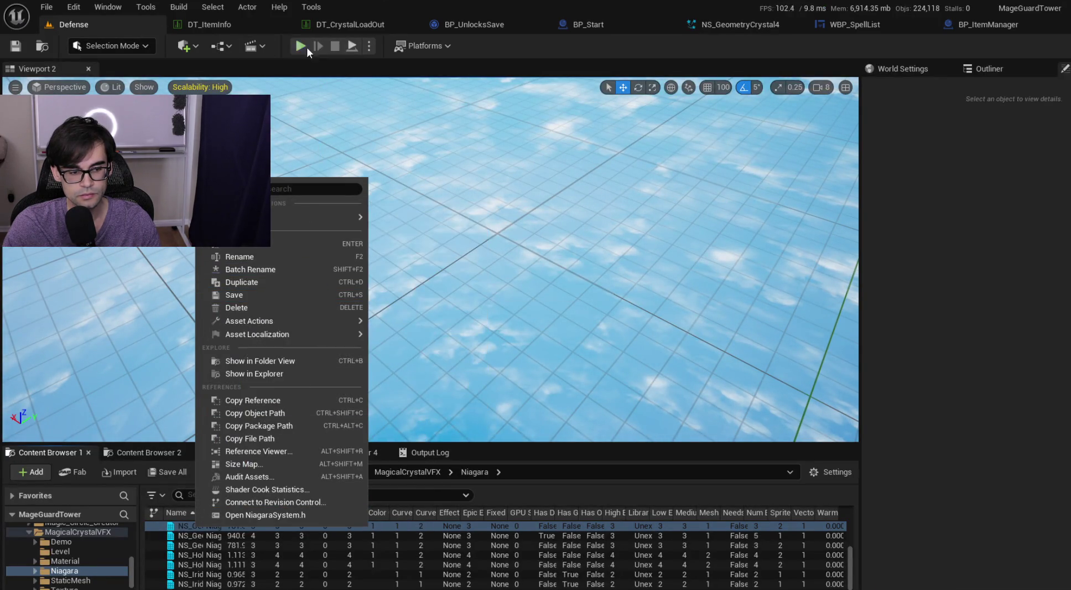
{"action": "left_click", "coordinate": [452, 19]}
{"action": "left_click", "coordinate": [613, 23]}
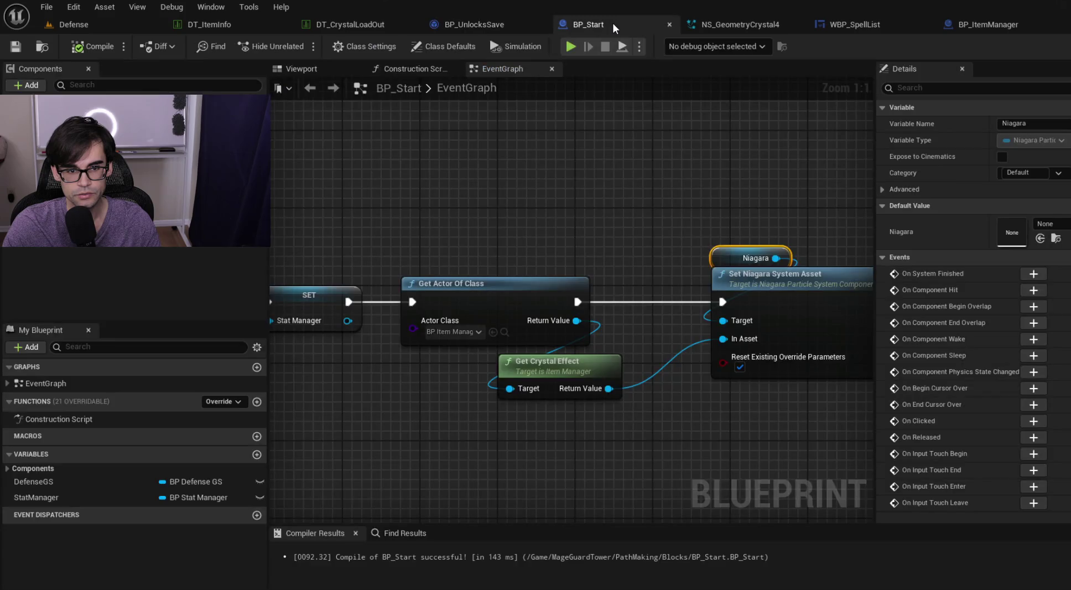
{"action": "left_click", "coordinate": [733, 22]}
{"action": "left_click", "coordinate": [617, 16]}
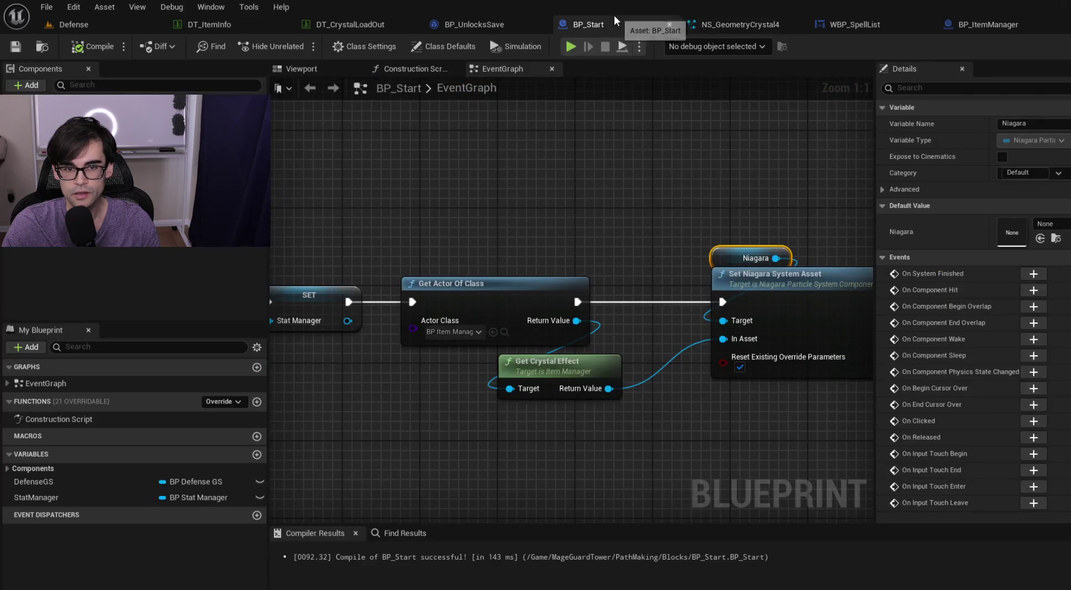
- Copy the NS_GeometryCrystal4 Crystal Effect reference from DT_CrystalLoadOut
{"action": "left_click", "coordinate": [359, 20]}
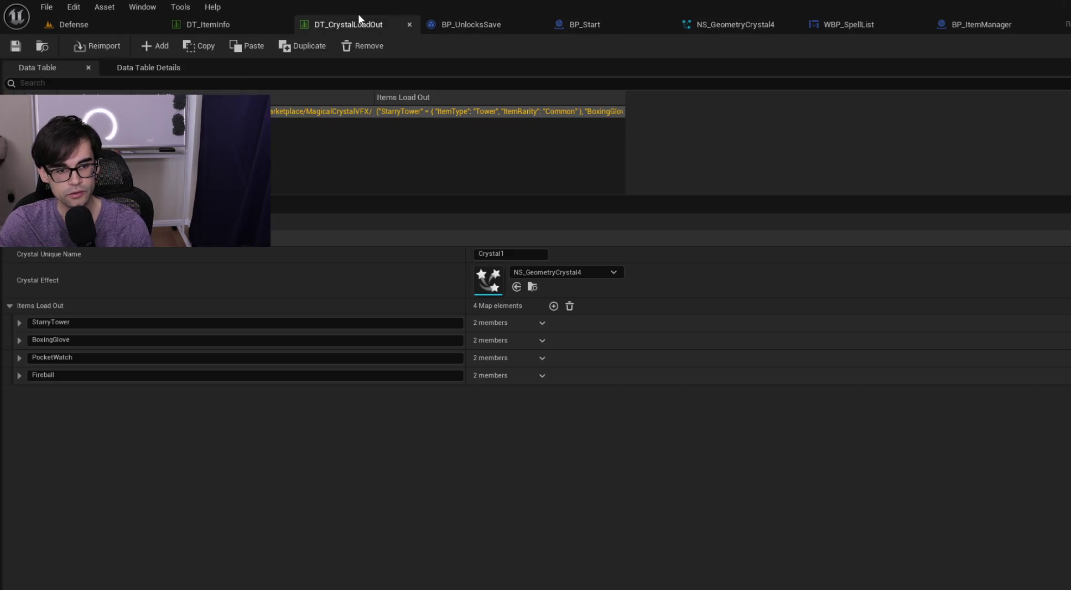
{"action": "right_click", "coordinate": [561, 287]}
{"action": "left_click", "coordinate": [617, 315]}
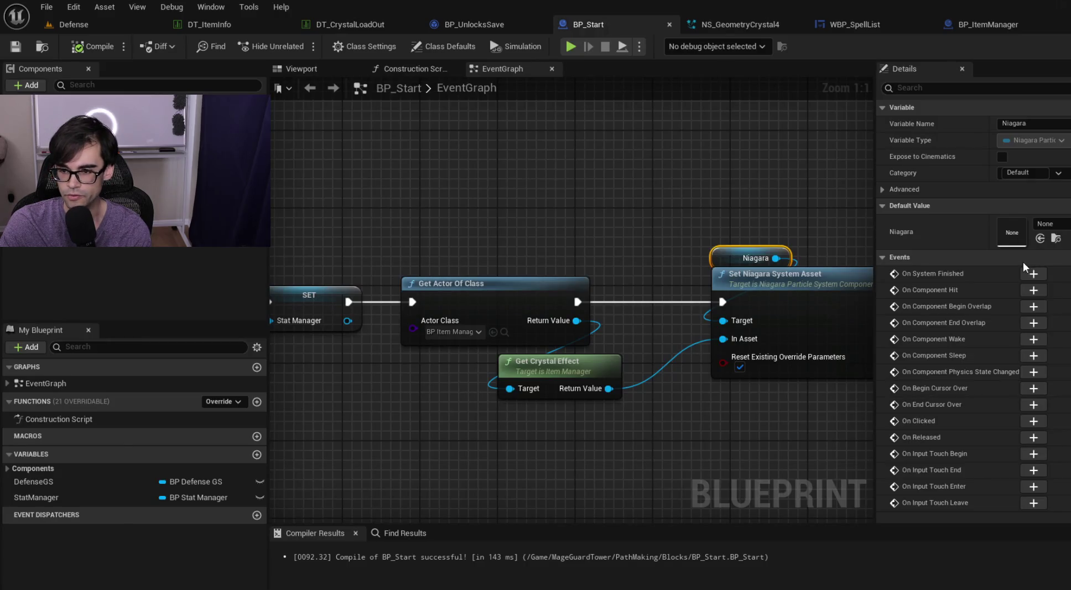
- Paste the copied crystal effect into the Niagara component's System Asset and check the Viewport
{"action": "left_click", "coordinate": [265, 192]}
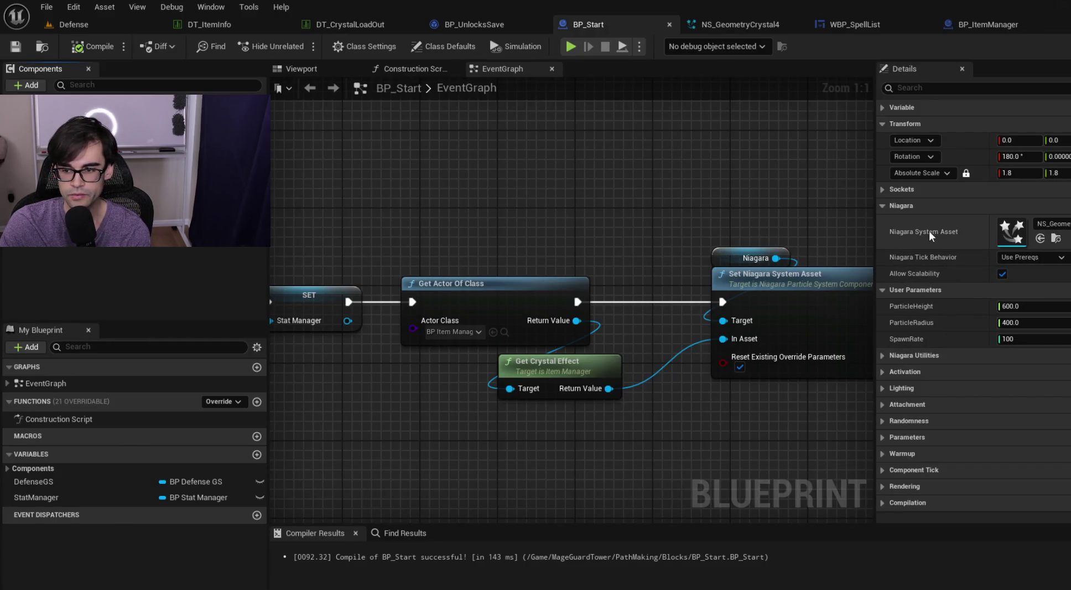
{"action": "right_click", "coordinate": [965, 224]}
{"action": "left_click", "coordinate": [1007, 260]}
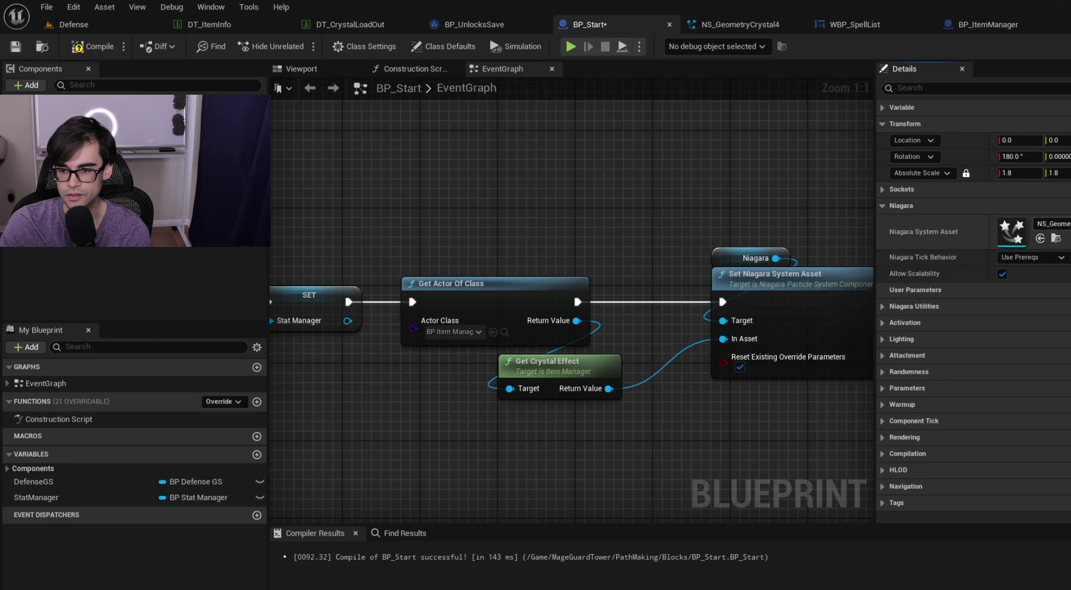
{"action": "left_click", "coordinate": [299, 69]}
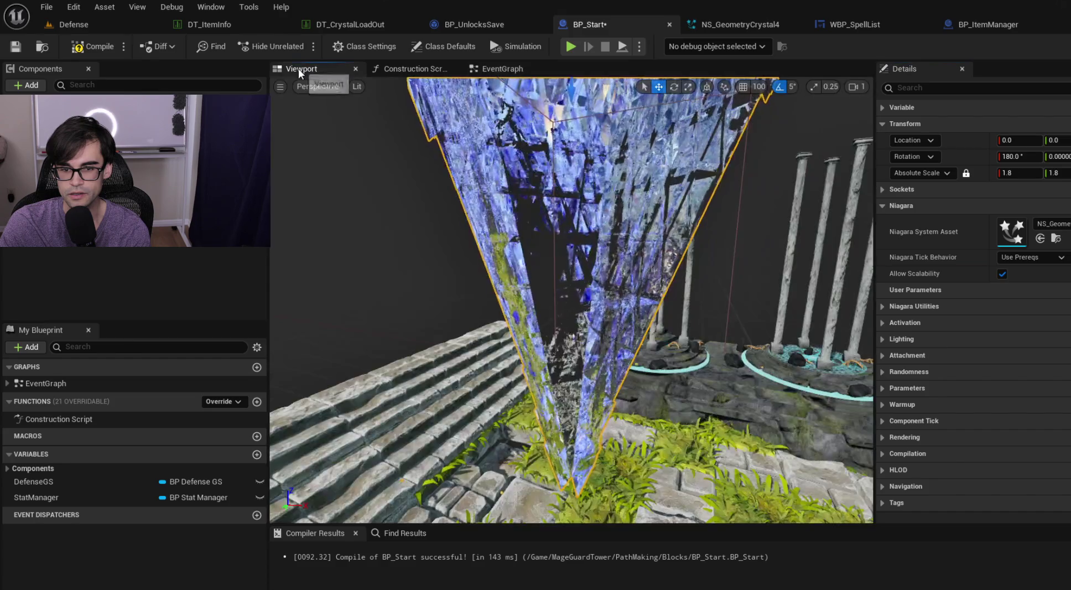
{"action": "mouse_move", "coordinate": [792, 98]}
{"action": "left_mouse_down"}
{"action": "mouse_move", "coordinate": [780, 86]}
{"action": "mouse_move", "coordinate": [792, 99]}
{"action": "left_mouse_up"}
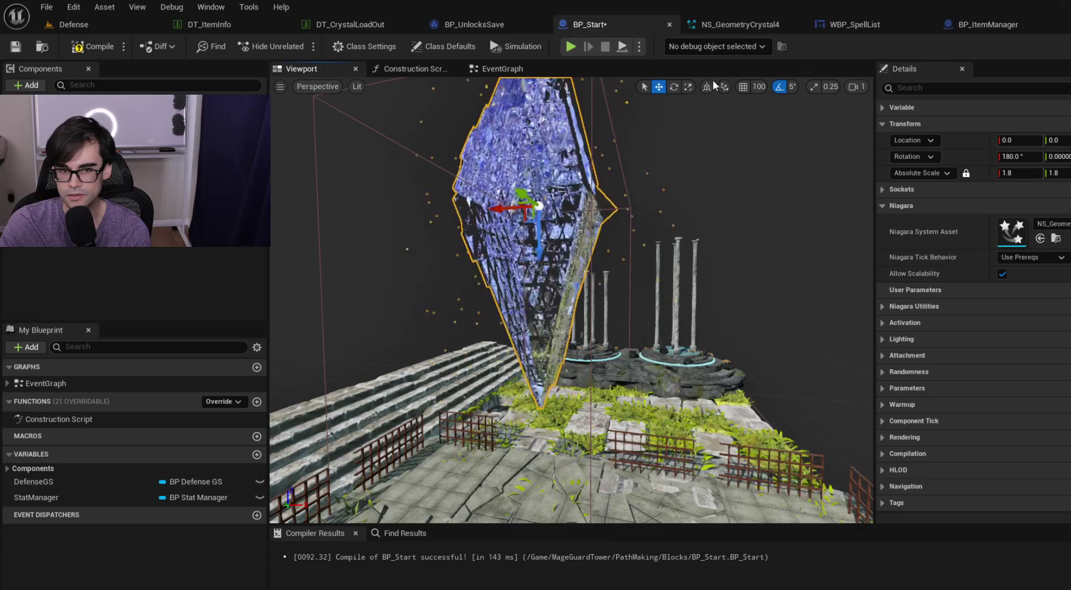
{"action": "left_click", "coordinate": [502, 64]}
- Pick the crystal Niagara system from the dropdown so the red crystal shows, then compile and save
{"action": "left_click", "coordinate": [1051, 223]}
{"action": "left_click", "coordinate": [1034, 414]}
{"action": "left_click", "coordinate": [292, 70]}
{"action": "mouse_move", "coordinate": [310, 110]}
{"action": "left_mouse_down"}
{"action": "mouse_move", "coordinate": [365, 119]}
{"action": "mouse_move", "coordinate": [310, 110]}
{"action": "left_mouse_up"}
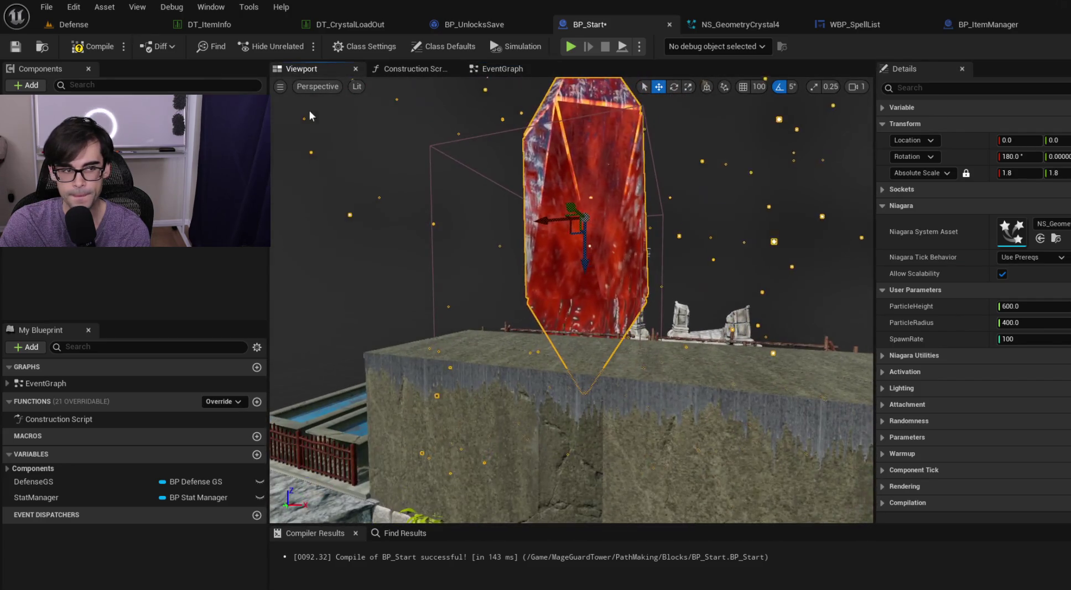
{"action": "left_click", "coordinate": [88, 49]}
{"action": "left_click", "coordinate": [15, 47]}
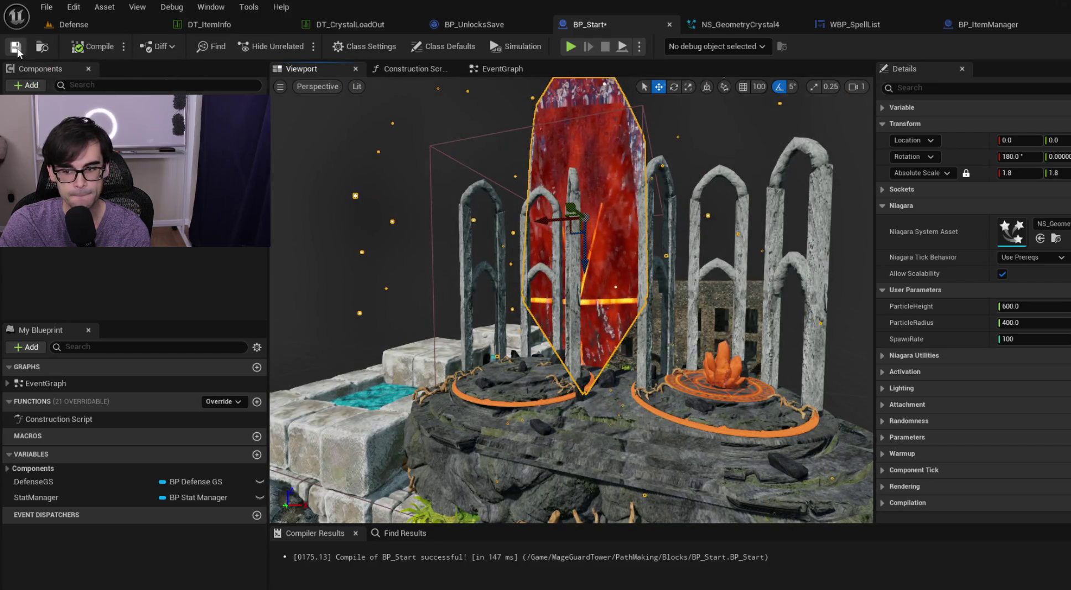
- Review the event graph and nudge the Get Crystal Effect node into place
{"action": "scroll", "coordinate": [572, 299], "scroll_direction": "up", "scroll_amount": 5}
{"action": "scroll", "coordinate": [571, 299], "scroll_direction": "down", "scroll_amount": 5}
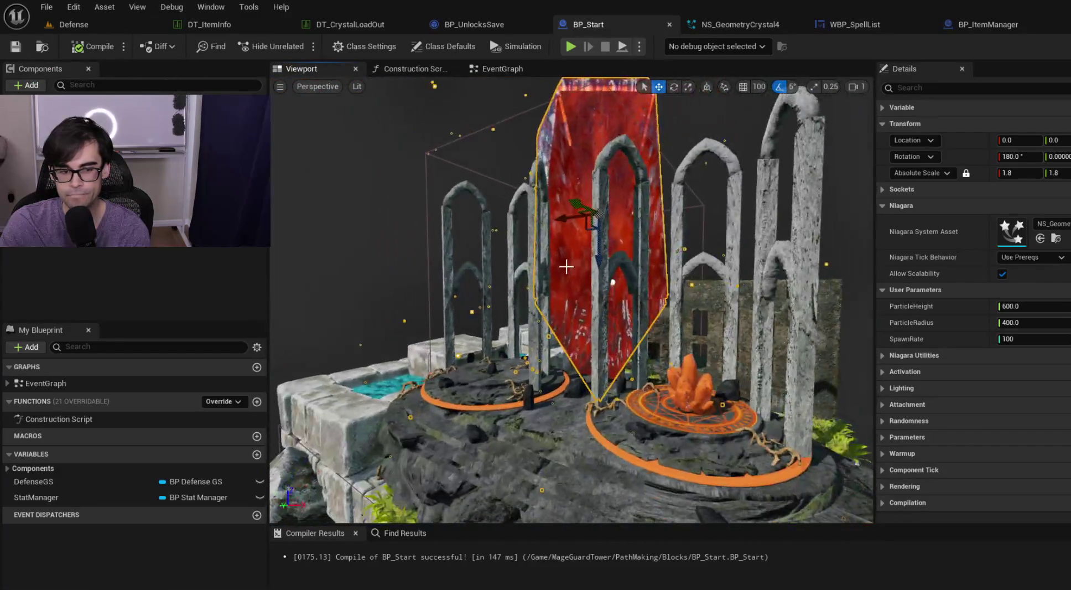
{"action": "left_click", "coordinate": [501, 68]}
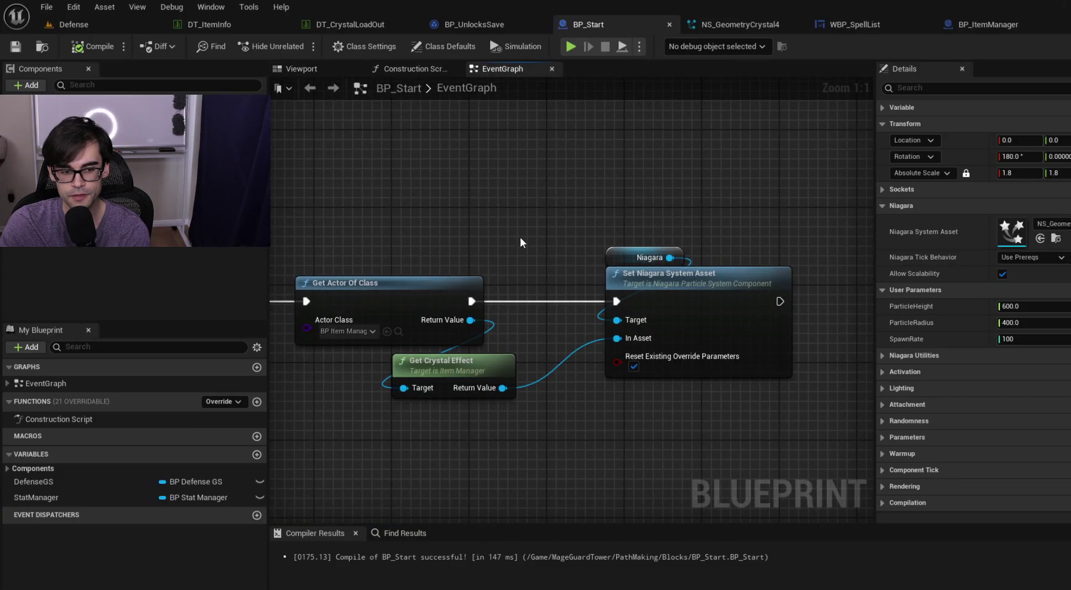
{"action": "left_click_drag", "start_coordinate": [520, 237], "coordinate": [700, 207]}
{"action": "scroll", "coordinate": [701, 207], "scroll_direction": "down", "scroll_amount": 3}
{"action": "scroll", "coordinate": [571, 299], "scroll_direction": "up", "scroll_amount": 2}
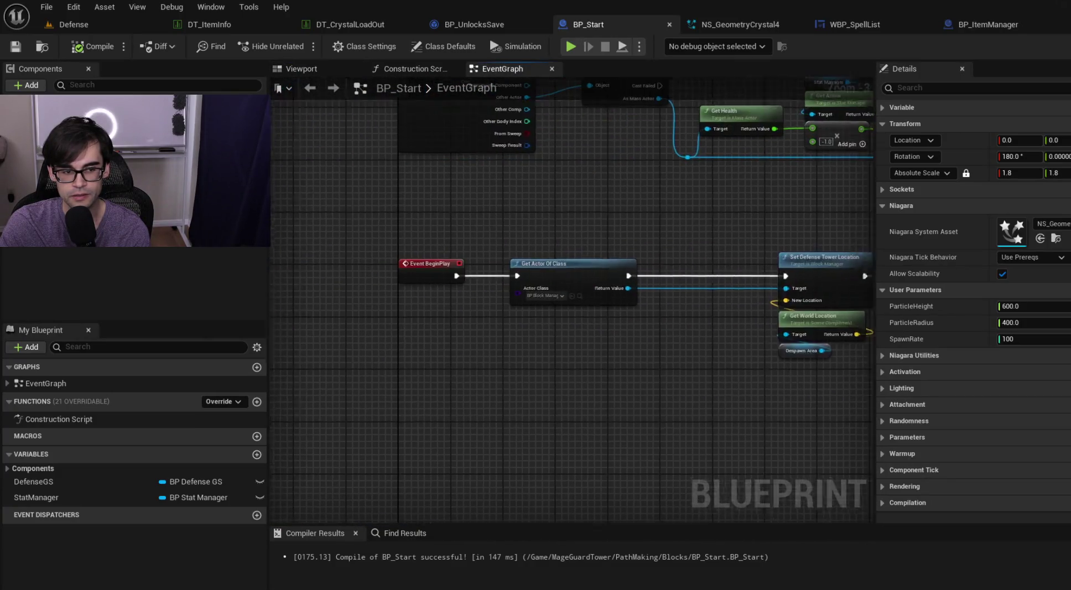
{"action": "left_click_drag", "start_coordinate": [773, 252], "coordinate": [364, 254]}
{"action": "left_click_drag", "start_coordinate": [566, 360], "coordinate": [549, 351]}
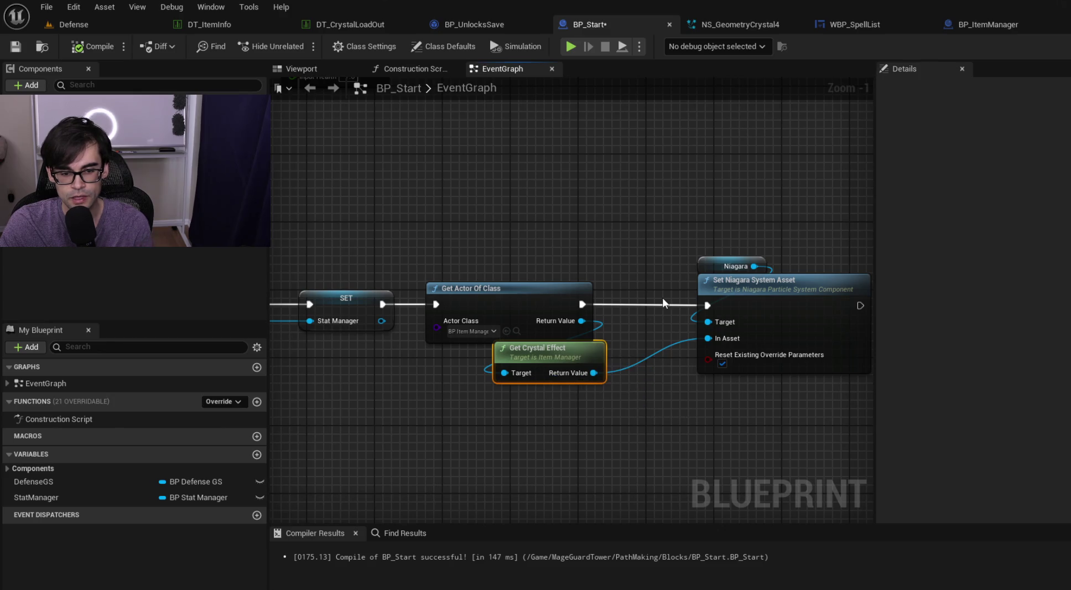
{"action": "key", "text": "alt+Tab"}
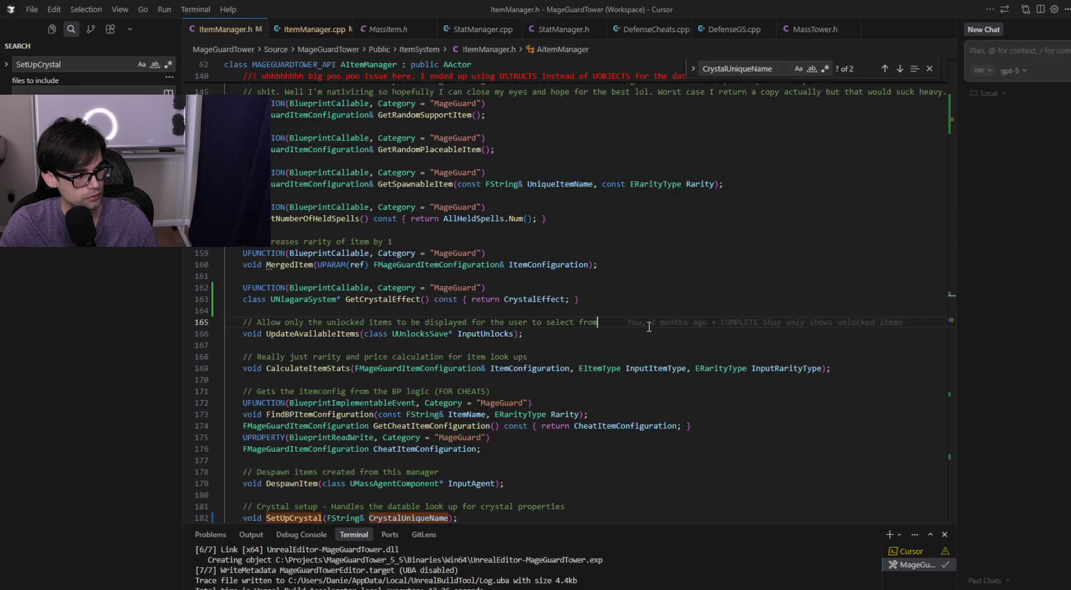
- Read through SetUpCrystal in ItemManager.cpp, where the crystal effect is stored, then return to BP_Start
{"action": "scroll", "coordinate": [608, 299], "scroll_direction": "down", "scroll_amount": 3}
{"action": "scroll", "coordinate": [443, 138], "scroll_direction": "up", "scroll_amount": 5}
{"action": "left_click", "coordinate": [327, 35]}
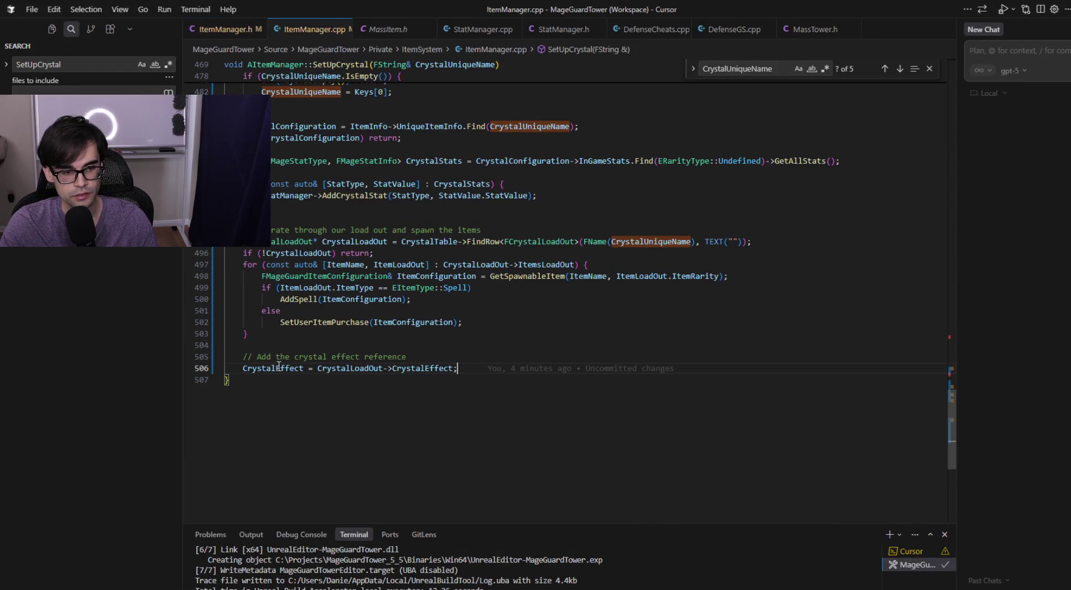
{"action": "scroll", "coordinate": [481, 352], "scroll_direction": "up", "scroll_amount": 7}
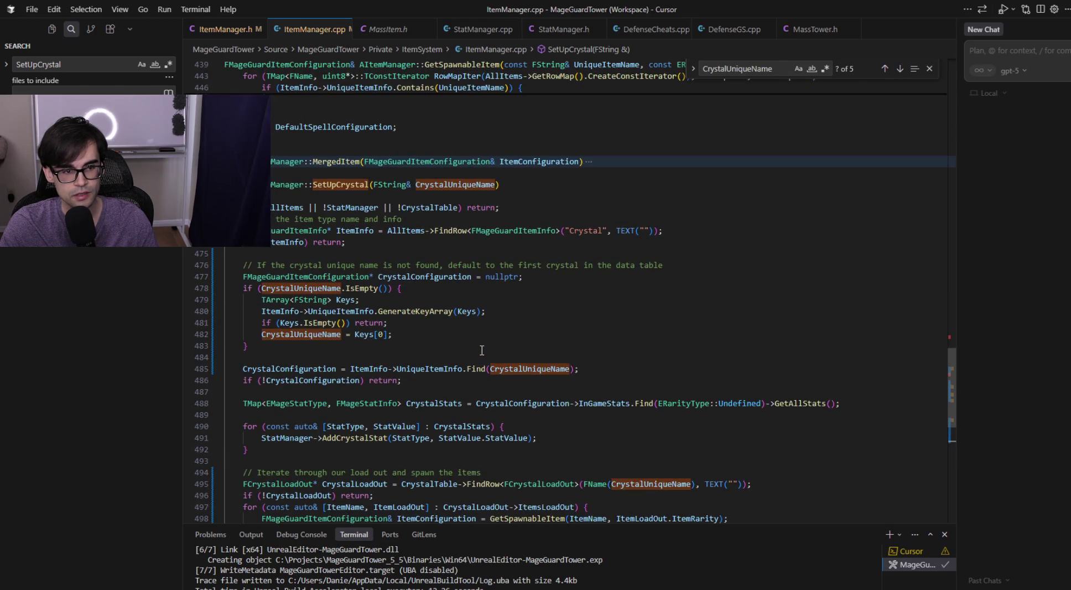
{"action": "scroll", "coordinate": [481, 349], "scroll_direction": "down", "scroll_amount": 5}
{"action": "scroll", "coordinate": [481, 349], "scroll_direction": "up", "scroll_amount": 3}
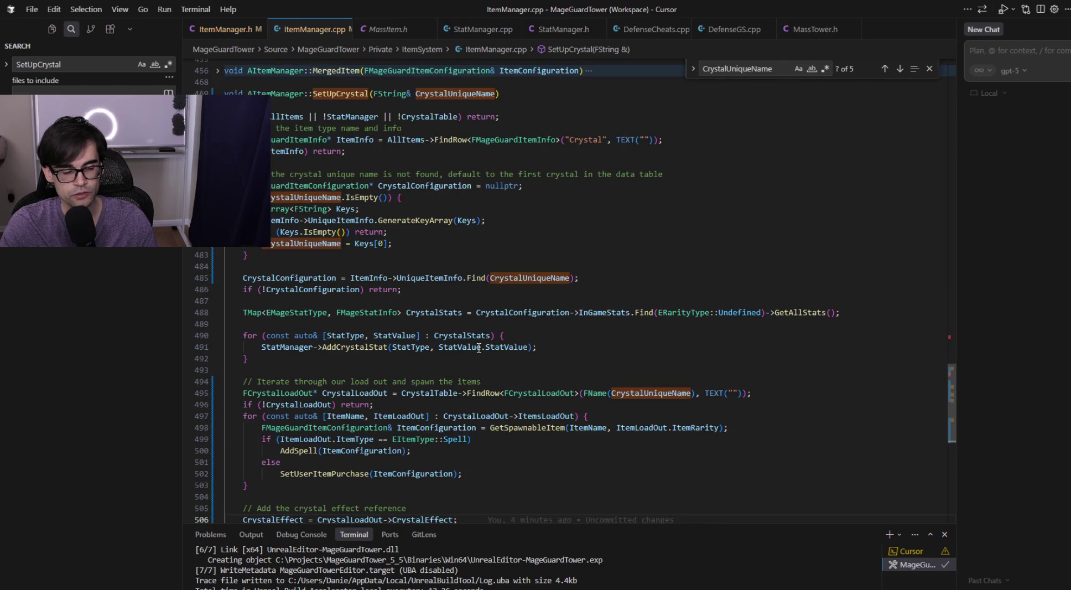
{"action": "key", "text": "alt+Tab"}
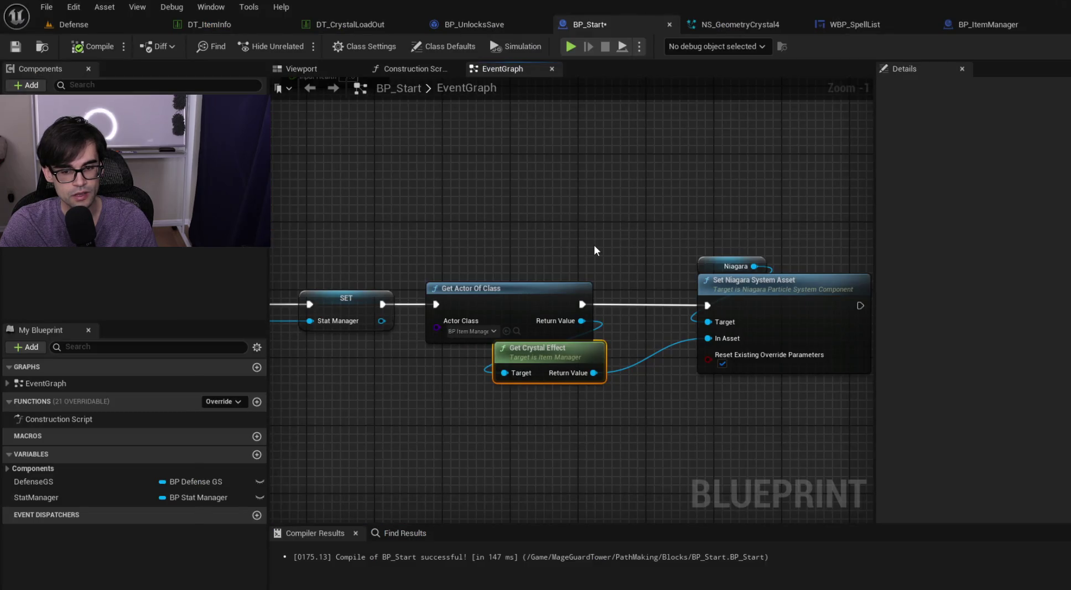
{"action": "key", "text": "alt+Tab"}
{"action": "scroll", "coordinate": [508, 312], "scroll_direction": "down", "scroll_amount": 3}
{"action": "scroll", "coordinate": [507, 313], "scroll_direction": "up", "scroll_amount": 1}
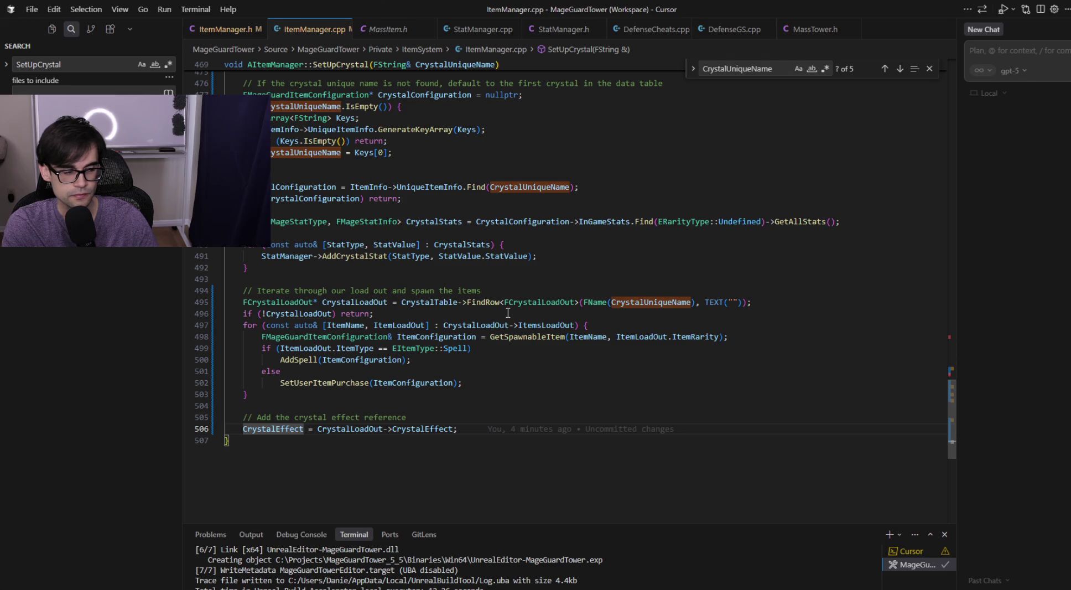
{"action": "key", "text": "alt+Tab"}
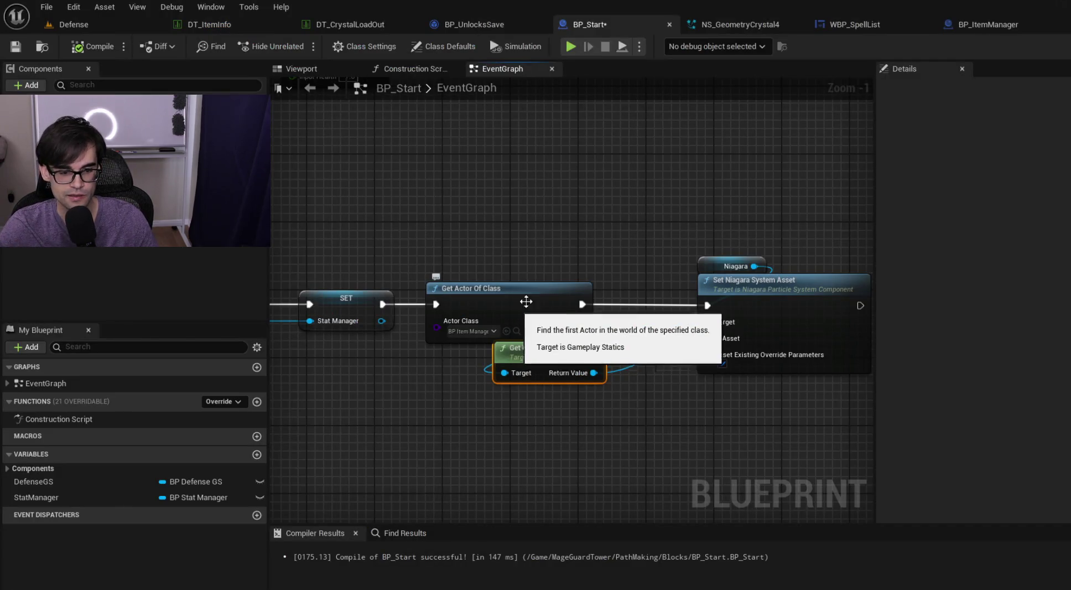
- Move the Set Niagara System Asset node right to make room after Get Crystal Effect
{"action": "scroll", "coordinate": [750, 221], "scroll_direction": "down", "scroll_amount": 3}
{"action": "mouse_move", "coordinate": [637, 220]}
{"action": "left_mouse_down"}
{"action": "mouse_move", "coordinate": [841, 227]}
{"action": "mouse_move", "coordinate": [516, 232]}
{"action": "mouse_move", "coordinate": [528, 232]}
{"action": "mouse_move", "coordinate": [470, 223]}
{"action": "mouse_move", "coordinate": [848, 216]}
{"action": "left_mouse_up"}
{"action": "mouse_move", "coordinate": [579, 220]}
{"action": "left_mouse_down"}
{"action": "mouse_move", "coordinate": [841, 223]}
{"action": "mouse_move", "coordinate": [445, 232]}
{"action": "left_mouse_up"}
{"action": "scroll", "coordinate": [471, 239], "scroll_direction": "up", "scroll_amount": 2}
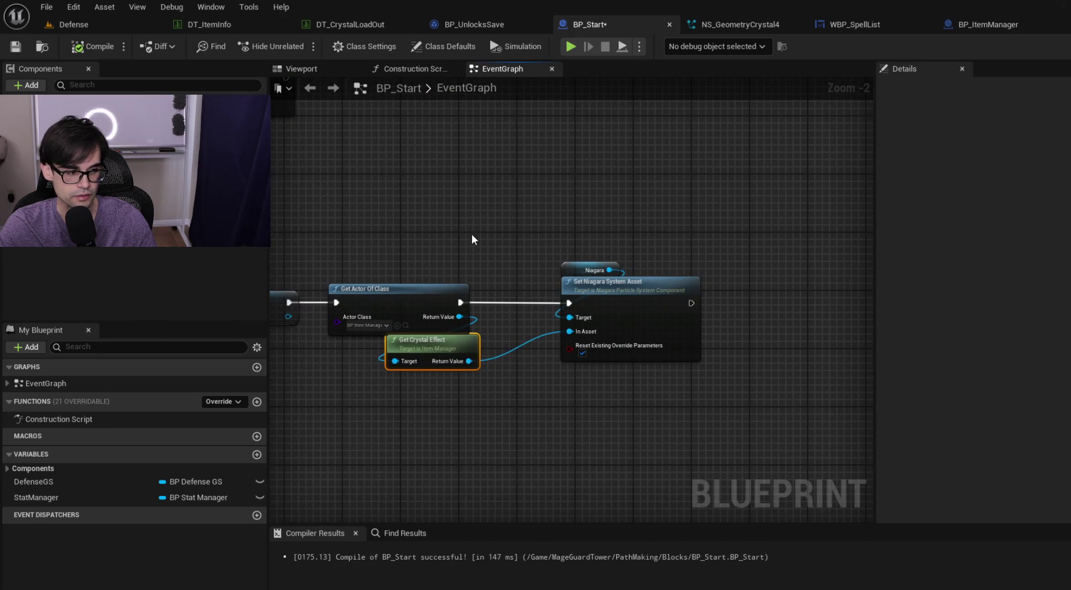
{"action": "key", "text": "alt+Tab"}
{"action": "key", "text": "alt+Tab"}
{"action": "mouse_move", "coordinate": [450, 230]}
{"action": "left_mouse_down"}
{"action": "mouse_move", "coordinate": [565, 226]}
{"action": "mouse_move", "coordinate": [445, 237]}
{"action": "mouse_move", "coordinate": [501, 237]}
{"action": "left_mouse_up"}
{"action": "left_click_drag", "start_coordinate": [621, 241], "coordinate": [473, 227]}
{"action": "left_click", "coordinate": [522, 282]}
{"action": "left_click_drag", "start_coordinate": [522, 282], "coordinate": [694, 282]}
{"action": "scroll", "coordinate": [629, 286], "scroll_direction": "up", "scroll_amount": 2}
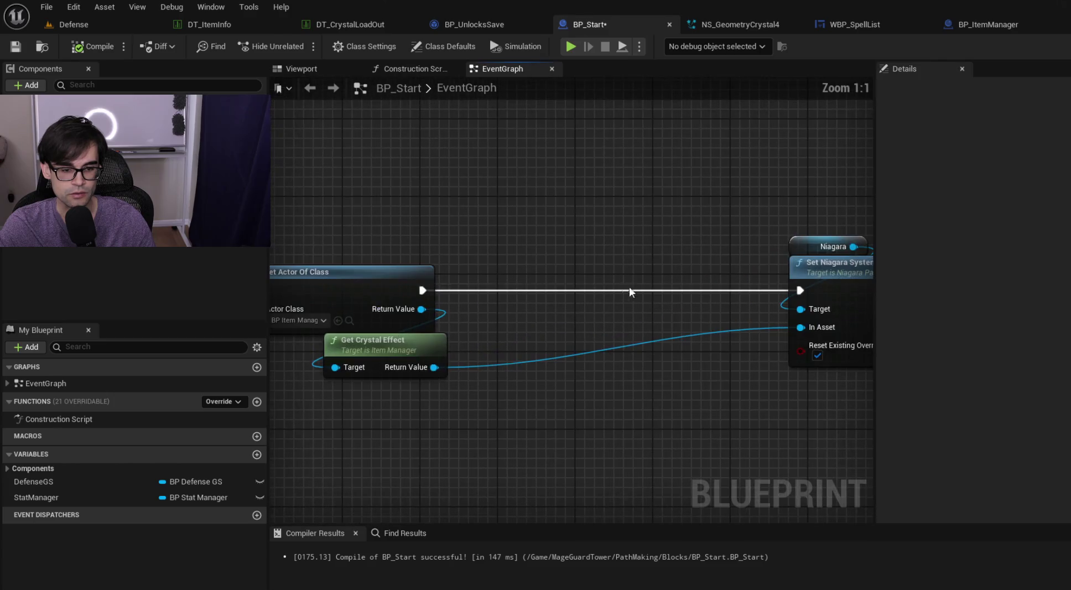
- Add an Is Valid check on the crystal effect so Set Niagara System Asset runs only when valid
{"action": "mouse_move", "coordinate": [435, 367]}
{"action": "left_mouse_down"}
{"action": "mouse_move", "coordinate": [477, 316]}
{"action": "mouse_move", "coordinate": [481, 326]}
{"action": "left_mouse_up"}
{"action": "type", "text": "is va"}
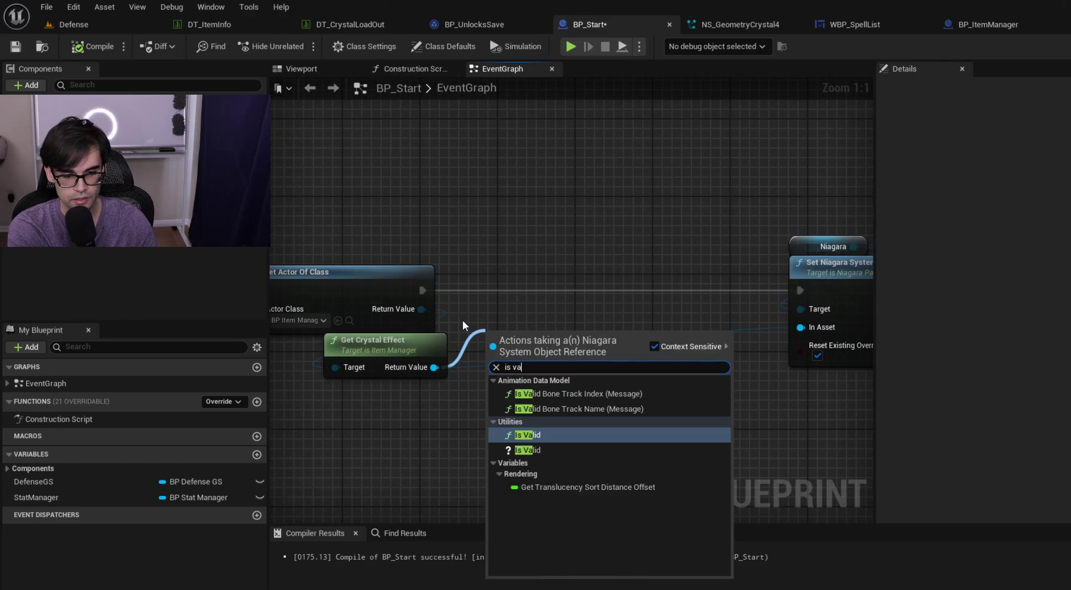
{"action": "key", "text": "Down"}
{"action": "key", "text": "Return"}
{"action": "mouse_move", "coordinate": [422, 289]}
{"action": "left_mouse_down"}
{"action": "mouse_move", "coordinate": [517, 337]}
{"action": "mouse_move", "coordinate": [501, 354]}
{"action": "mouse_move", "coordinate": [489, 348]}
{"action": "left_mouse_up"}
{"action": "left_click_drag", "start_coordinate": [608, 347], "coordinate": [800, 290]}
{"action": "left_click_drag", "start_coordinate": [562, 343], "coordinate": [571, 285]}
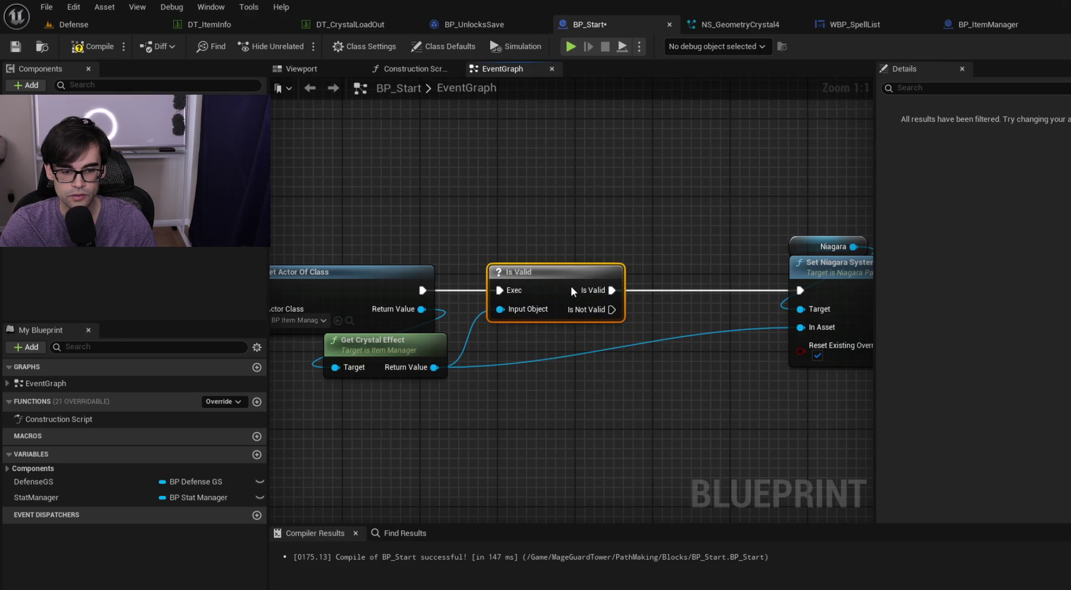
- Add a dark red Print String on the Is Not Valid branch
{"action": "left_click_drag", "start_coordinate": [457, 308], "coordinate": [555, 418]}
{"action": "type", "text": "p"}
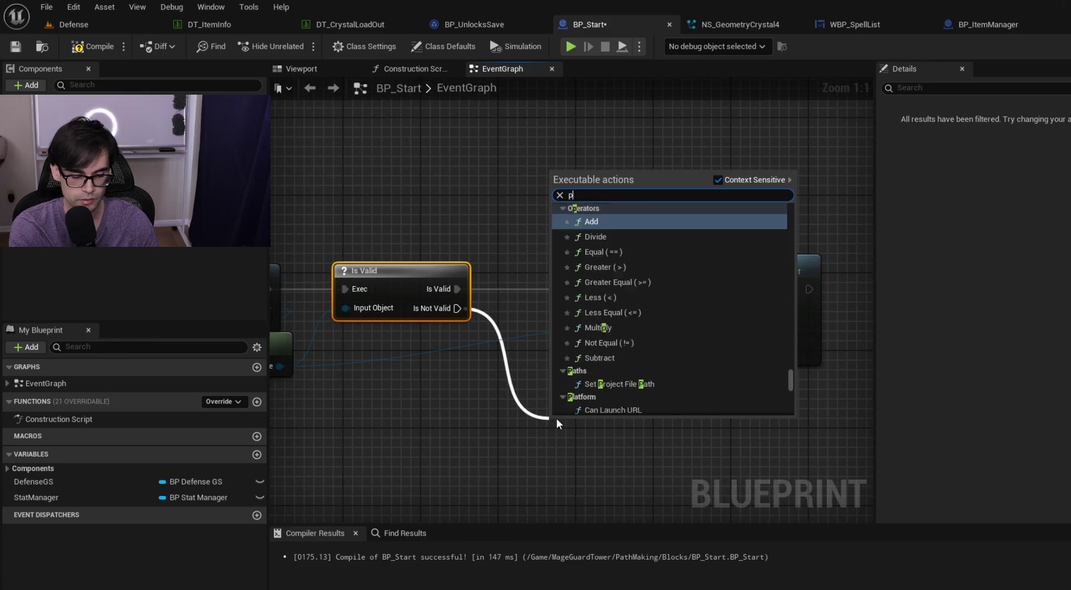
{"action": "type", "text": "rint"}
{"action": "key", "text": "Return"}
{"action": "left_click", "coordinate": [602, 483]}
{"action": "left_click", "coordinate": [570, 407]}
{"action": "left_click", "coordinate": [608, 363]}
{"action": "left_click", "coordinate": [563, 433]}
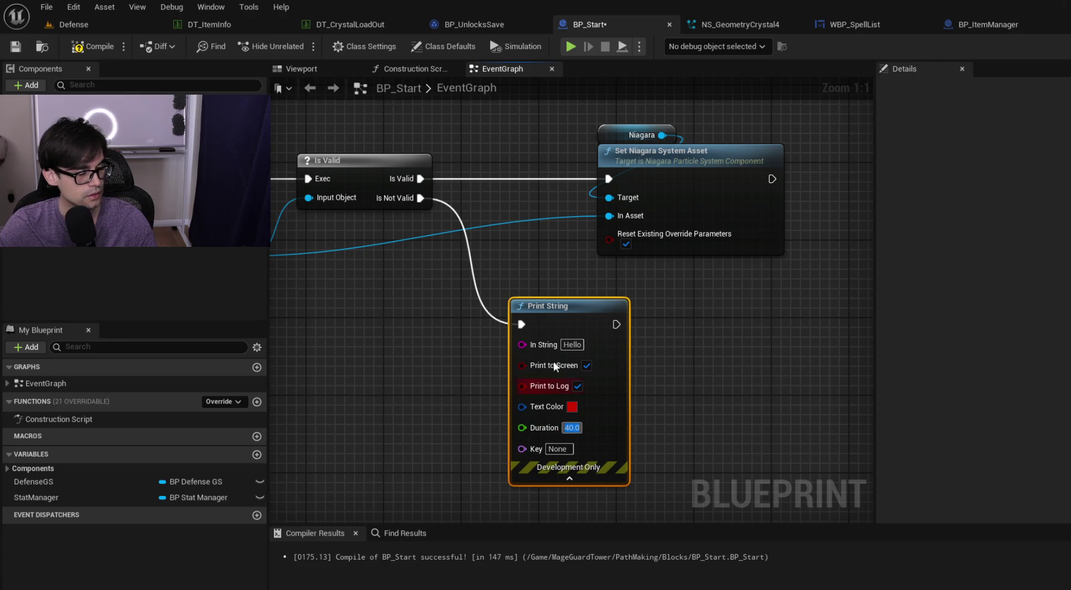
- Compile and save BP_Start, then play the level briefly to test the crystal
{"action": "left_click", "coordinate": [550, 215]}
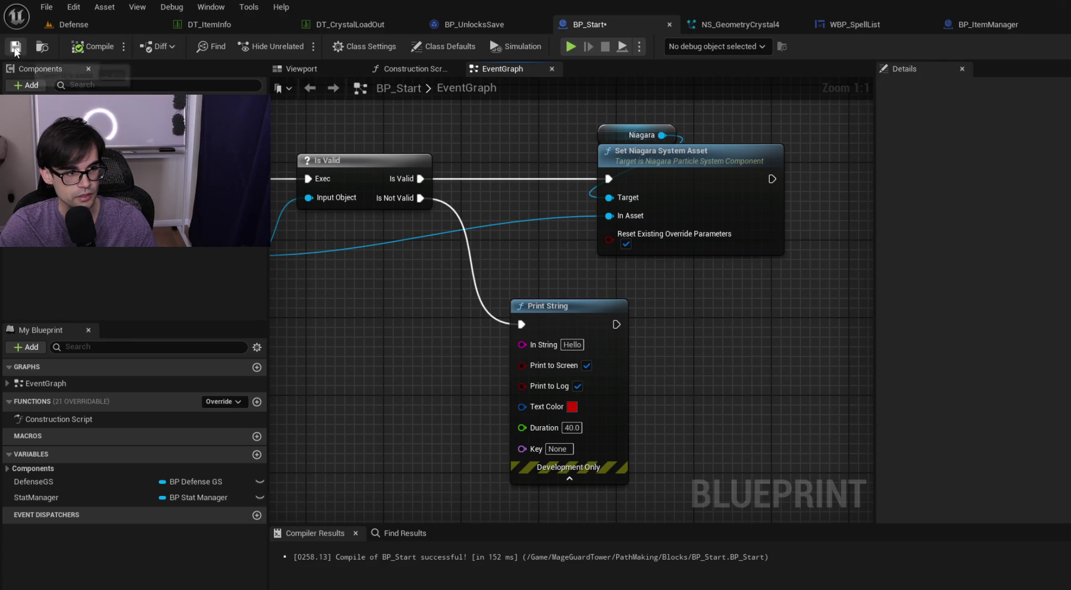
{"action": "left_click", "coordinate": [144, 24]}
{"action": "left_click", "coordinate": [300, 45]}
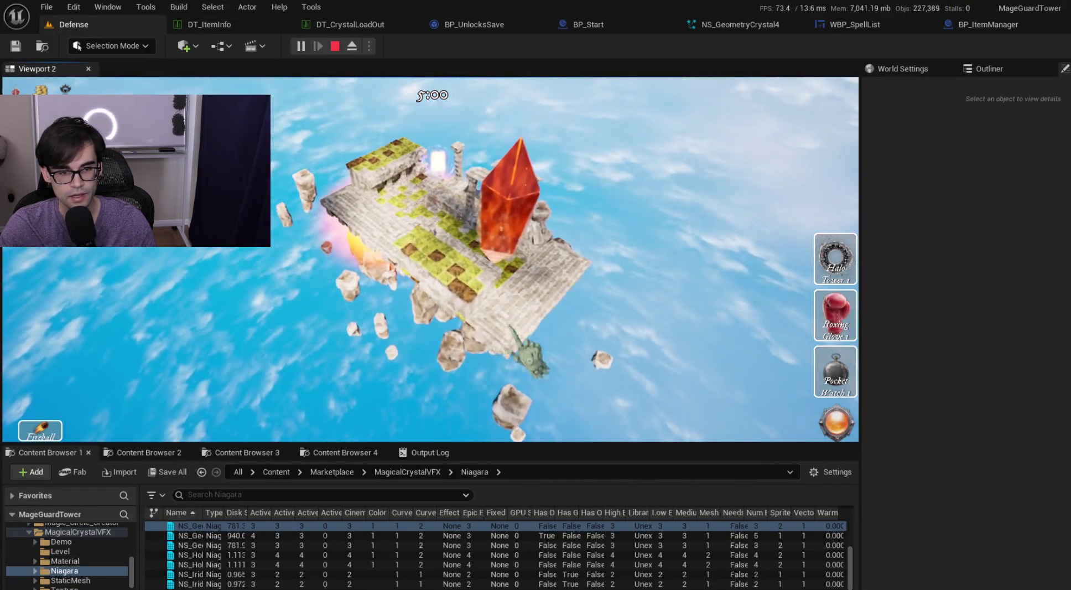
{"action": "key", "text": "Escape"}
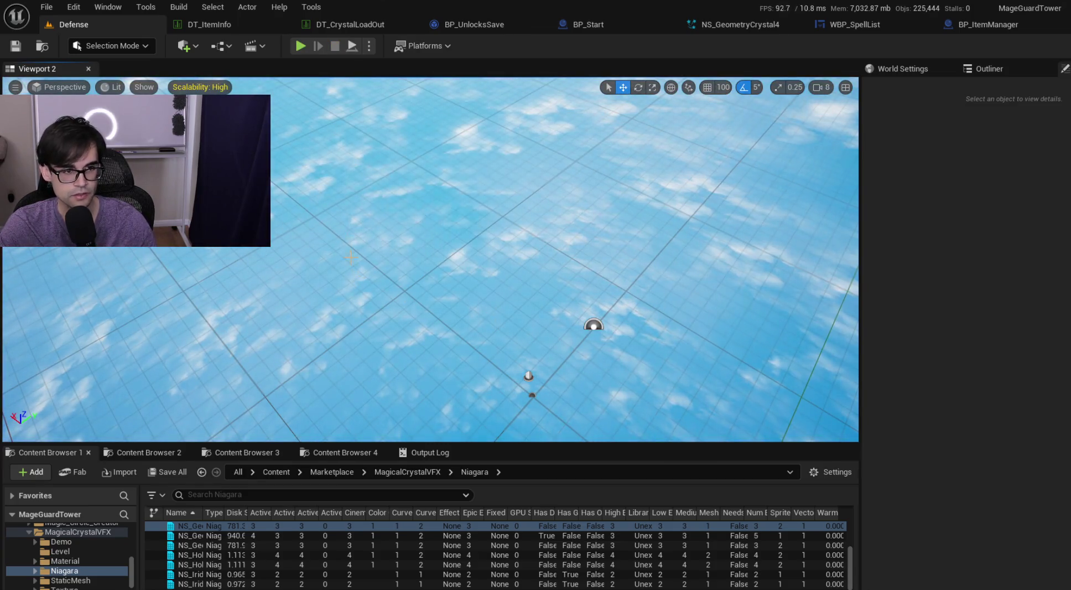
- Move the Print String node further right in BP_Start, then switch to Cursor
{"action": "left_click", "coordinate": [455, 31]}
{"action": "left_click", "coordinate": [591, 20]}
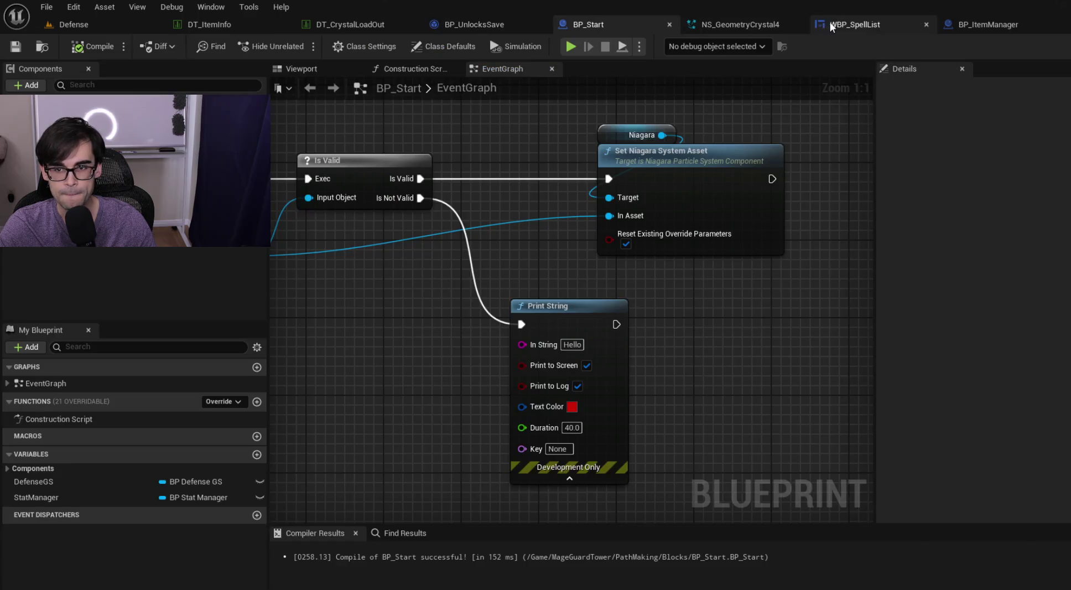
{"action": "mouse_move", "coordinate": [569, 322]}
{"action": "left_mouse_down"}
{"action": "mouse_move", "coordinate": [677, 323]}
{"action": "mouse_move", "coordinate": [657, 324]}
{"action": "left_mouse_up"}
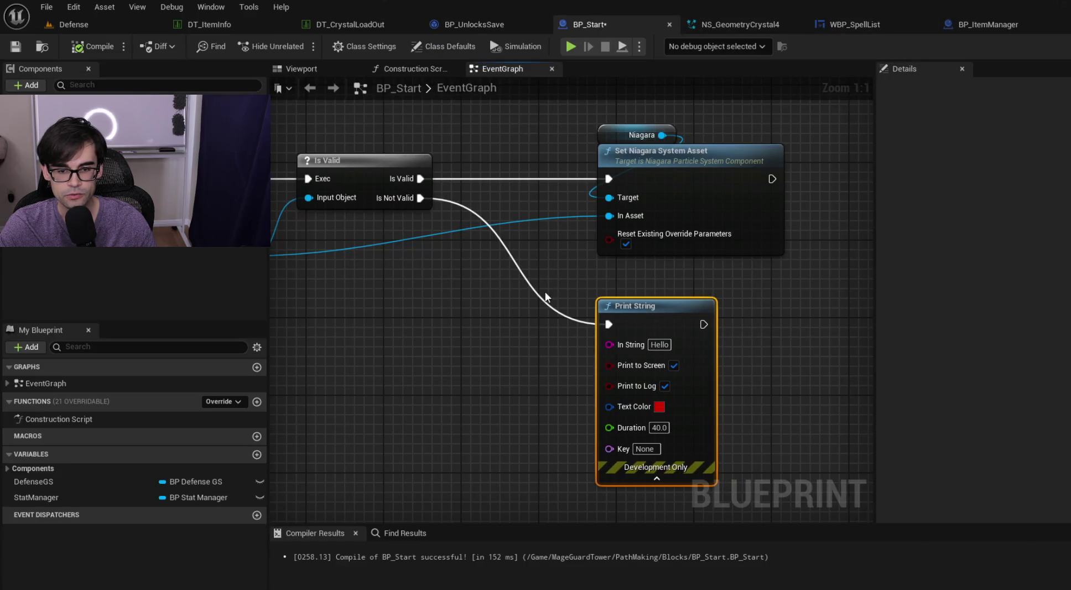
{"action": "scroll", "coordinate": [544, 297], "scroll_direction": "down", "scroll_amount": 4}
{"action": "key", "text": "alt+Tab"}
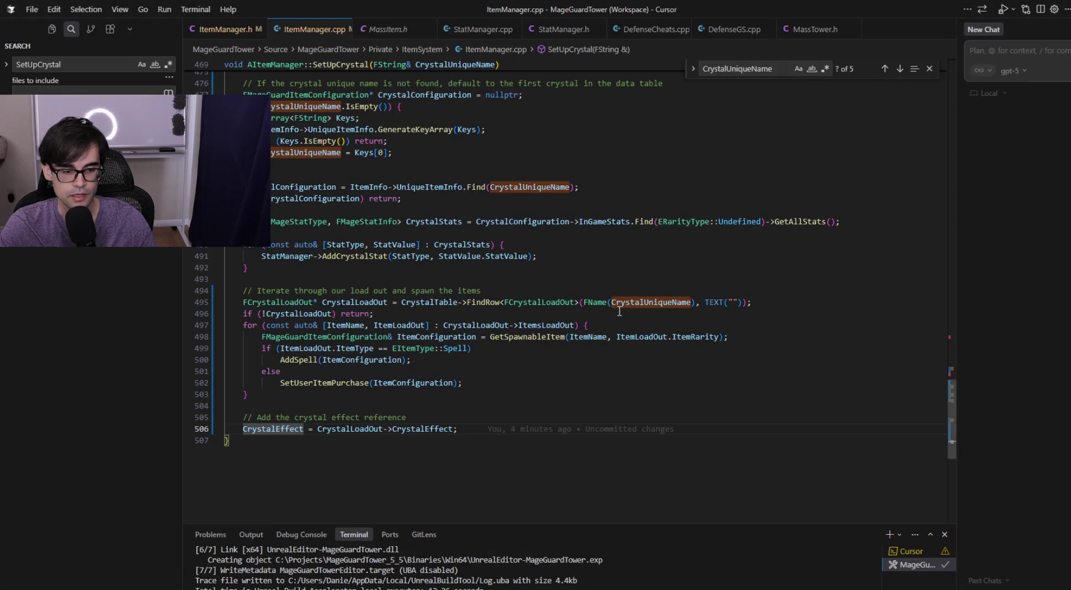
- Look over the ItemManager.h, MassItem.h and StatManager.h headers
{"action": "left_click", "coordinate": [224, 29]}
{"action": "scroll", "coordinate": [401, 393], "scroll_direction": "up", "scroll_amount": 10}
{"action": "scroll", "coordinate": [401, 393], "scroll_direction": "up", "scroll_amount": 15}
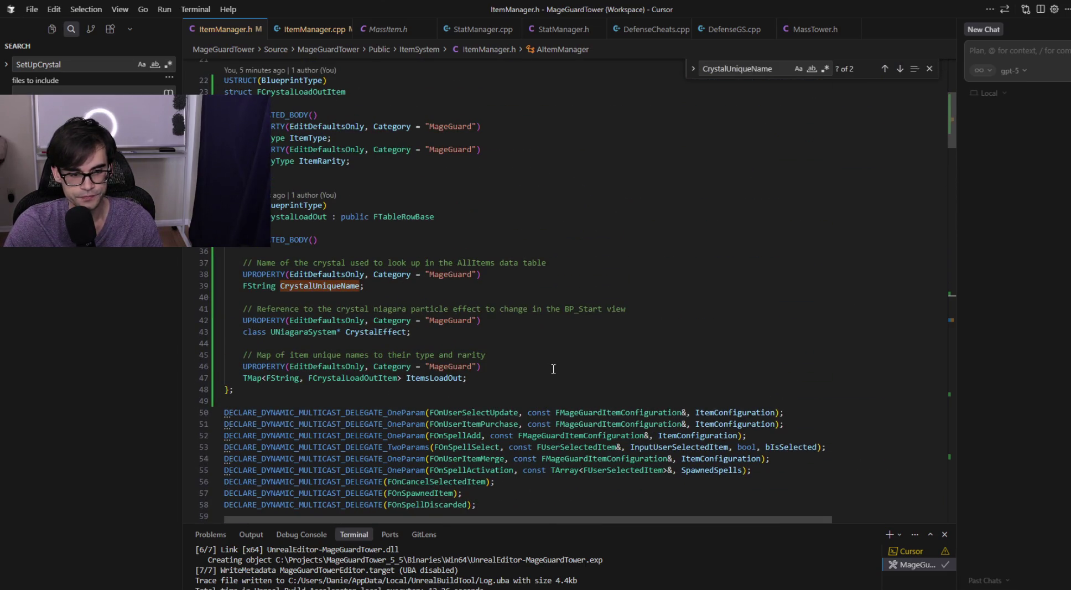
{"action": "scroll", "coordinate": [553, 364], "scroll_direction": "up", "scroll_amount": 7}
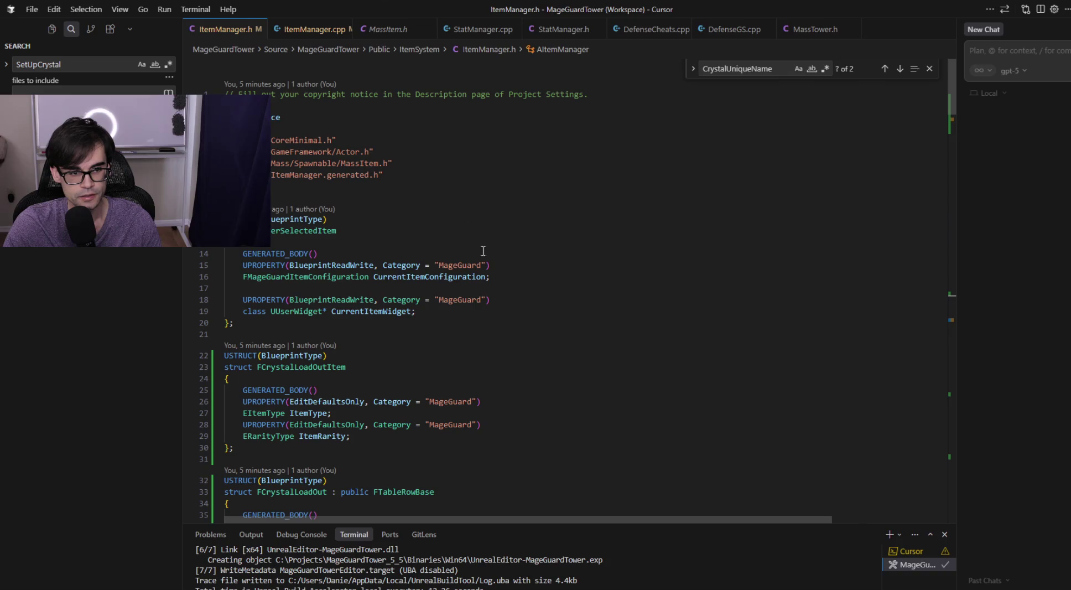
{"action": "left_click", "coordinate": [387, 28]}
{"action": "scroll", "coordinate": [493, 237], "scroll_direction": "up", "scroll_amount": 8}
{"action": "scroll", "coordinate": [493, 238], "scroll_direction": "up", "scroll_amount": 8}
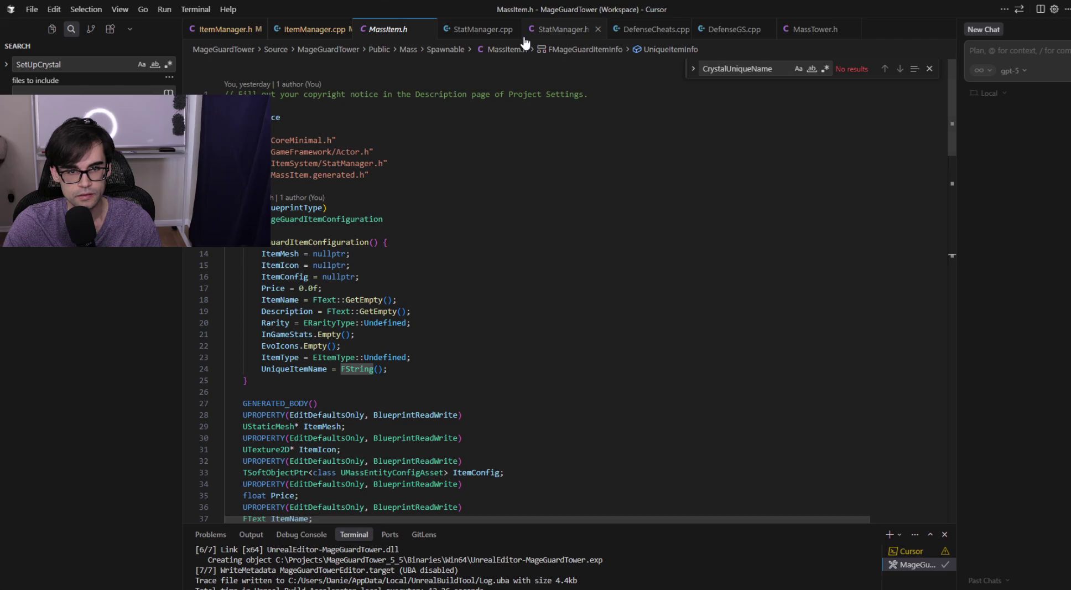
{"action": "left_click", "coordinate": [548, 31]}
{"action": "scroll", "coordinate": [548, 60], "scroll_direction": "up", "scroll_amount": 5}
{"action": "mouse_move", "coordinate": [947, 352]}
{"action": "left_mouse_down"}
{"action": "mouse_move", "coordinate": [932, 83]}
{"action": "mouse_move", "coordinate": [941, 266]}
{"action": "mouse_move", "coordinate": [942, 237]}
{"action": "left_mouse_up"}
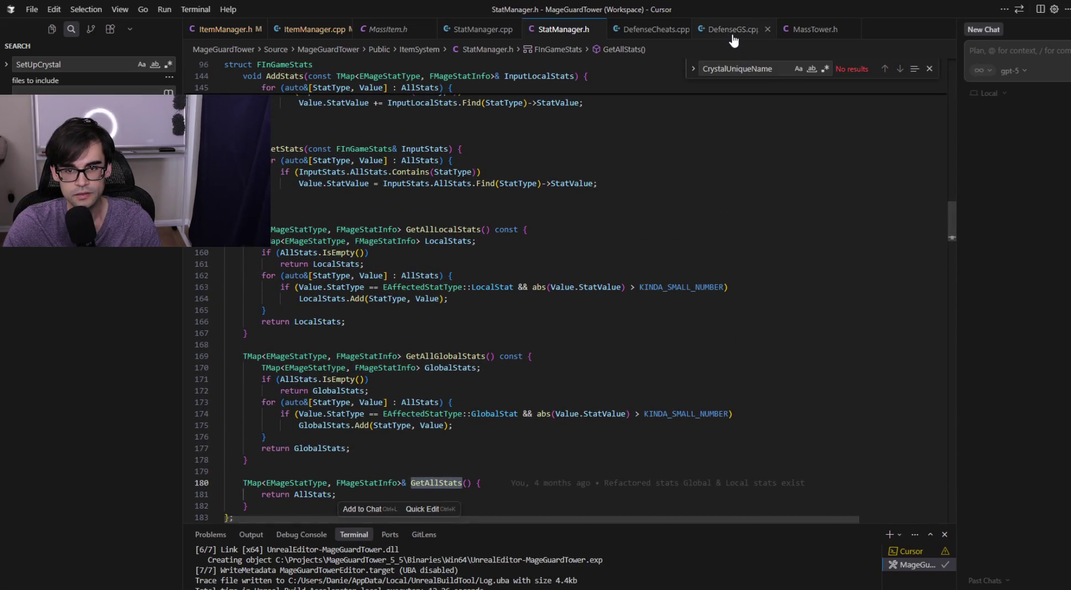
- Check DefenseGS.cpp and the gold and health delegate declarations in DefenseGS.h
{"action": "left_click", "coordinate": [734, 28]}
{"action": "scroll", "coordinate": [758, 256], "scroll_direction": "up", "scroll_amount": 4}
{"action": "scroll", "coordinate": [759, 255], "scroll_direction": "up", "scroll_amount": 10}
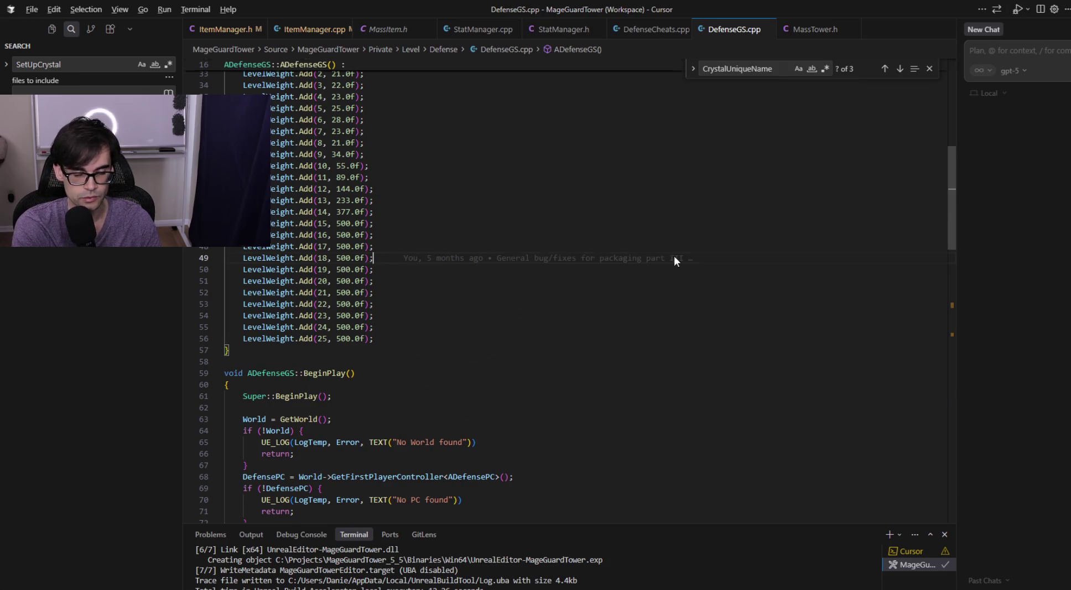
{"action": "key", "text": "alt+o"}
{"action": "scroll", "coordinate": [673, 258], "scroll_direction": "up", "scroll_amount": 20}
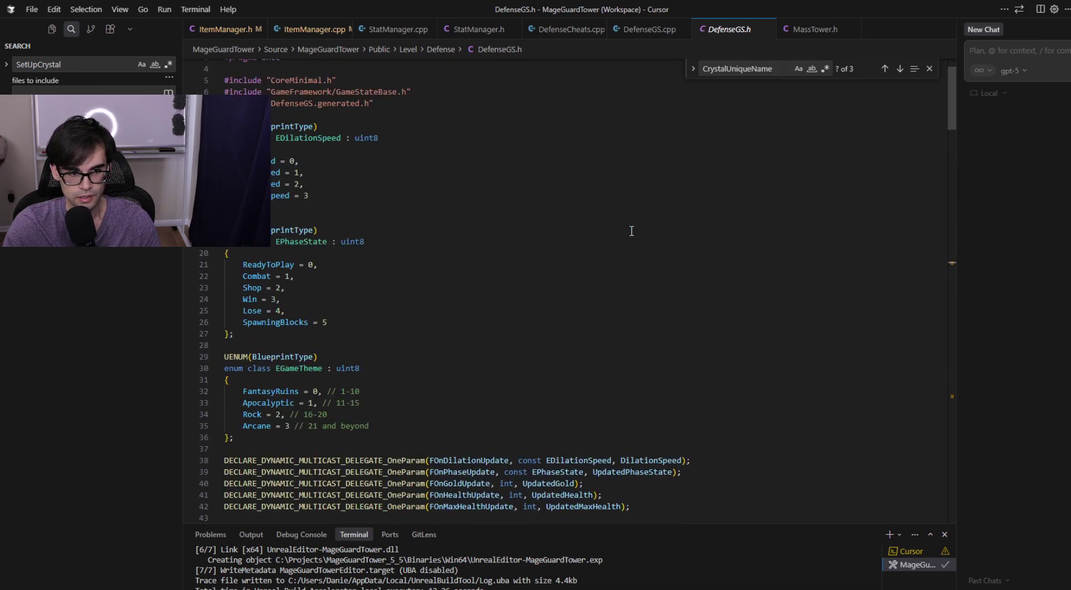
{"action": "scroll", "coordinate": [625, 270], "scroll_direction": "down", "scroll_amount": 4}
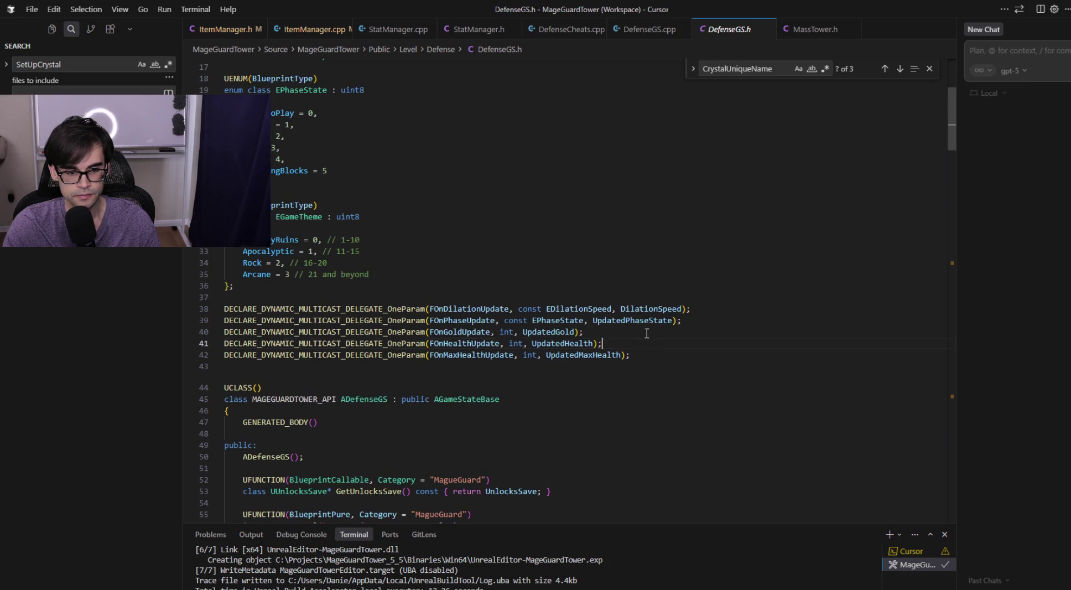
{"action": "left_click", "coordinate": [646, 333], "text": "shift"}
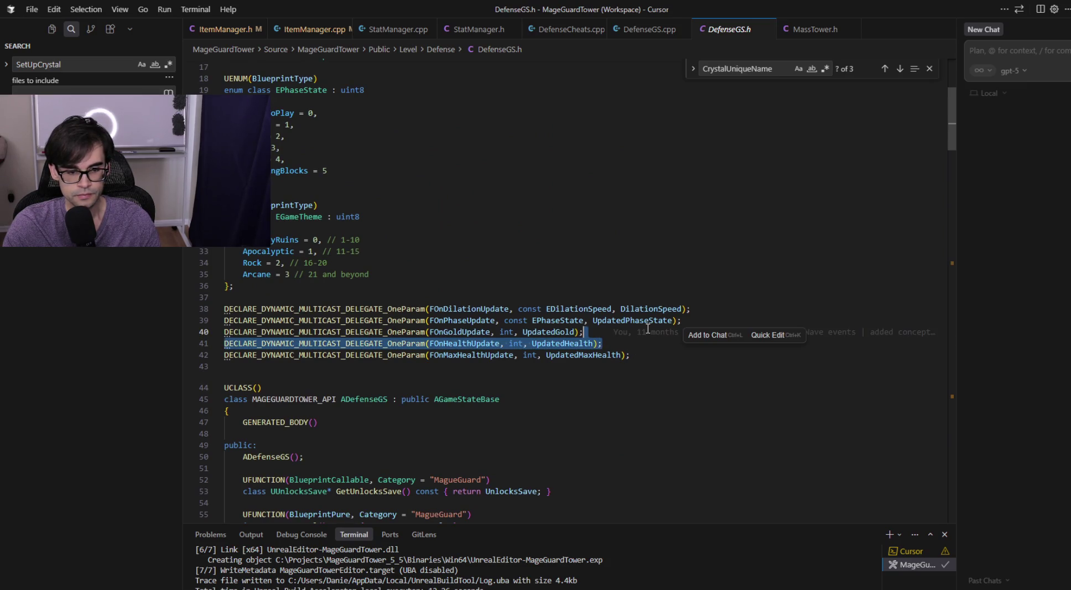
- Compare DefenseGS.h with ItemManager.h and pick ItemManager.h's FOnSpellDiscarded delegate line
{"action": "left_click", "coordinate": [237, 28]}
{"action": "scroll", "coordinate": [553, 221], "scroll_direction": "down", "scroll_amount": 5}
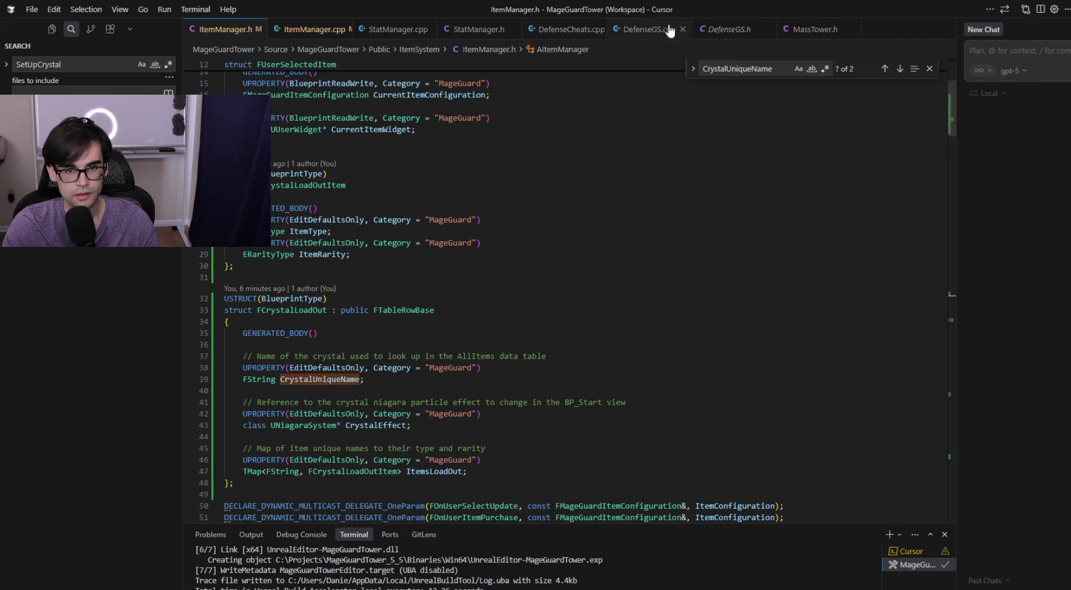
{"action": "left_click", "coordinate": [728, 29]}
{"action": "scroll", "coordinate": [515, 210], "scroll_direction": "up", "scroll_amount": 5}
{"action": "scroll", "coordinate": [516, 210], "scroll_direction": "down", "scroll_amount": 5}
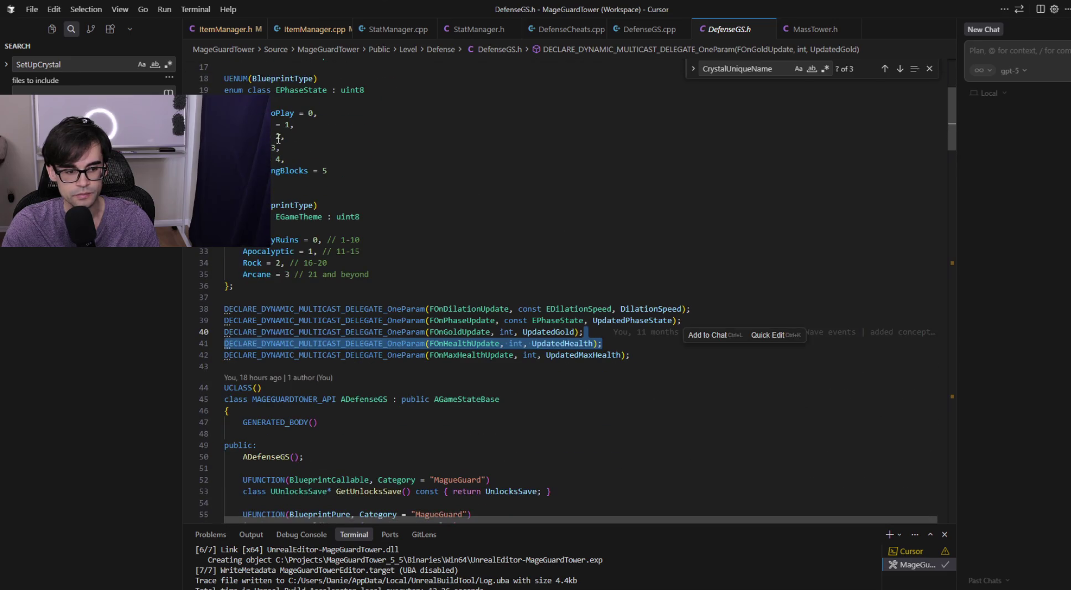
{"action": "left_click", "coordinate": [215, 30]}
{"action": "scroll", "coordinate": [400, 333], "scroll_direction": "down", "scroll_amount": 6}
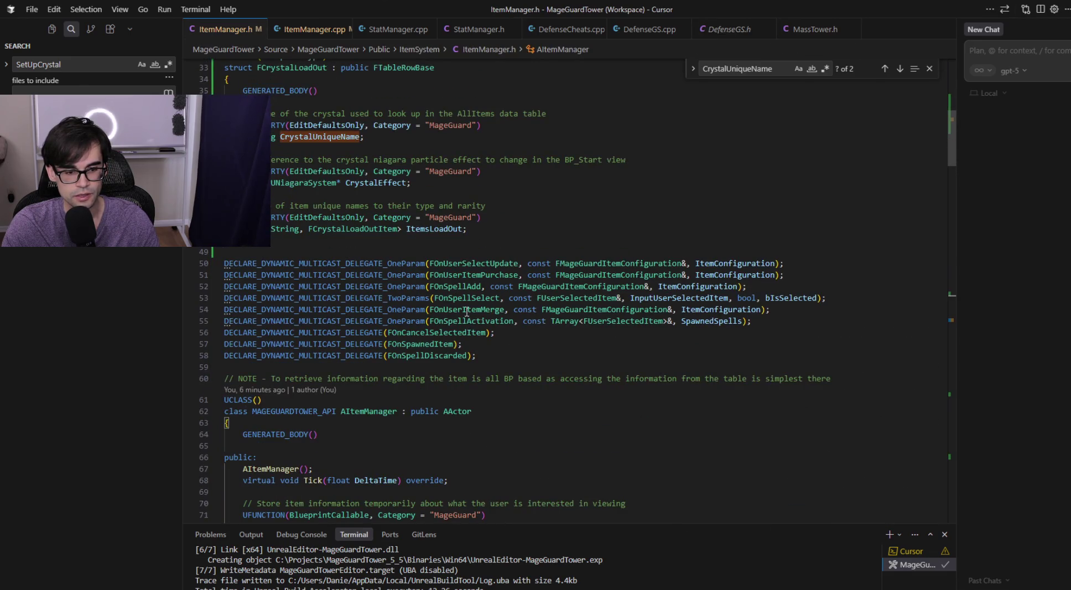
{"action": "left_click", "coordinate": [531, 359]}
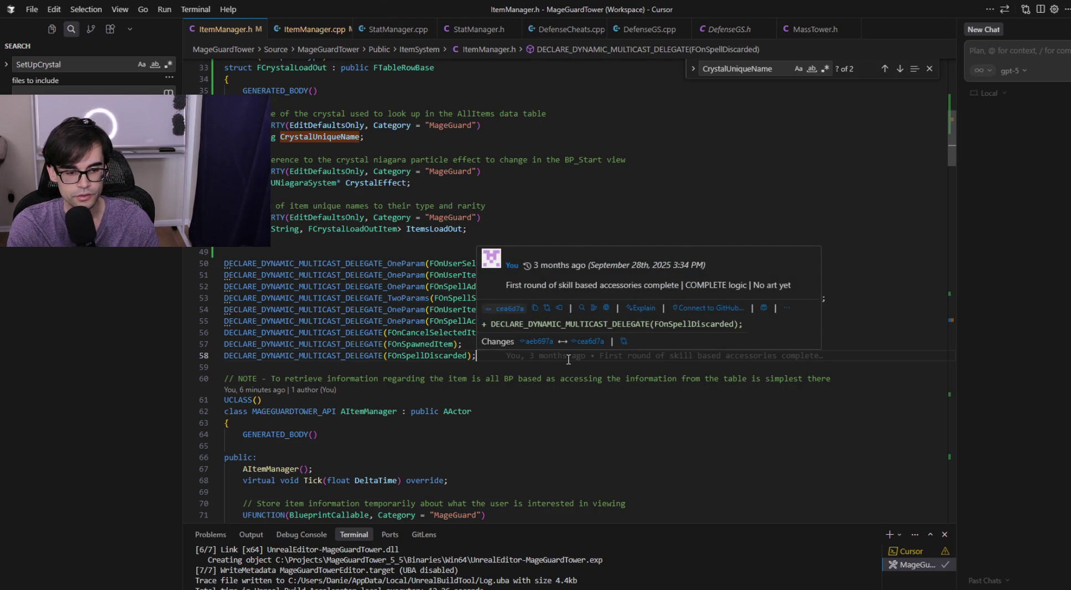
- Duplicate the FOnSpellDiscarded delegate line as FOnCrystalSetUp and save ItemManager.h
{"action": "key", "text": "shift+alt+Down"}
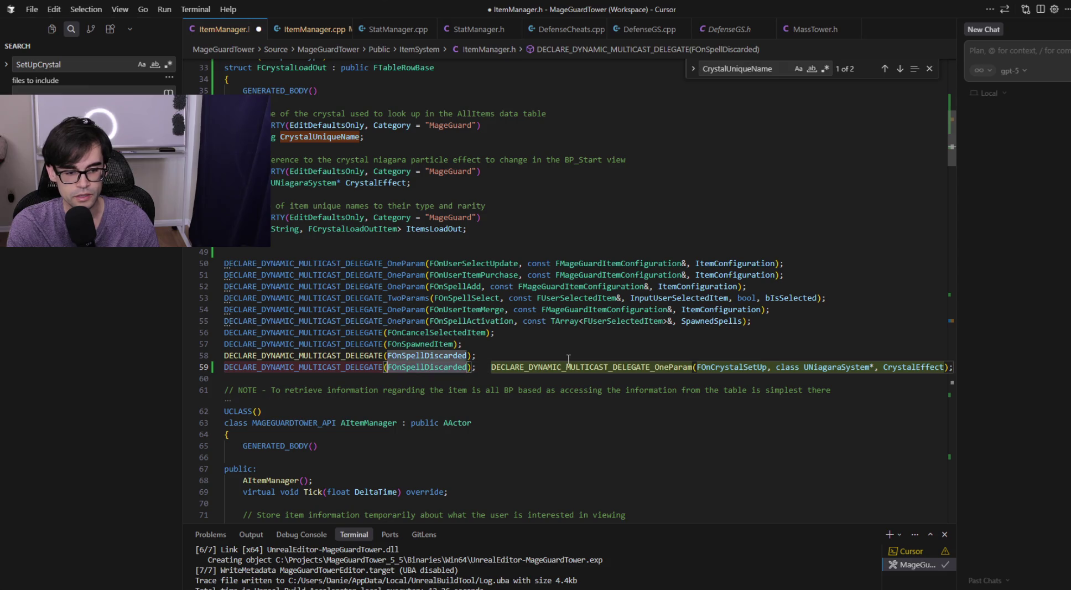
{"action": "type", "text": "FOn"}
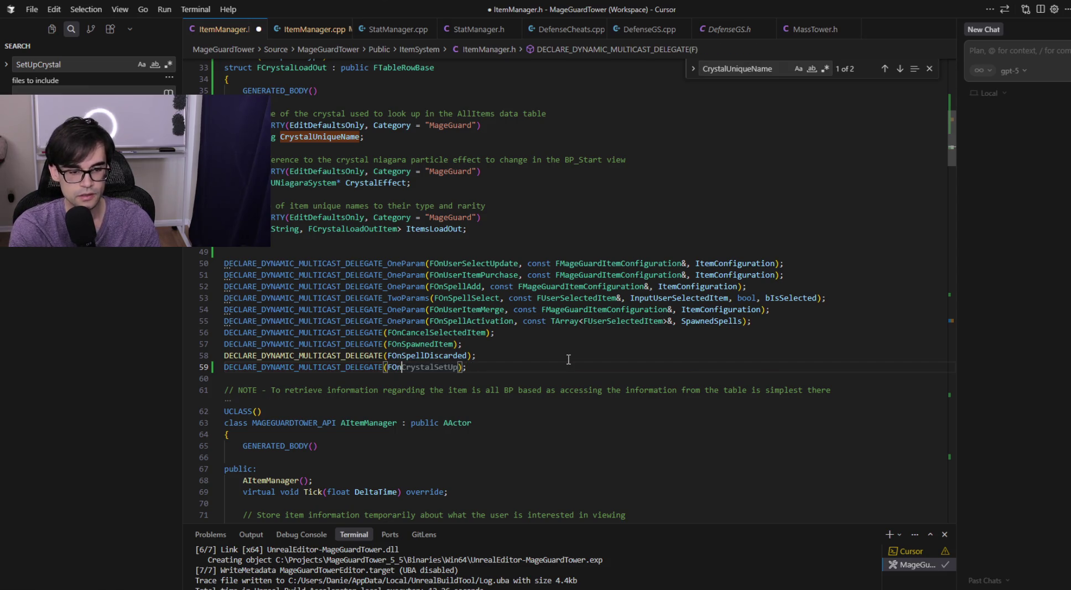
{"action": "key", "text": "Tab"}
{"action": "key", "text": "ctrl+s"}
{"action": "double_click", "coordinate": [453, 367]}
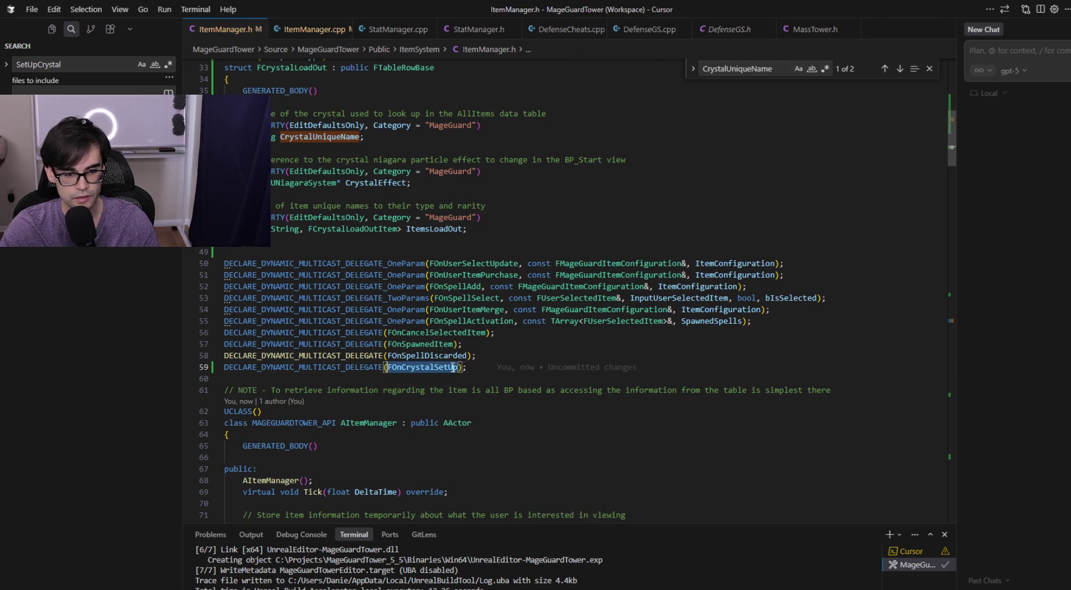
{"action": "scroll", "coordinate": [509, 311], "scroll_direction": "down", "scroll_amount": 5}
{"action": "scroll", "coordinate": [508, 311], "scroll_direction": "down", "scroll_amount": 20}
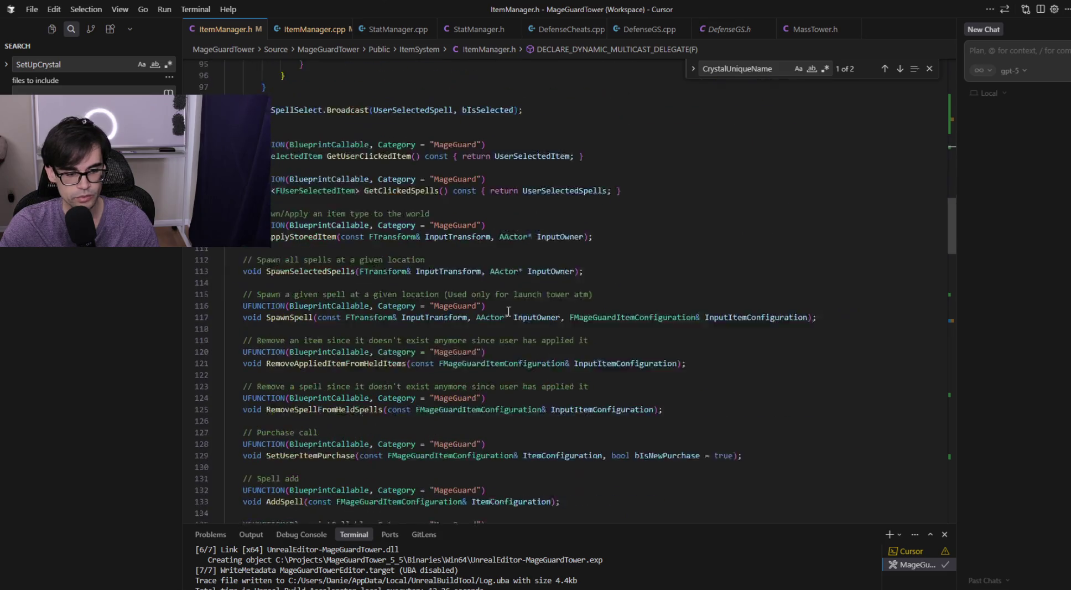
{"action": "scroll", "coordinate": [509, 313], "scroll_direction": "down", "scroll_amount": 7}
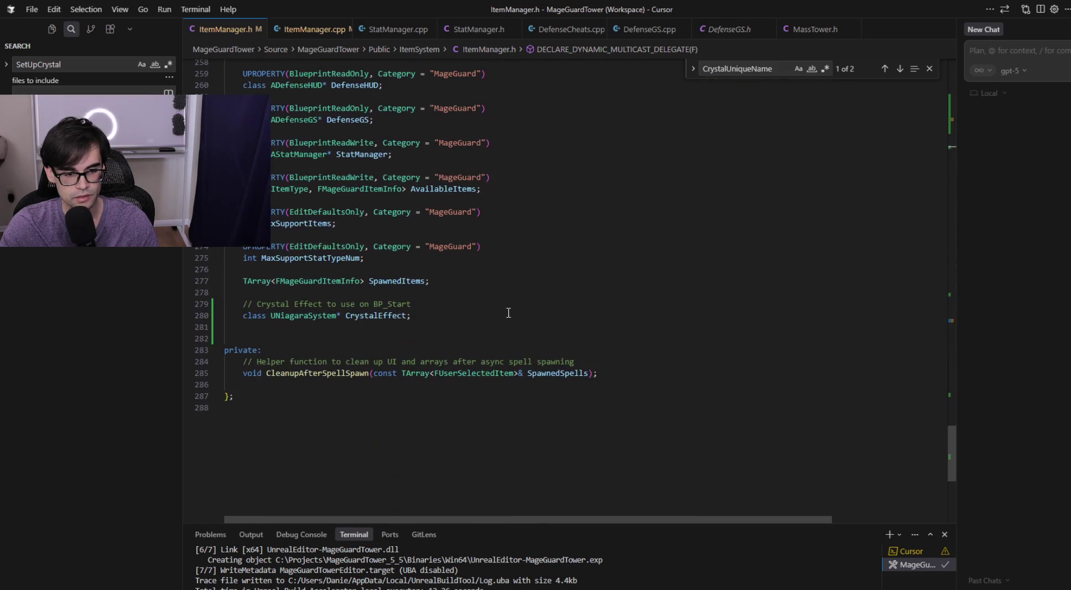
{"action": "scroll", "coordinate": [481, 331], "scroll_direction": "up", "scroll_amount": 1}
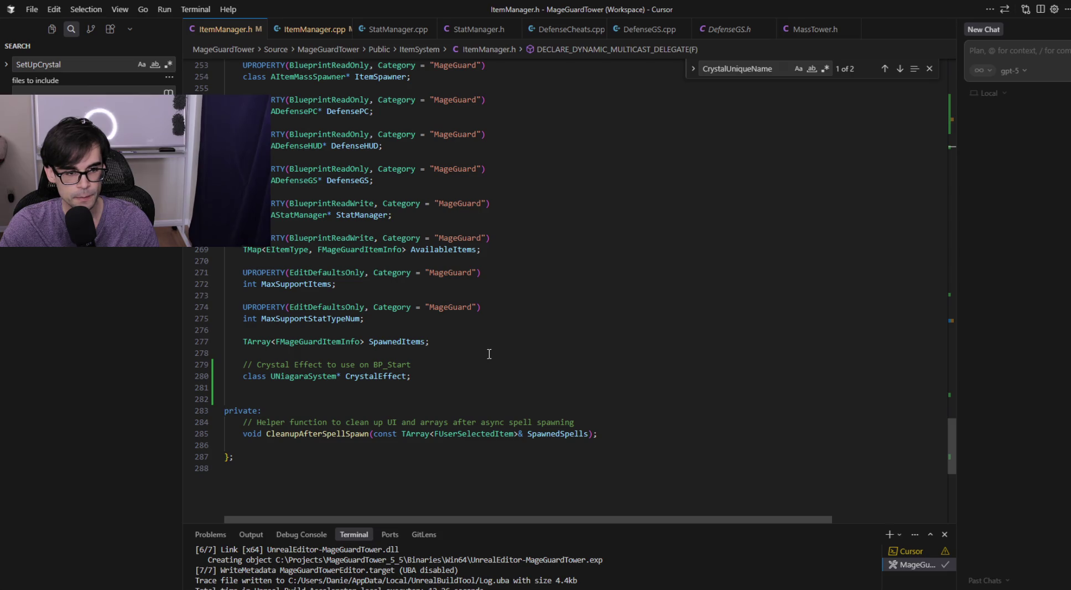
{"action": "scroll", "coordinate": [489, 354], "scroll_direction": "up", "scroll_amount": 6}
{"action": "scroll", "coordinate": [489, 354], "scroll_direction": "up", "scroll_amount": 5}
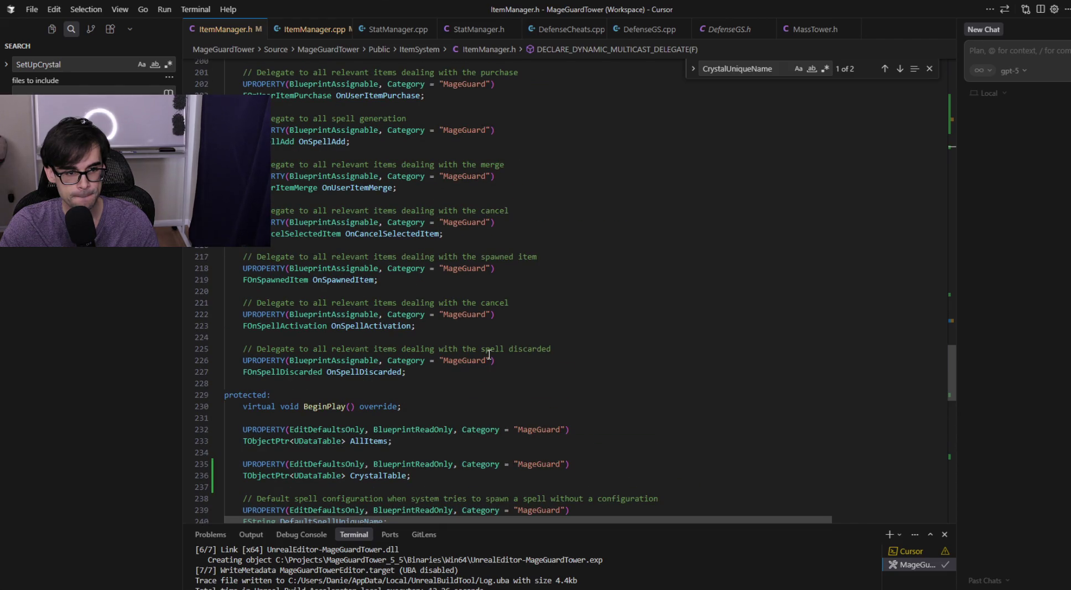
{"action": "scroll", "coordinate": [489, 353], "scroll_direction": "down", "scroll_amount": 10}
- Add UPROPERTY(BlueprintAssignable) FOnCrystalSetUp OnCrystalSetUp after MaxSupportStatTypeNum and save
{"action": "left_click", "coordinate": [405, 350]}
{"action": "key", "text": "Return"}
{"action": "key", "text": "Return"}
{"action": "type", "text": "URPO"}
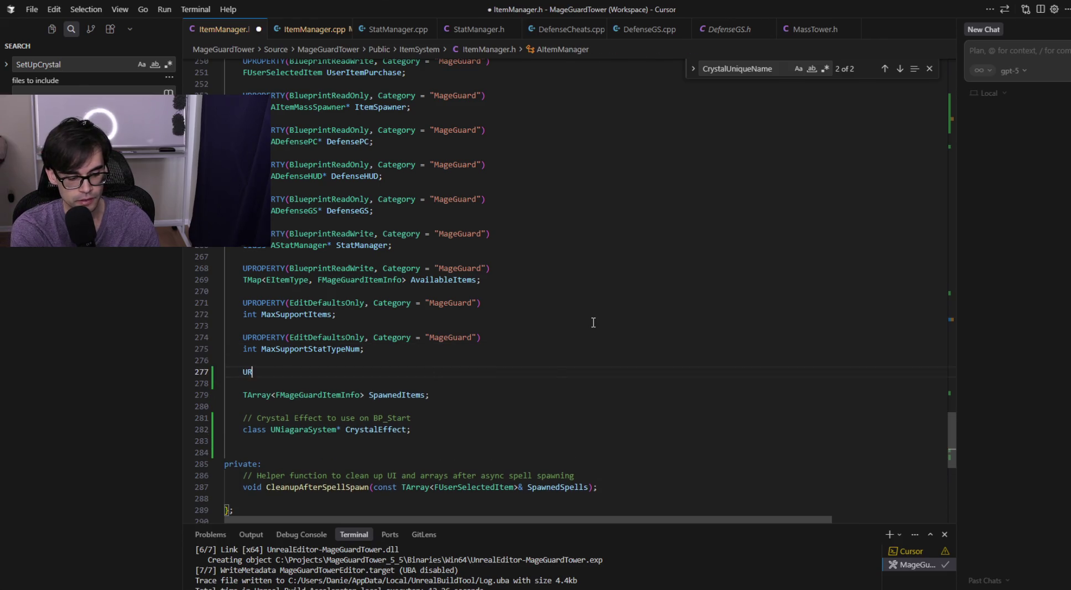
{"action": "key", "text": "BackSpace"}
{"action": "key", "text": "BackSpace"}
{"action": "type", "text": "PRO"}
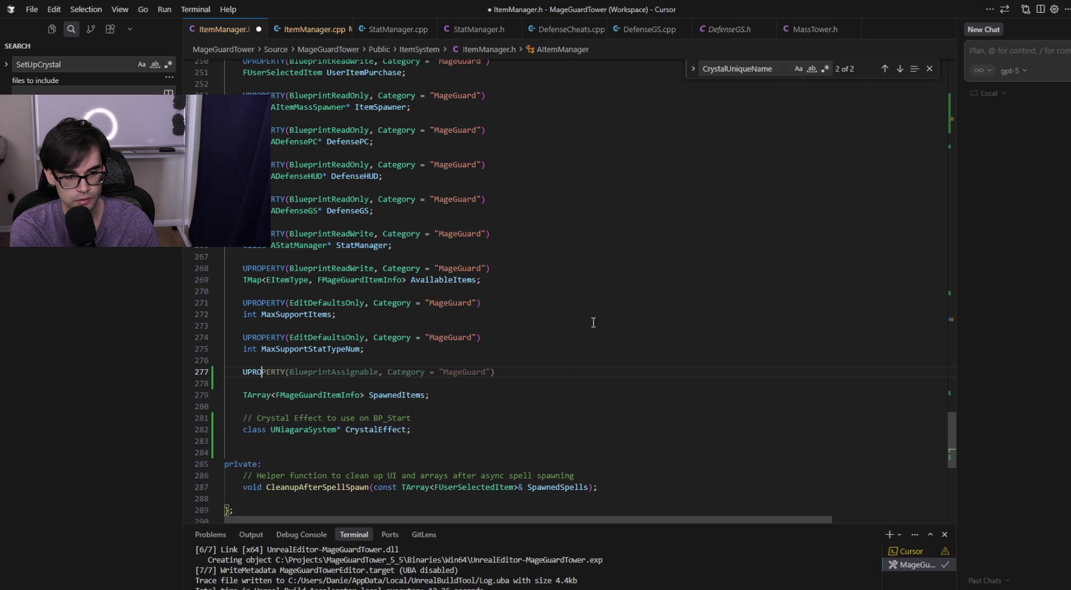
{"action": "key", "text": "Tab"}
{"action": "key", "text": "Tab"}
{"action": "key", "text": "ctrl+s"}
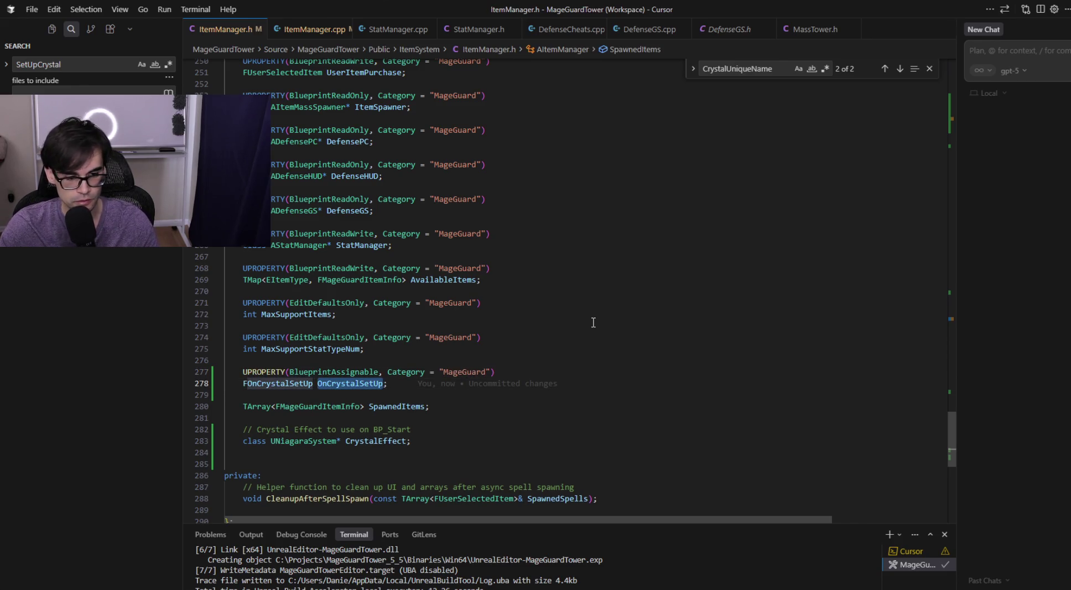
{"action": "left_click", "coordinate": [310, 29]}
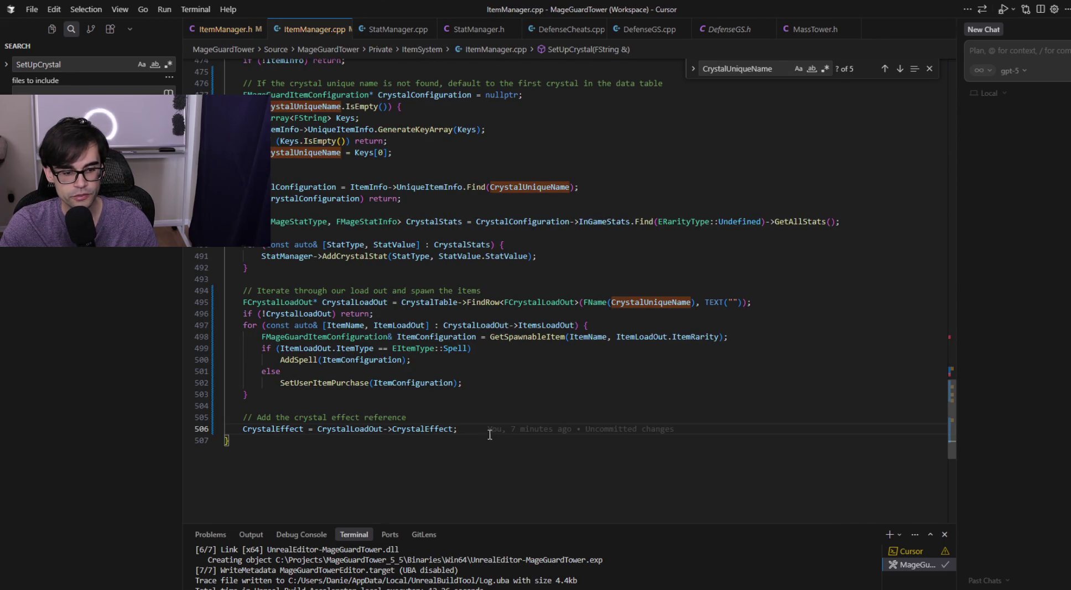
- Add OnCrystalSetUp.Broadcast(); after the CrystalEffect assignment, save, and return to BP_Start
{"action": "key", "text": "Return"}
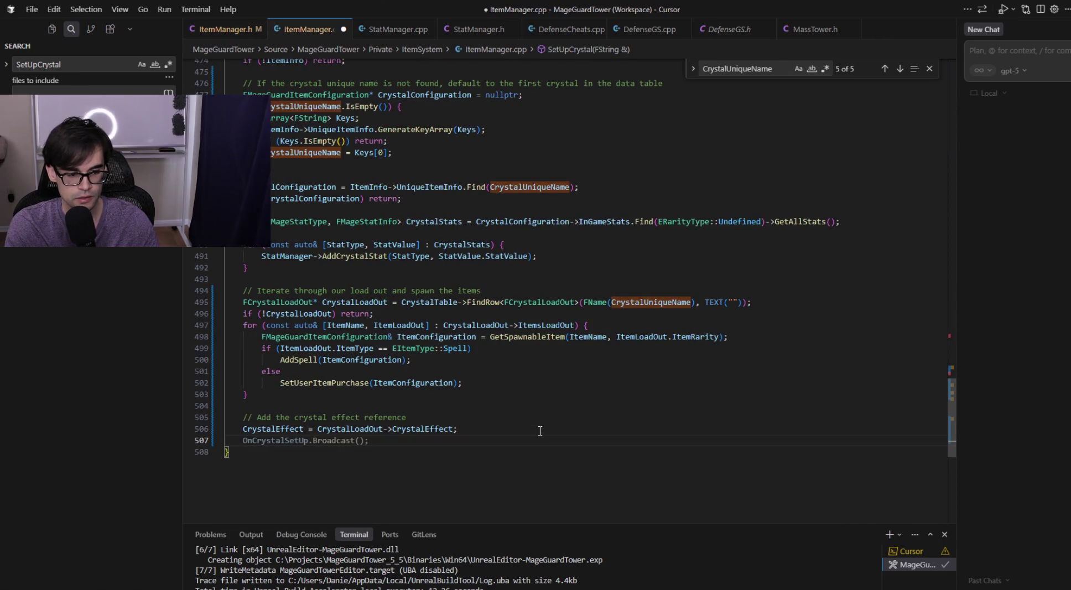
{"action": "key", "text": "Tab"}
{"action": "key", "text": "ctrl+s"}
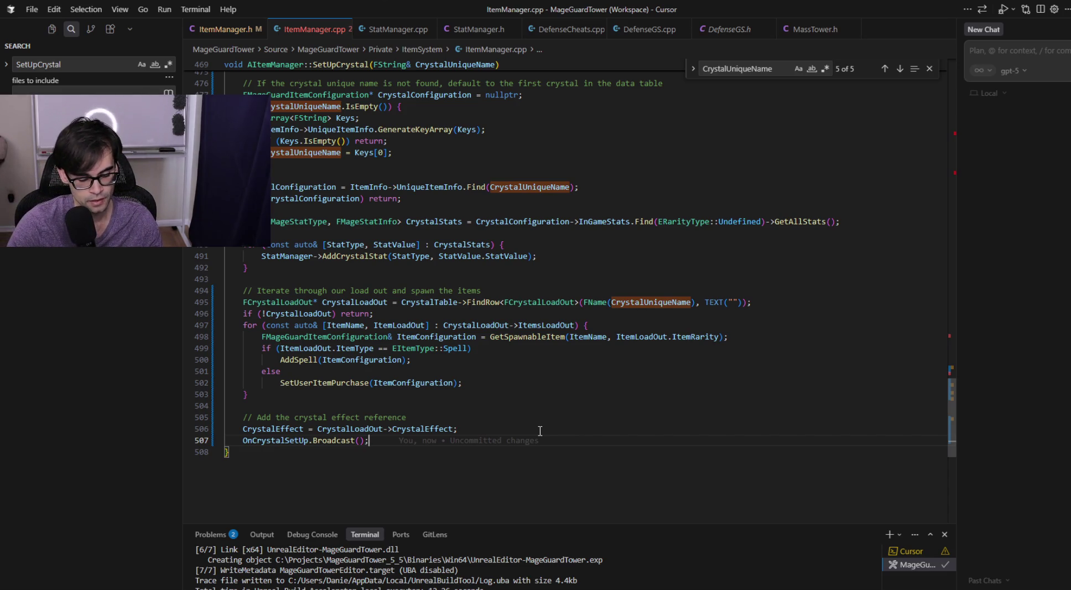
{"action": "scroll", "coordinate": [539, 431], "scroll_direction": "up", "scroll_amount": 3}
{"action": "scroll", "coordinate": [515, 404], "scroll_direction": "down", "scroll_amount": 1}
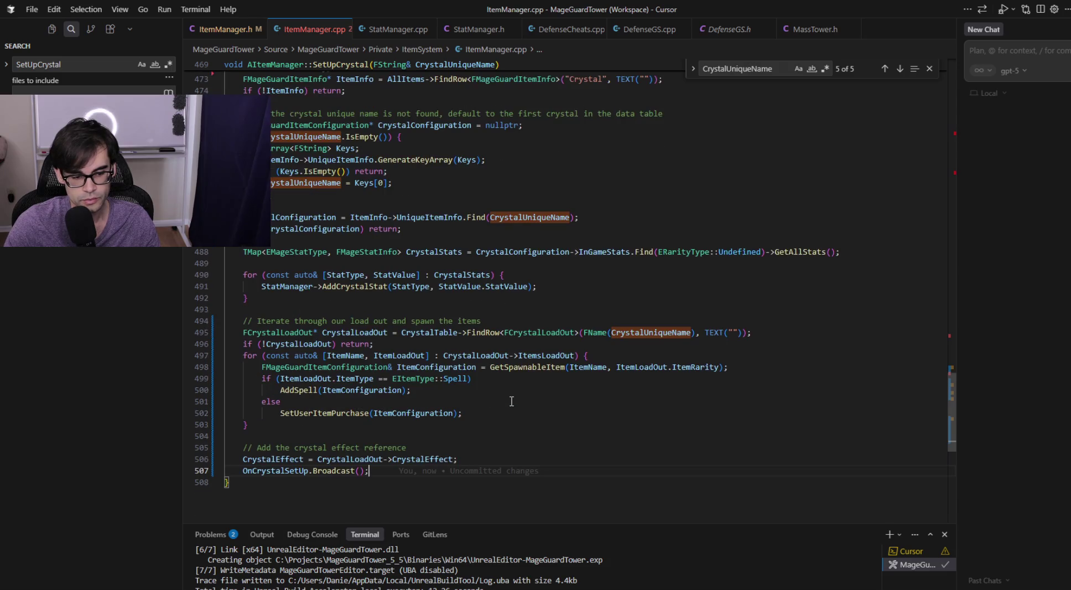
{"action": "key", "text": "alt+Tab"}
{"action": "left_click_drag", "start_coordinate": [744, 320], "coordinate": [486, 353]}
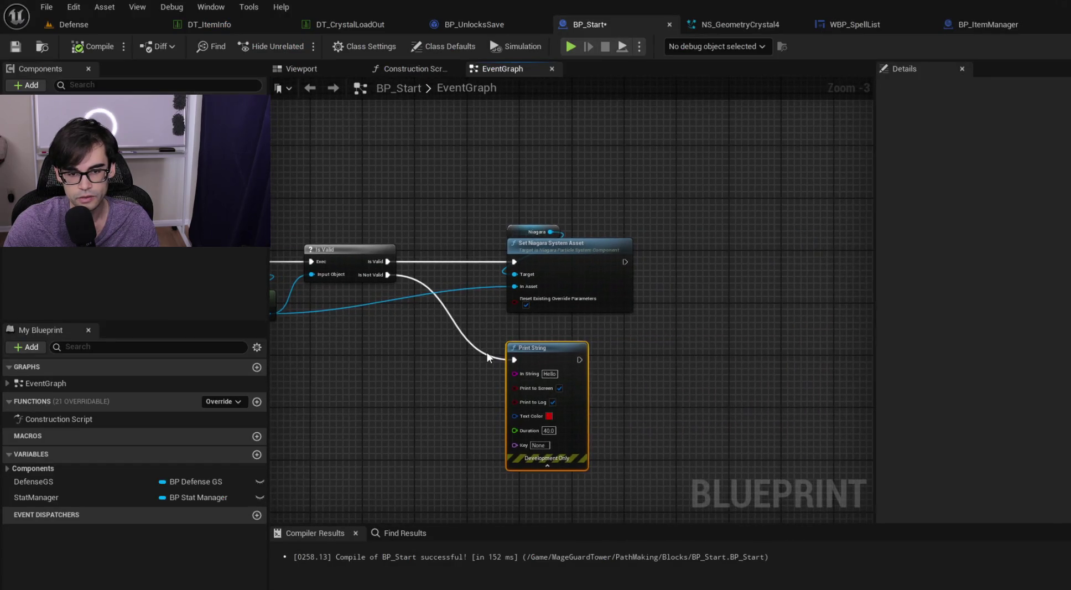
- Compile and save BP_Start with its Is Valid and Set Niagara System Asset chain, then return to Cursor
{"action": "left_click_drag", "start_coordinate": [345, 297], "coordinate": [690, 273]}
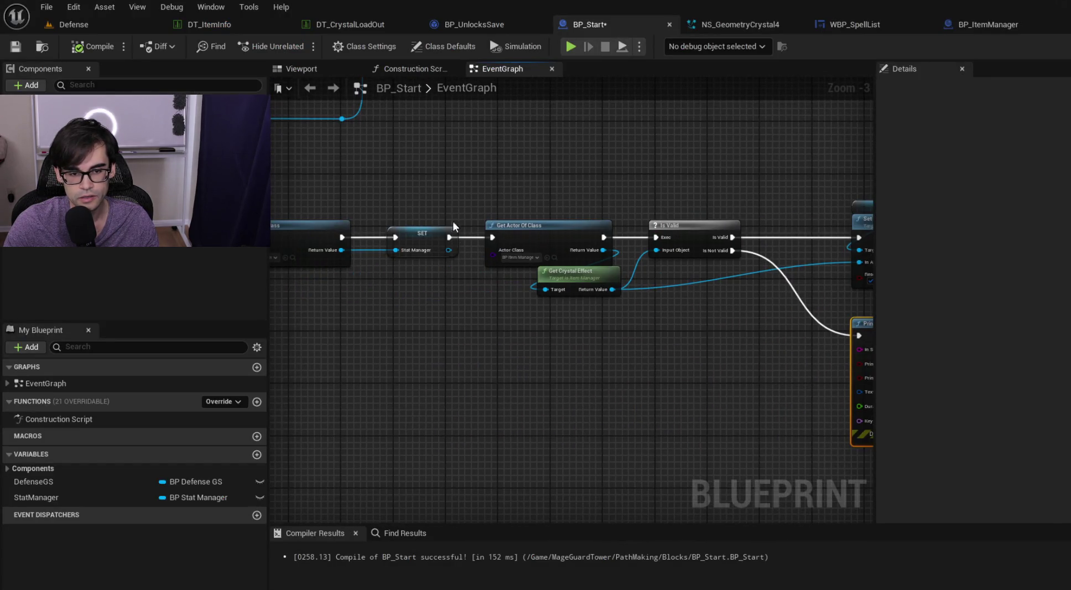
{"action": "scroll", "coordinate": [668, 185], "scroll_direction": "up", "scroll_amount": 2}
{"action": "left_click_drag", "start_coordinate": [570, 222], "coordinate": [403, 222]}
{"action": "left_click", "coordinate": [93, 47]}
{"action": "left_click", "coordinate": [15, 47]}
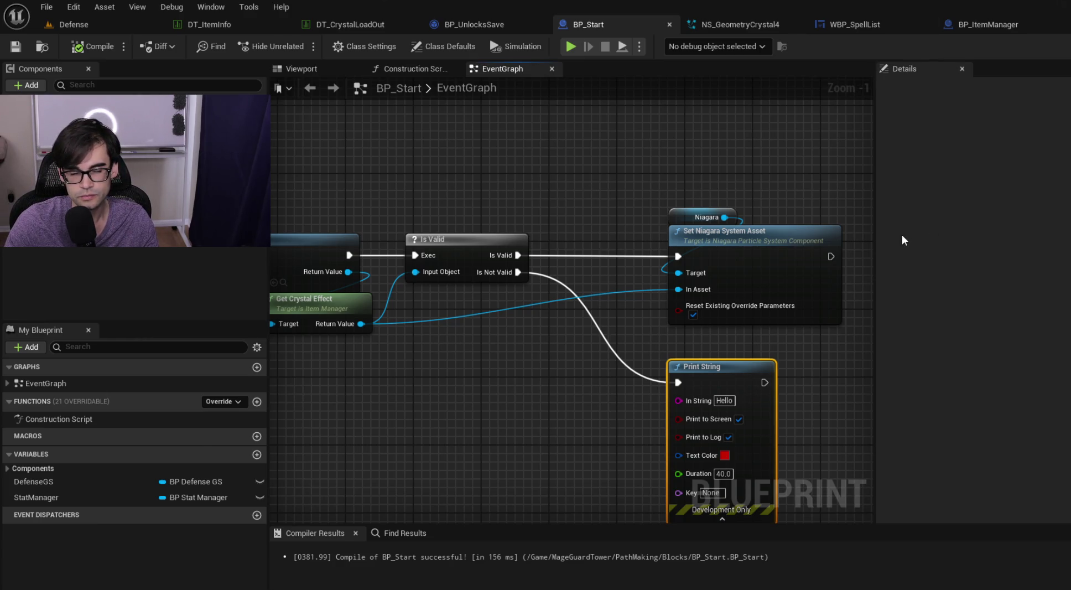
{"action": "key", "text": "alt+Tab"}
{"action": "left_click", "coordinate": [735, 367]}
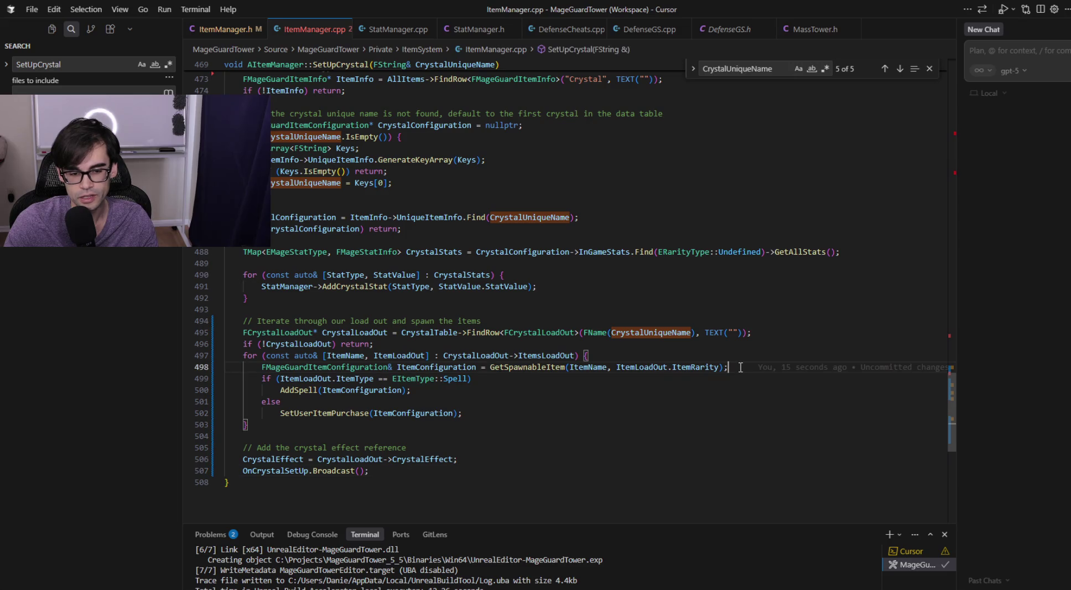
- Run the MageGuardTowerEditor Win64 Development build task via Ctrl+Shift+B
{"action": "key", "text": "ctrl+shift+b"}
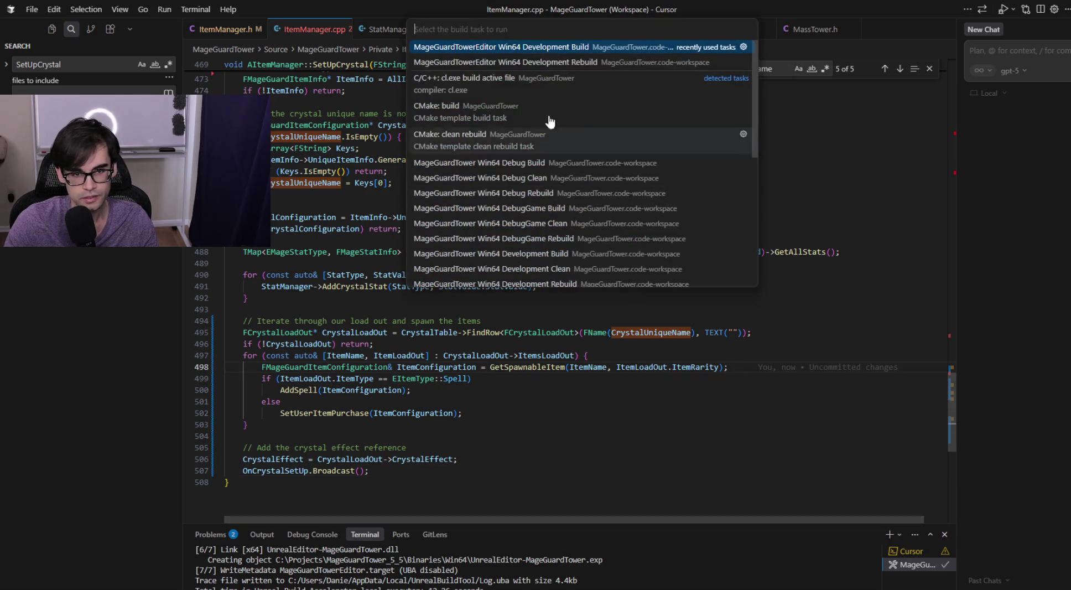
{"action": "left_click", "coordinate": [539, 43]}
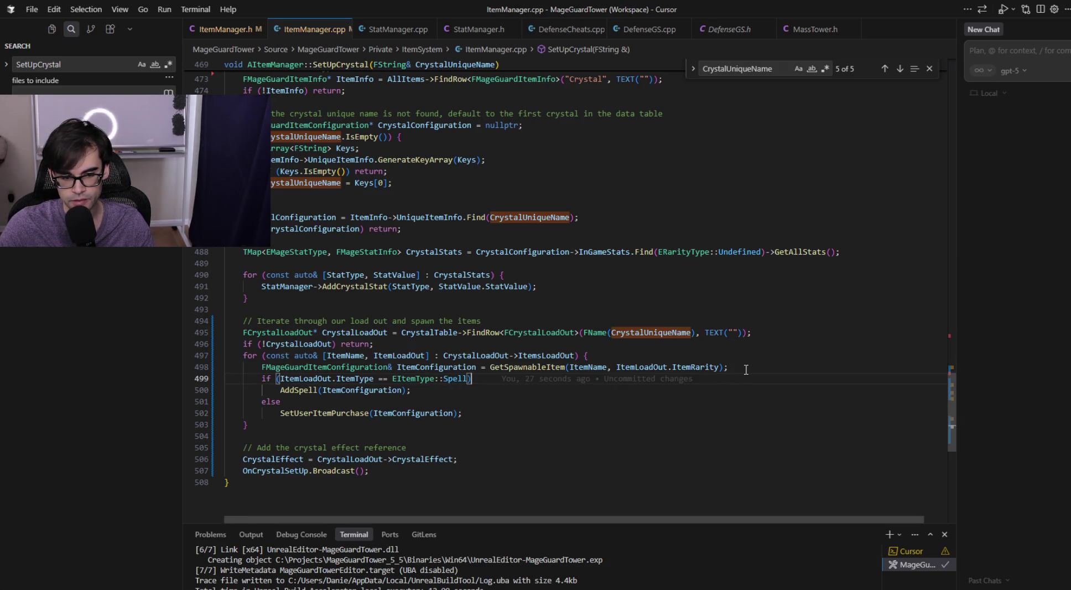
{"action": "mouse_move", "coordinate": [748, 367]}
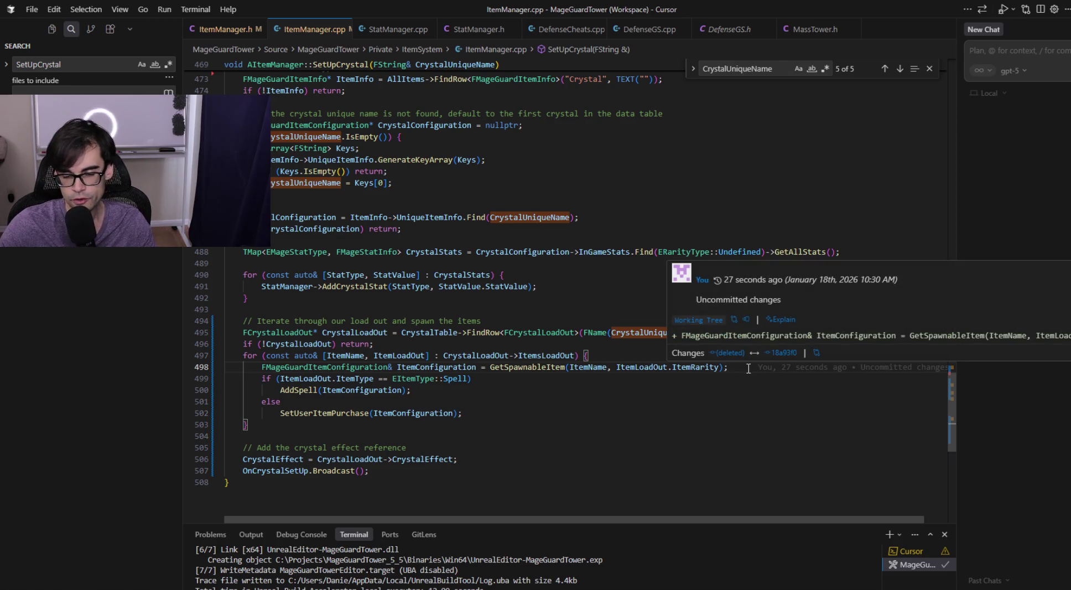
{"action": "left_click", "coordinate": [622, 351]}
{"action": "left_click", "coordinate": [747, 366]}
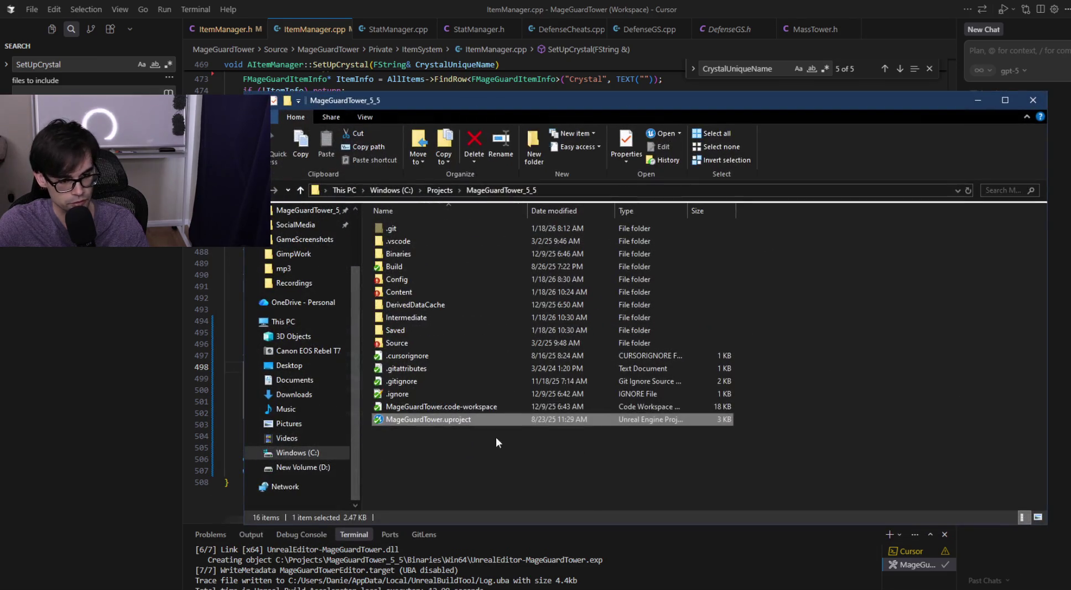
- Launch MageGuardTower.uproject from the MageGuardTower_5_5 folder and close the Explorer window
{"action": "double_click", "coordinate": [453, 419]}
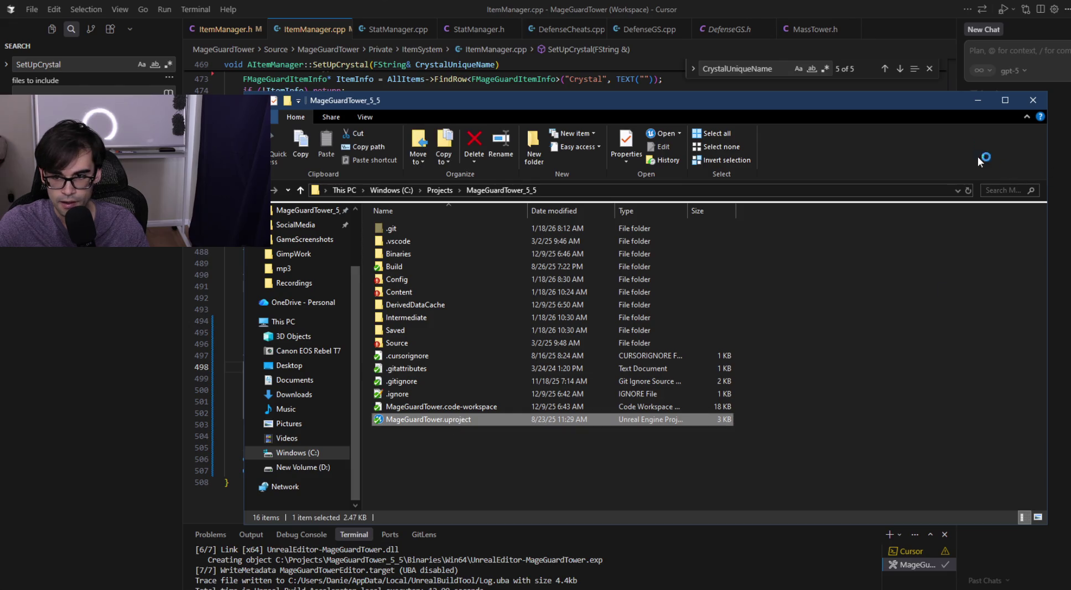
{"action": "left_click", "coordinate": [966, 104]}
{"action": "left_click", "coordinate": [583, 404]}
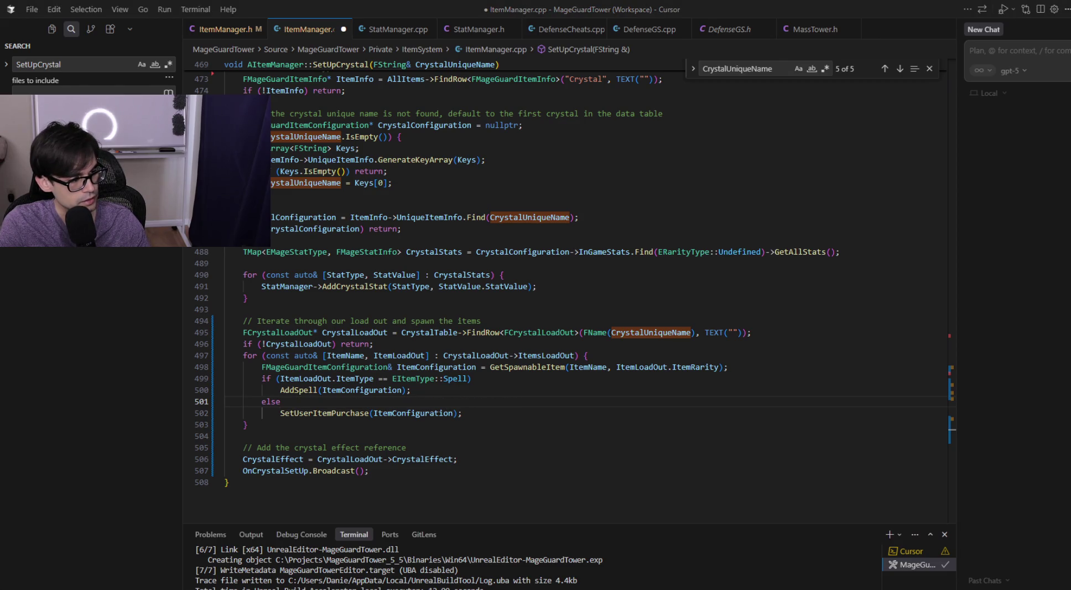
- Delete the Print String node from BP_Start's event graph
{"action": "key", "text": "alt+Tab"}
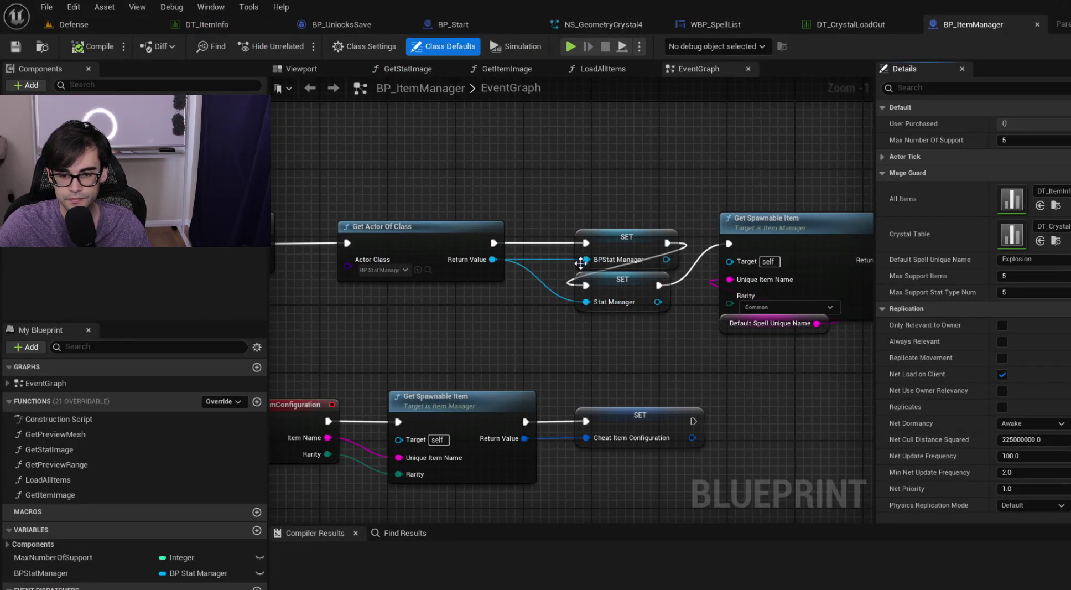
{"action": "left_click", "coordinate": [459, 22]}
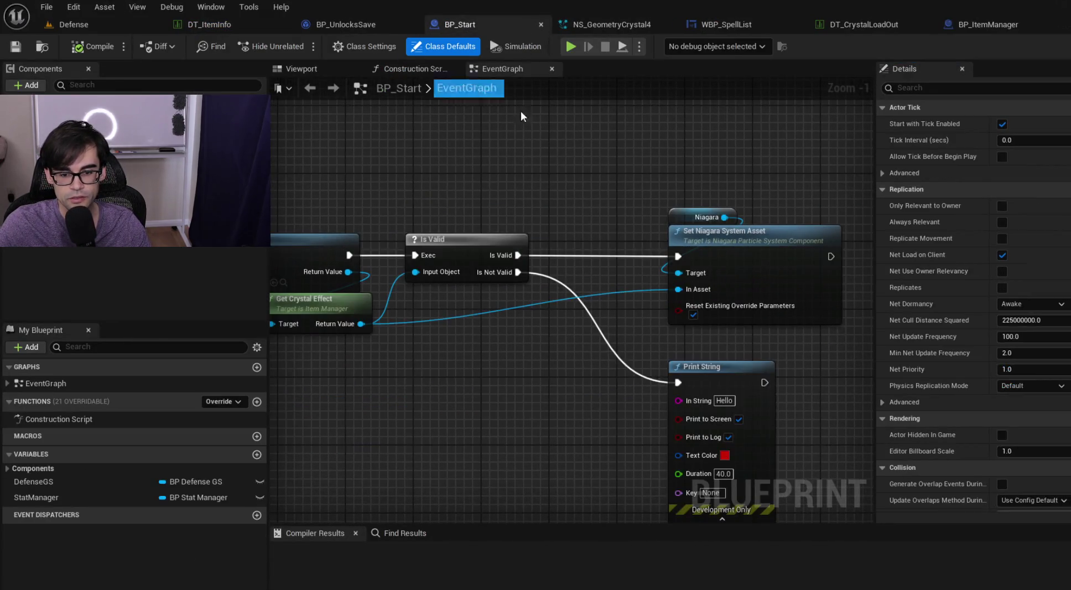
{"action": "left_click_drag", "start_coordinate": [658, 325], "coordinate": [550, 306]}
{"action": "left_click", "coordinate": [620, 387]}
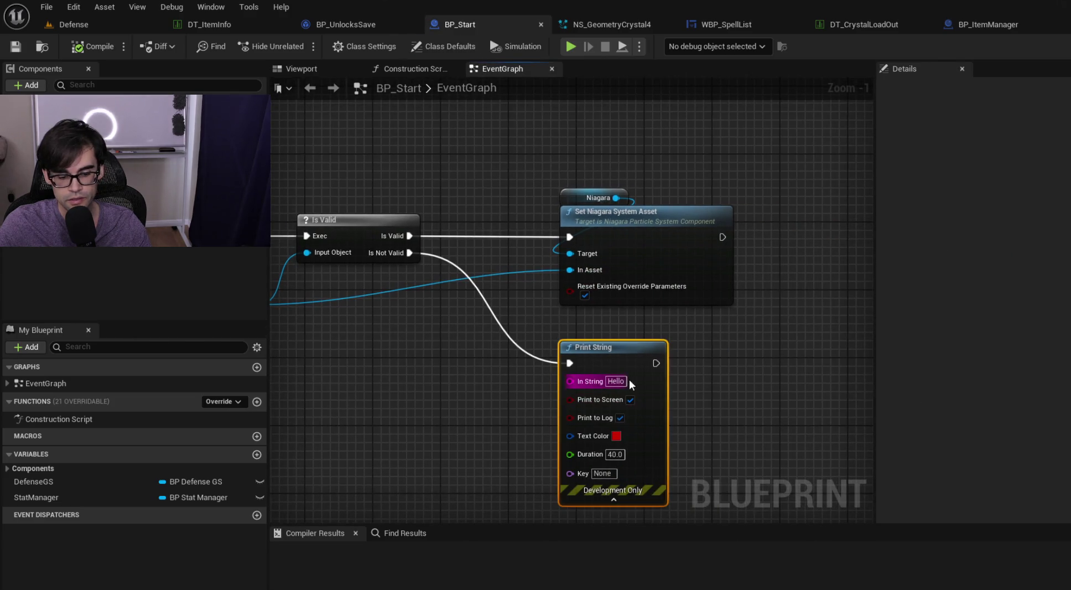
{"action": "key", "text": "Delete"}
- Move the Get Crystal Effect and Set Niagara System Asset nodes higher up the graph
{"action": "mouse_move", "coordinate": [510, 270]}
{"action": "left_mouse_down"}
{"action": "mouse_move", "coordinate": [678, 276]}
{"action": "mouse_move", "coordinate": [408, 320]}
{"action": "left_mouse_up"}
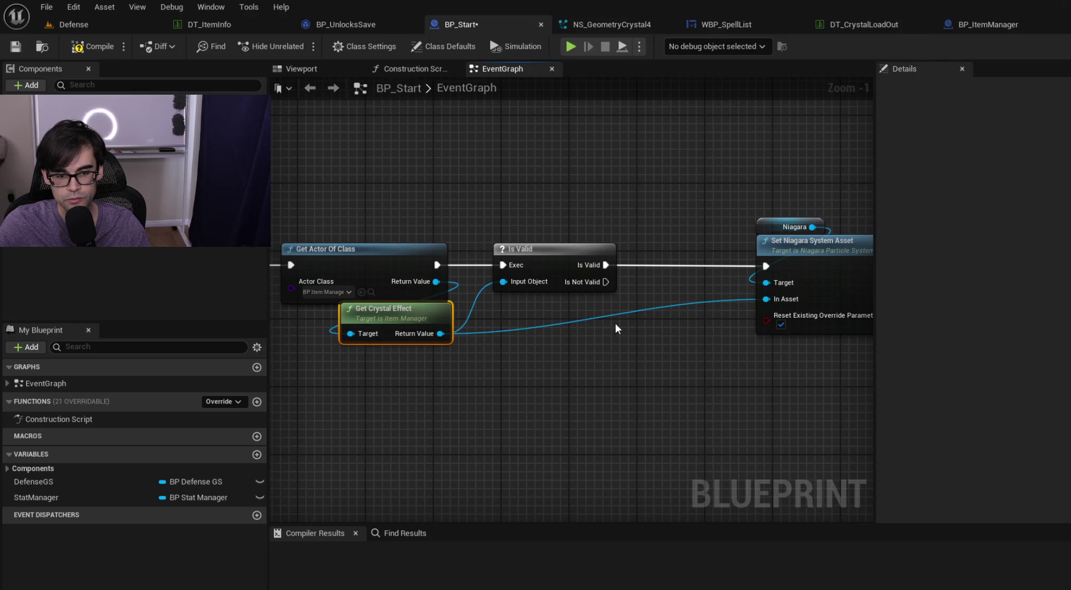
{"action": "left_click_drag", "start_coordinate": [615, 325], "coordinate": [518, 328]}
{"action": "left_click_drag", "start_coordinate": [644, 188], "coordinate": [734, 289]}
{"action": "mouse_move", "coordinate": [730, 249]}
{"action": "left_mouse_down"}
{"action": "mouse_move", "coordinate": [722, 187]}
{"action": "mouse_move", "coordinate": [720, 251]}
{"action": "mouse_move", "coordinate": [737, 248]}
{"action": "left_mouse_up"}
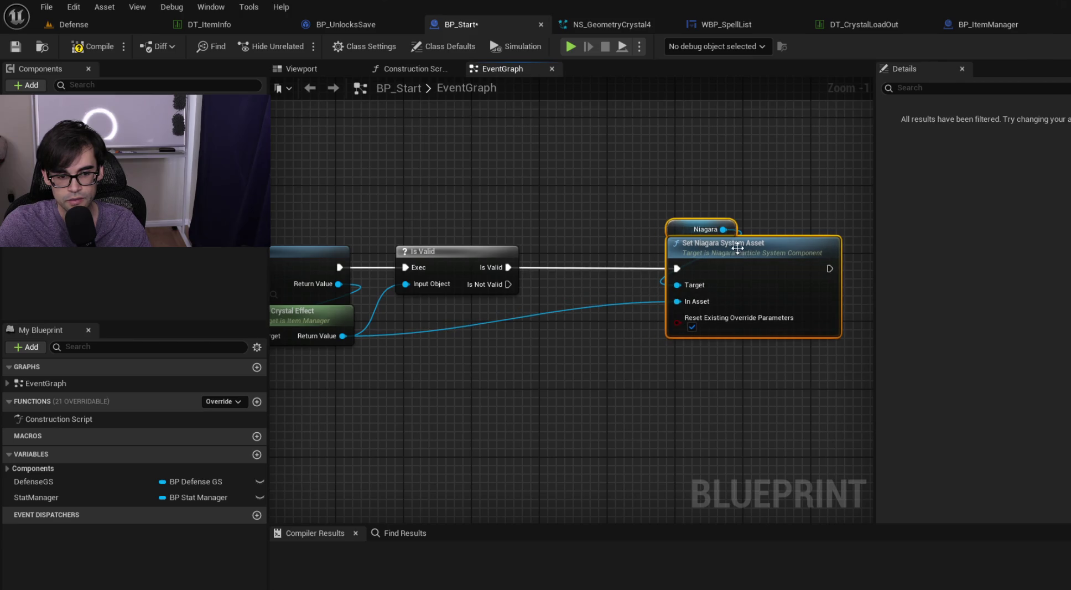
{"action": "mouse_move", "coordinate": [608, 183]}
{"action": "left_mouse_down"}
{"action": "mouse_move", "coordinate": [782, 284]}
{"action": "mouse_move", "coordinate": [739, 129]}
{"action": "mouse_move", "coordinate": [720, 133]}
{"action": "left_mouse_up"}
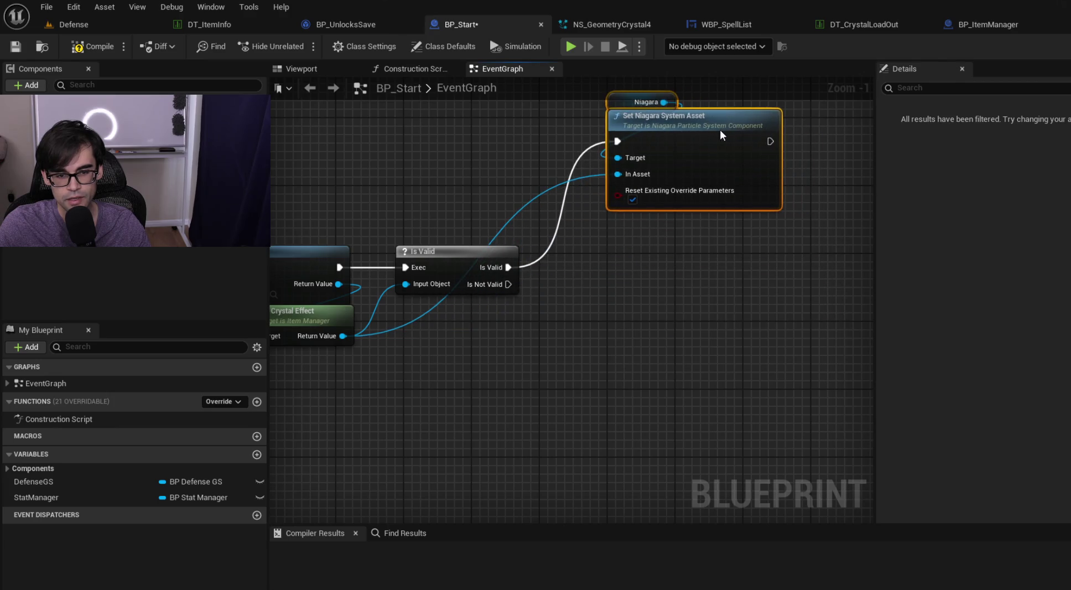
{"action": "left_click_drag", "start_coordinate": [630, 234], "coordinate": [737, 249]}
{"action": "left_click", "coordinate": [509, 335]}
- Add a Bind Event to On Crystal Set Up node from the item manager and wire Is Not Valid into it
{"action": "left_click_drag", "start_coordinate": [509, 335], "coordinate": [594, 327]}
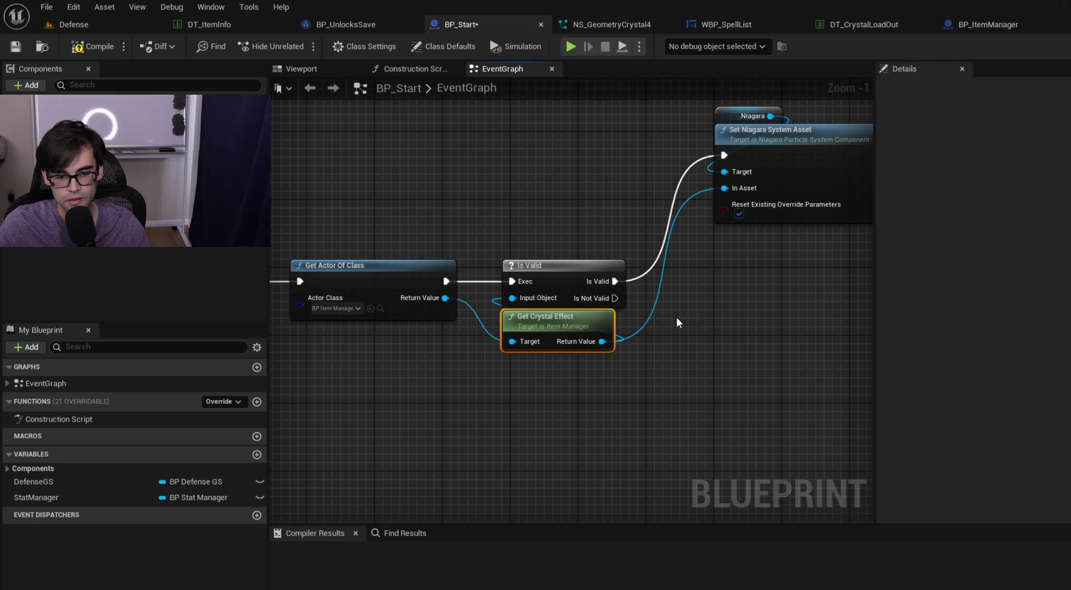
{"action": "left_click_drag", "start_coordinate": [419, 290], "coordinate": [597, 450]}
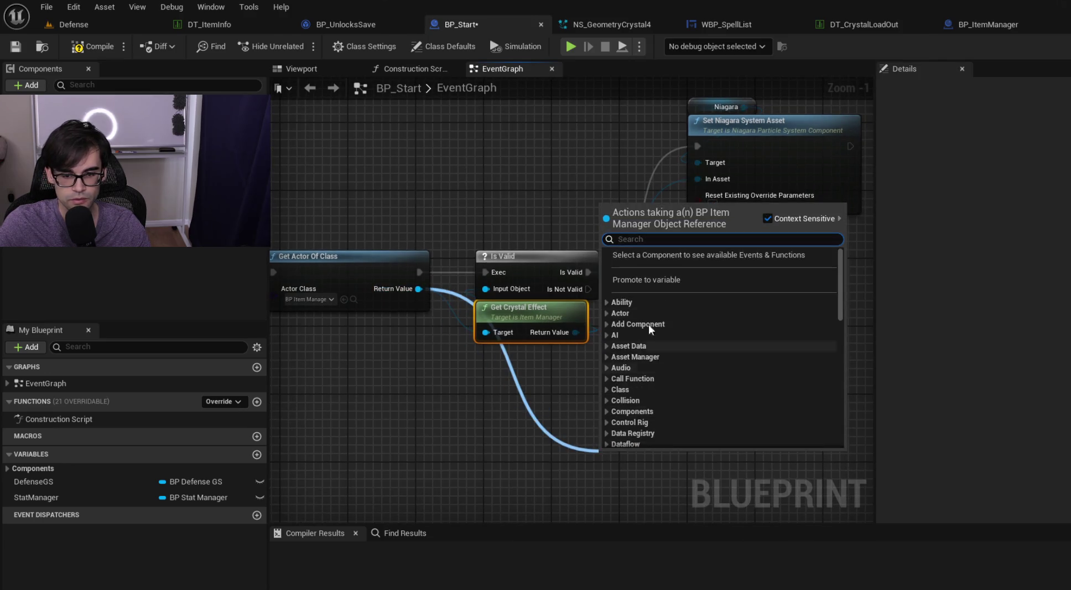
{"action": "type", "text": "l"}
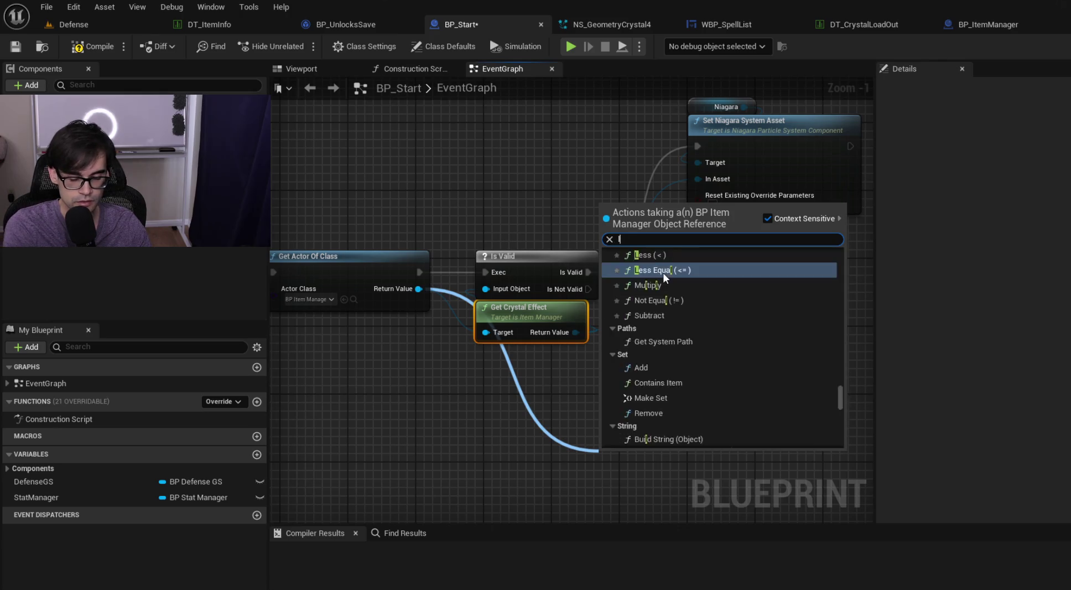
{"action": "type", "text": "iste"}
{"action": "key", "text": "BackSpace"}
{"action": "key", "text": "BackSpace"}
{"action": "key", "text": "BackSpace"}
{"action": "type", "text": "oncrystal"}
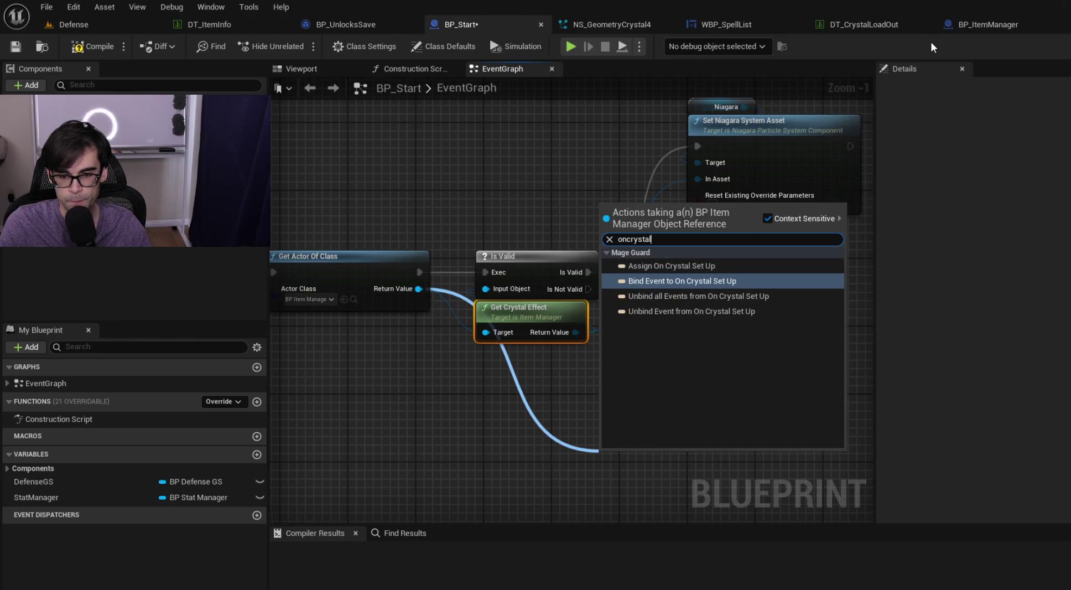
{"action": "key", "text": "Return"}
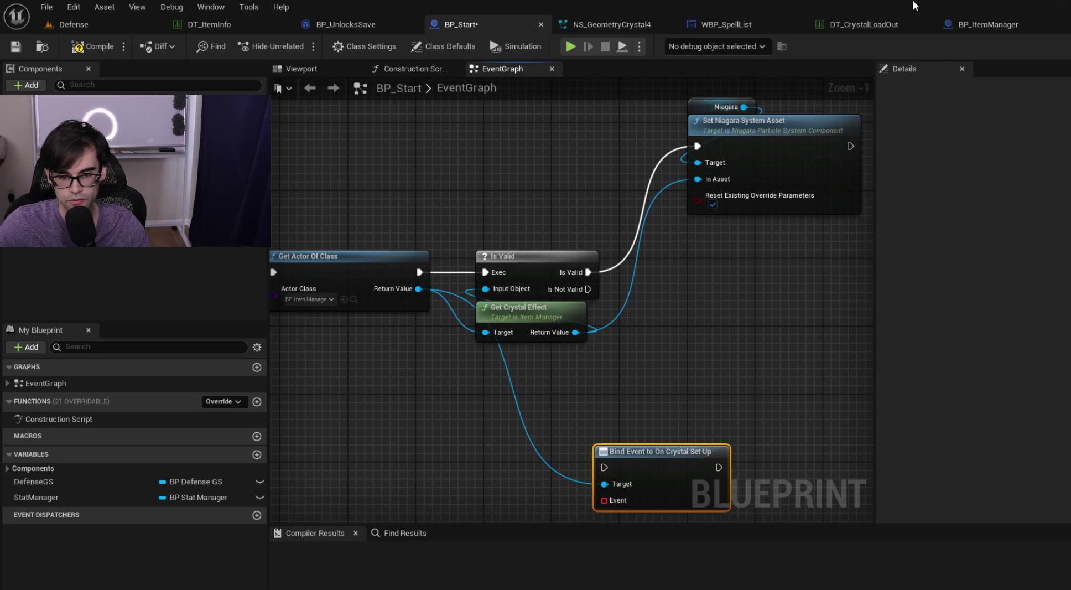
{"action": "mouse_move", "coordinate": [590, 288]}
{"action": "left_mouse_down"}
{"action": "mouse_move", "coordinate": [627, 461]}
{"action": "mouse_move", "coordinate": [612, 467]}
{"action": "mouse_move", "coordinate": [735, 315]}
{"action": "mouse_move", "coordinate": [718, 301]}
{"action": "mouse_move", "coordinate": [729, 286]}
{"action": "left_mouse_up"}
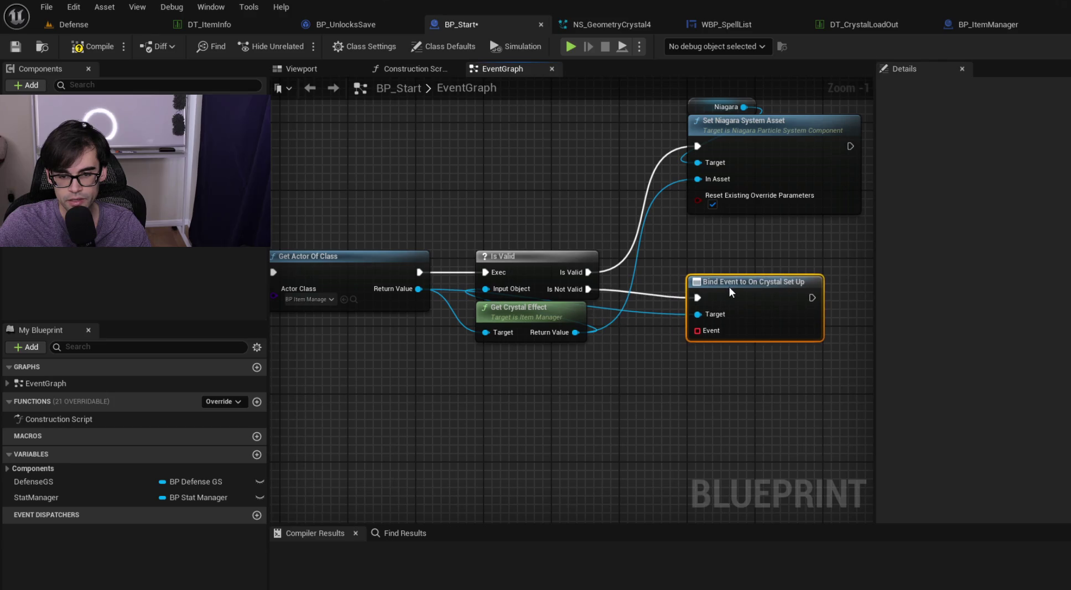
- Attach a Create Event node to the Event pin and generate a matching function
{"action": "left_click_drag", "start_coordinate": [697, 330], "coordinate": [718, 357]}
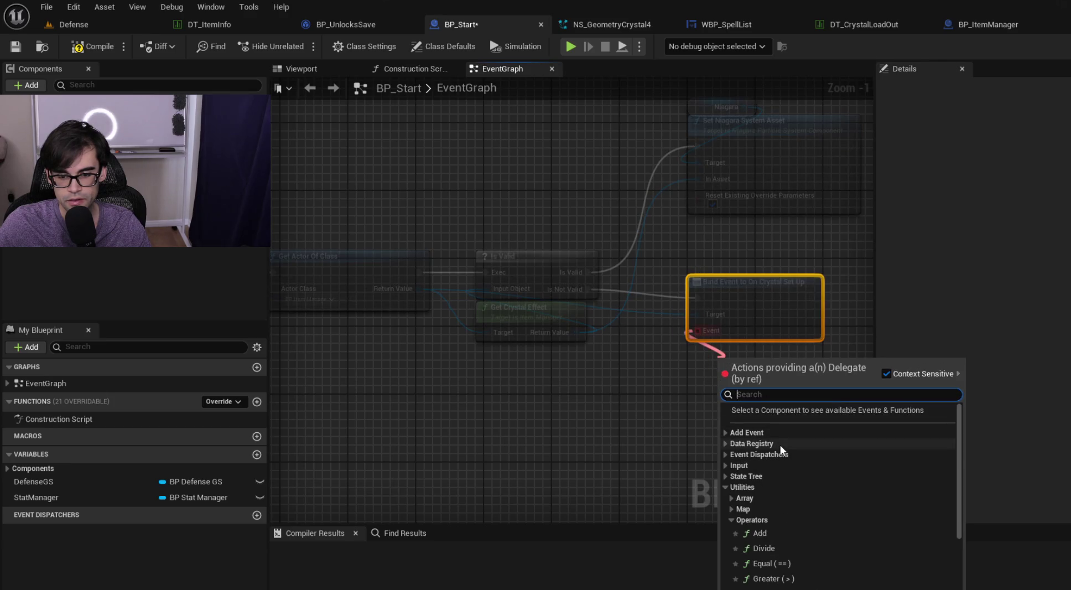
{"action": "left_click", "coordinate": [724, 454]}
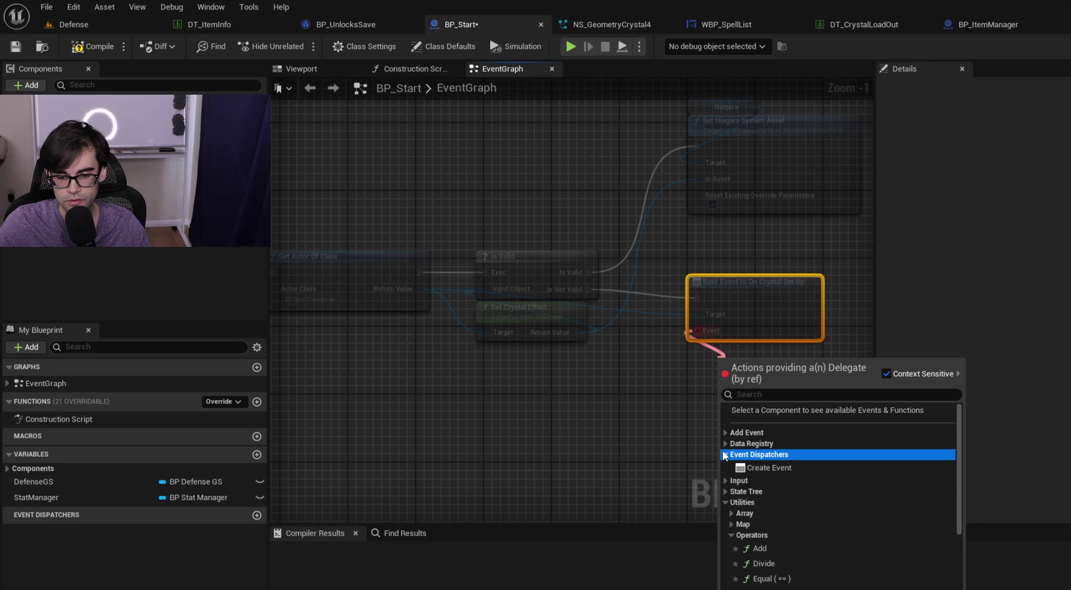
{"action": "left_click", "coordinate": [761, 466]}
{"action": "left_click_drag", "start_coordinate": [695, 368], "coordinate": [732, 351]}
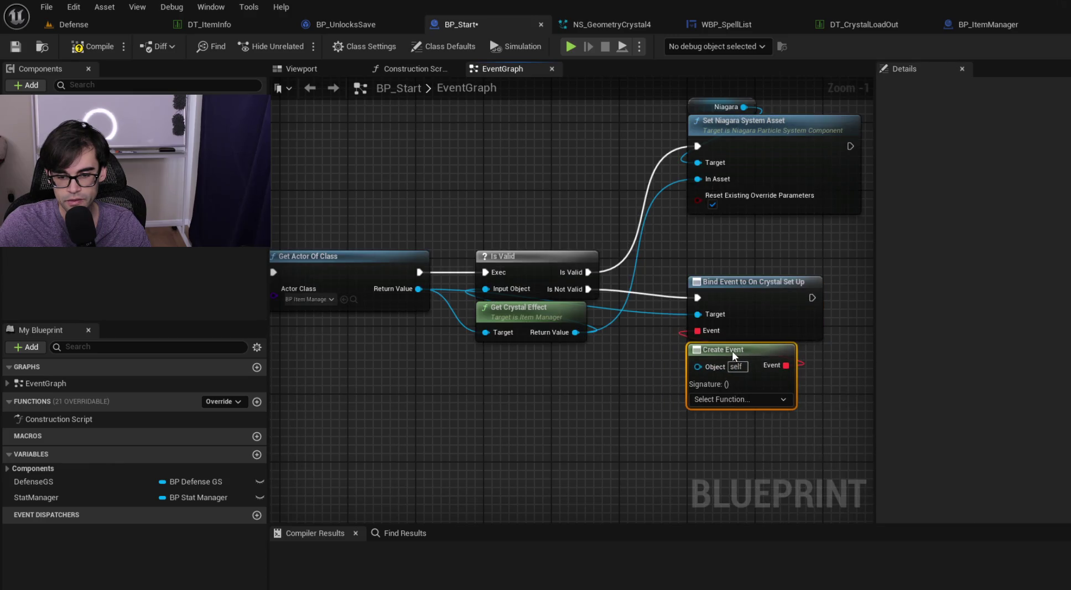
{"action": "left_click", "coordinate": [739, 389]}
{"action": "left_click", "coordinate": [744, 430]}
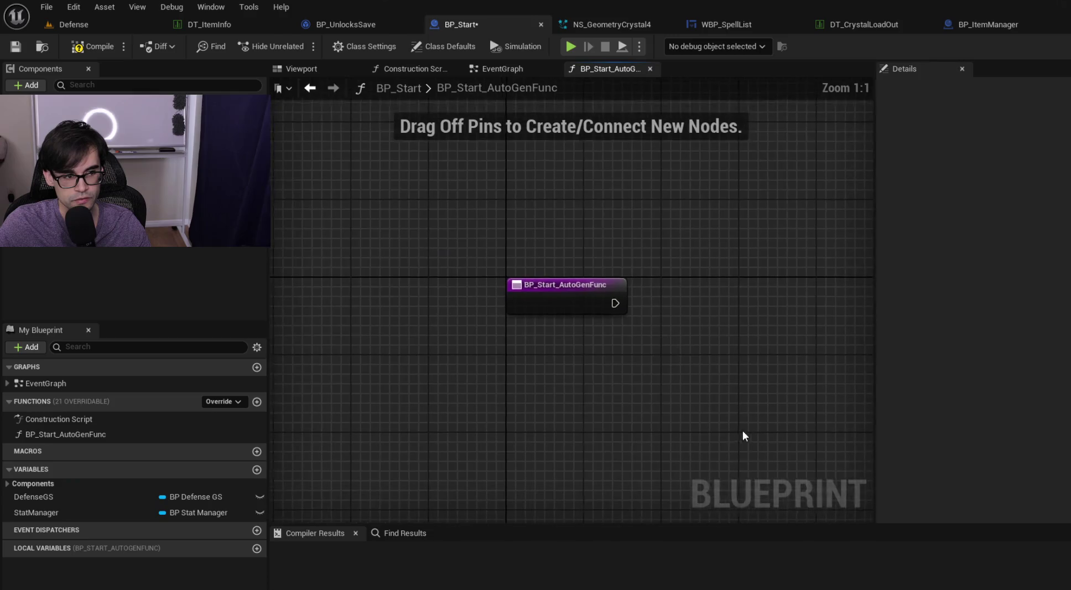
- Rename the generated function to OnCrystalSetup
{"action": "left_click", "coordinate": [157, 434]}
{"action": "key", "text": "F2"}
{"action": "type", "text": "n"}
{"action": "key", "text": "BackSpace"}
{"action": "type", "text": "OnCrystalSetup"}
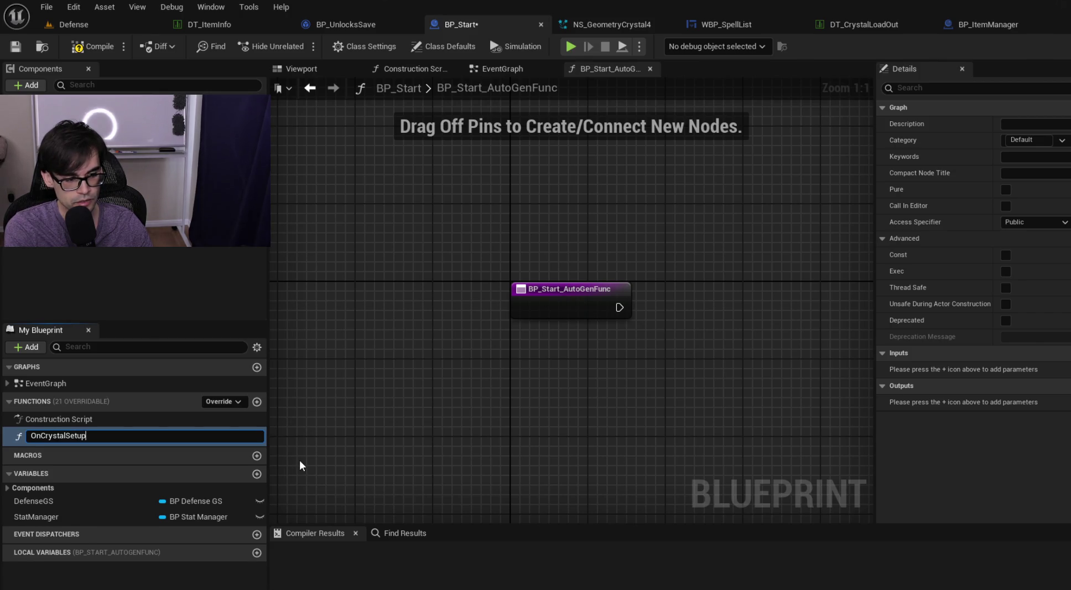
{"action": "key", "text": "Return"}
{"action": "left_click", "coordinate": [514, 73]}
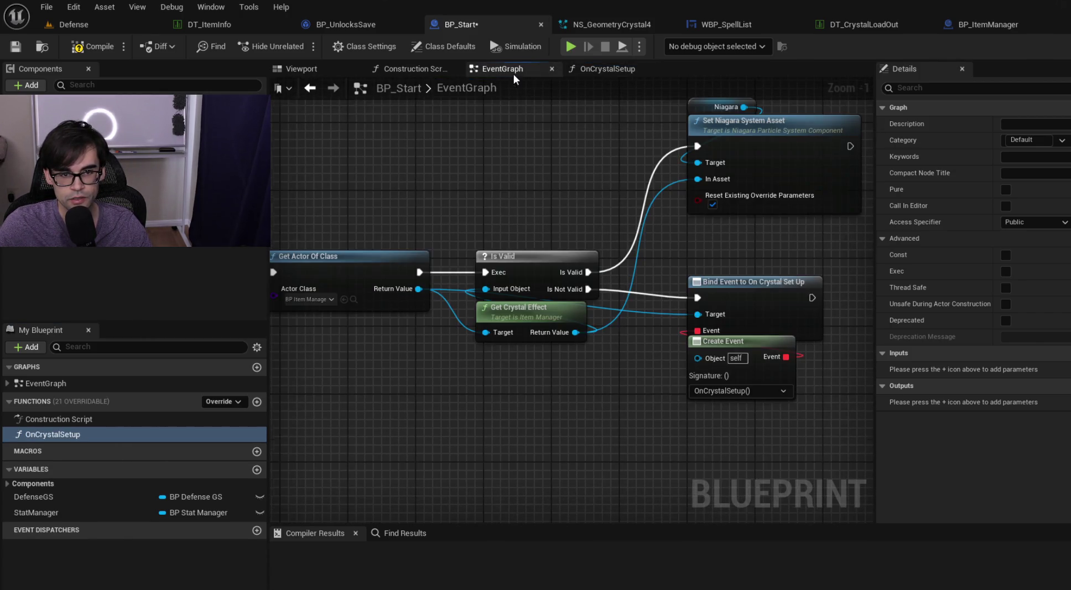
- Store Get Actor Of Class's result in a new ItemManager variable and wire its SET into Is Valid
{"action": "mouse_move", "coordinate": [526, 270]}
{"action": "left_mouse_down"}
{"action": "mouse_move", "coordinate": [696, 307]}
{"action": "mouse_move", "coordinate": [816, 467]}
{"action": "left_mouse_up"}
{"action": "left_click_drag", "start_coordinate": [513, 341], "coordinate": [676, 340]}
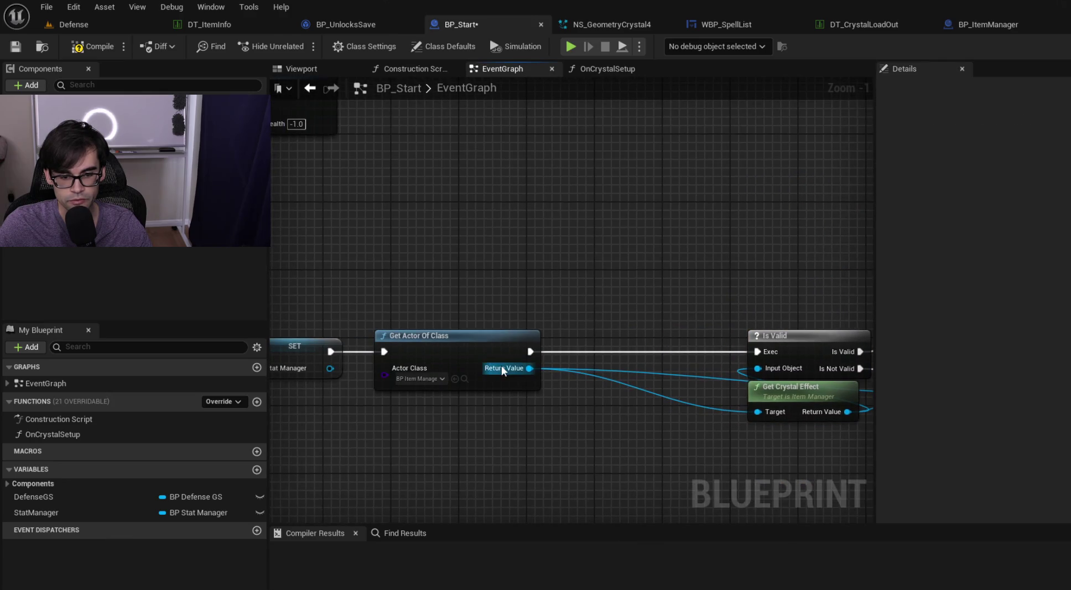
{"action": "left_click_drag", "start_coordinate": [528, 367], "coordinate": [579, 338]}
{"action": "left_click", "coordinate": [651, 417]}
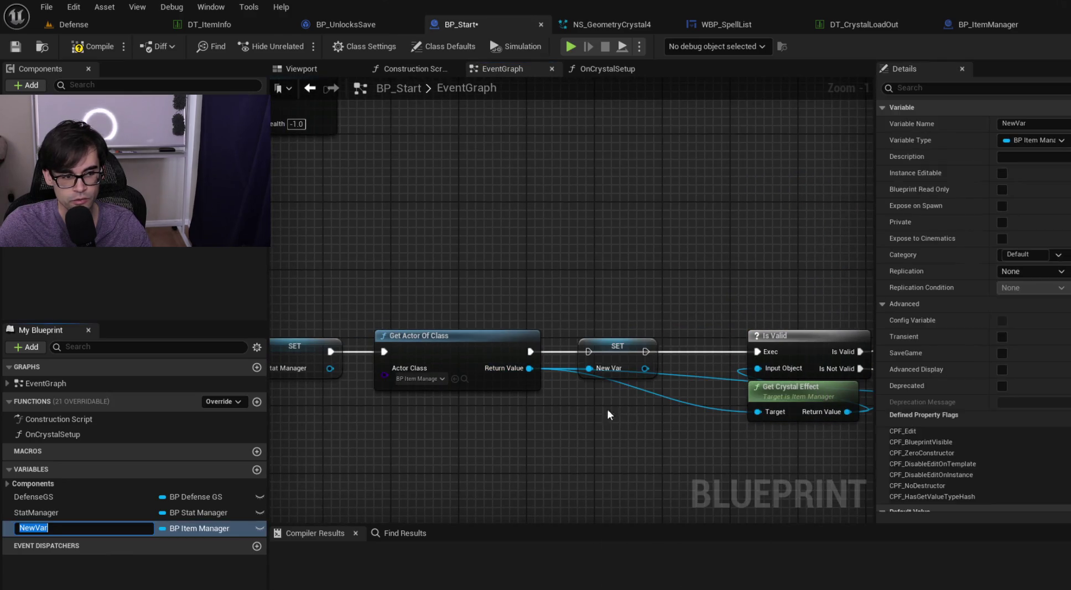
{"action": "type", "text": "ItemManager"}
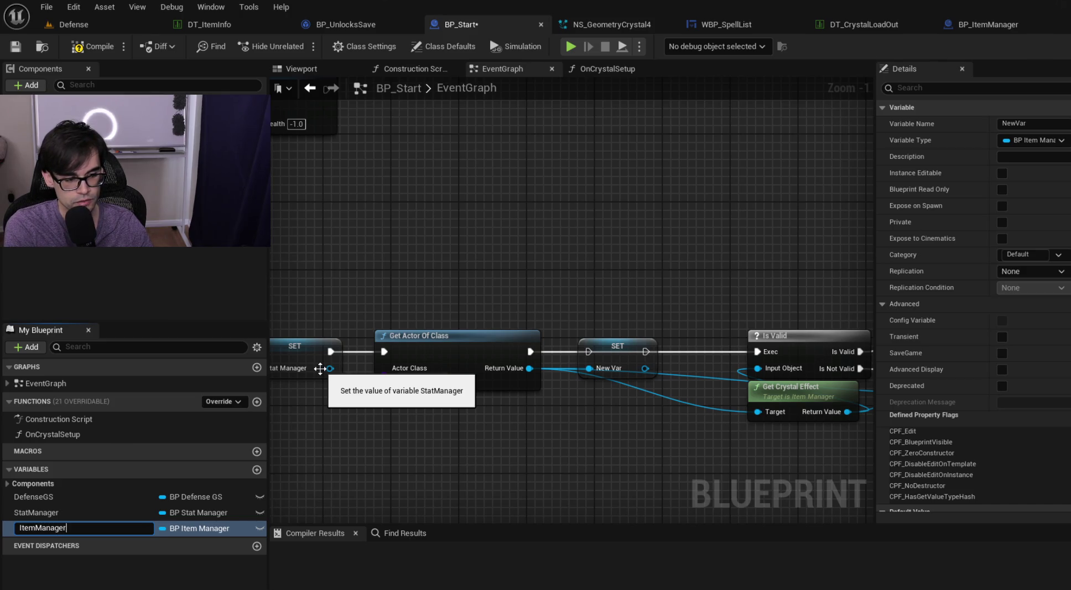
{"action": "key", "text": "Return"}
{"action": "left_click_drag", "start_coordinate": [528, 354], "coordinate": [588, 352]}
{"action": "left_click_drag", "start_coordinate": [663, 351], "coordinate": [756, 352]}
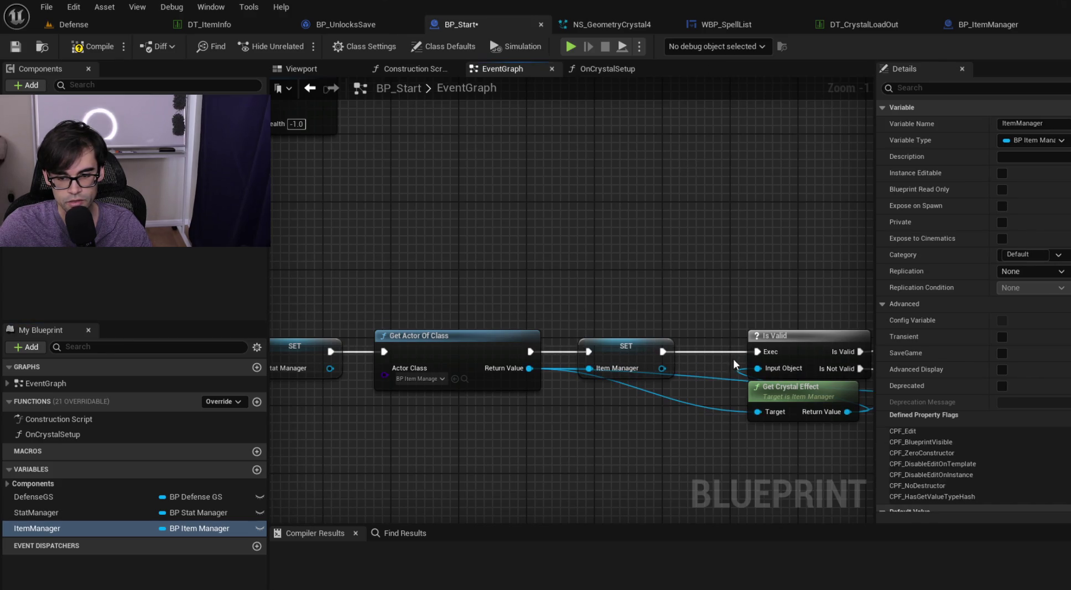
{"action": "left_click_drag", "start_coordinate": [661, 367], "coordinate": [758, 369]}
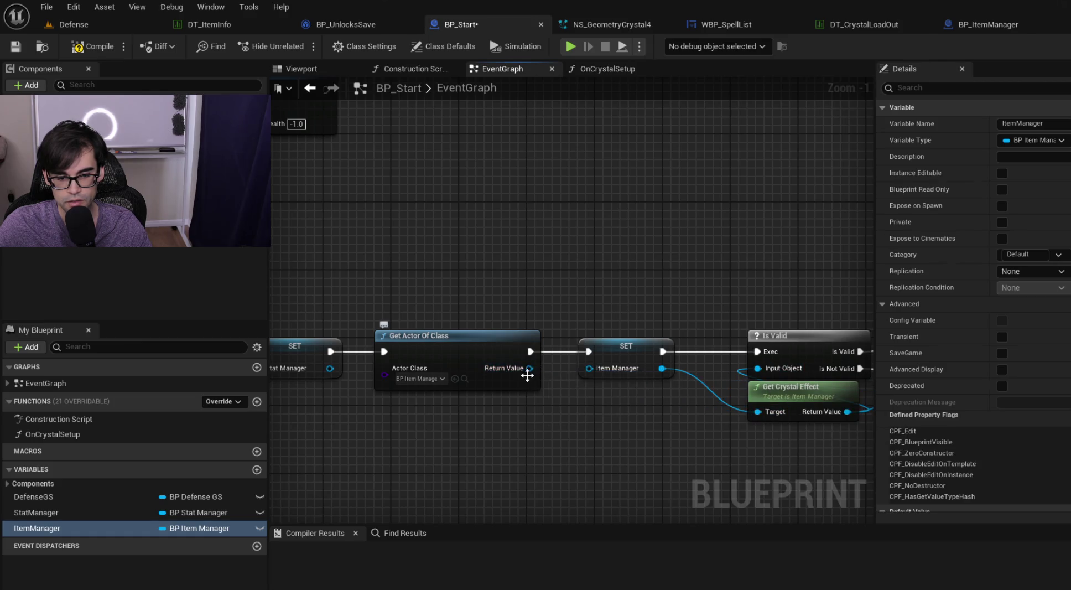
- Nudge Create Event lower and select the SET, Is Valid and Get Crystal Effect nodes
{"action": "left_click_drag", "start_coordinate": [596, 373], "coordinate": [483, 275]}
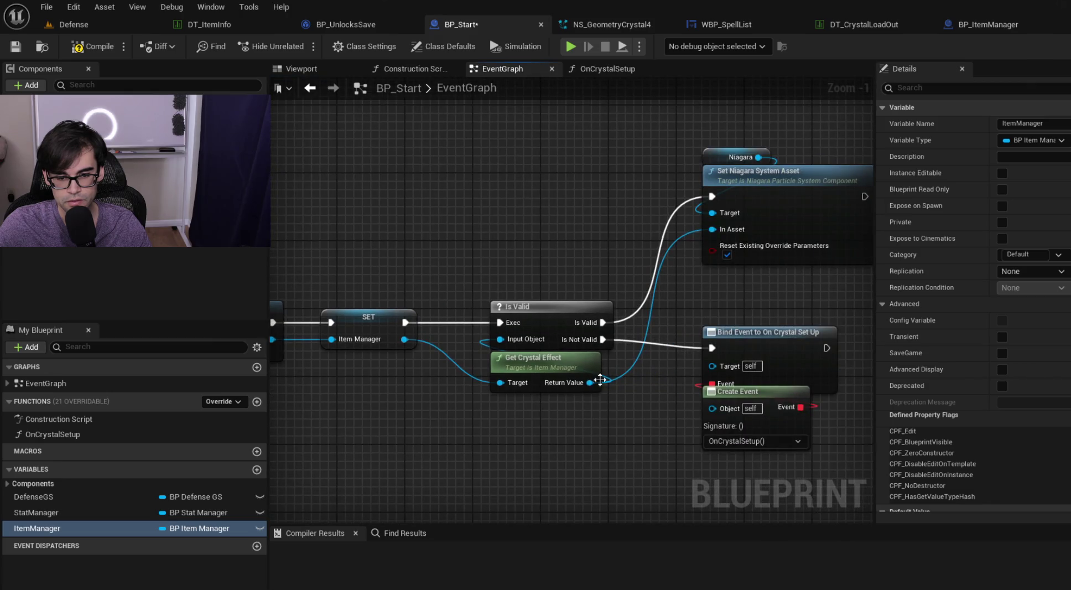
{"action": "mouse_move", "coordinate": [666, 152]}
{"action": "left_mouse_down"}
{"action": "mouse_move", "coordinate": [621, 187]}
{"action": "mouse_move", "coordinate": [725, 218]}
{"action": "mouse_move", "coordinate": [722, 200]}
{"action": "left_mouse_up"}
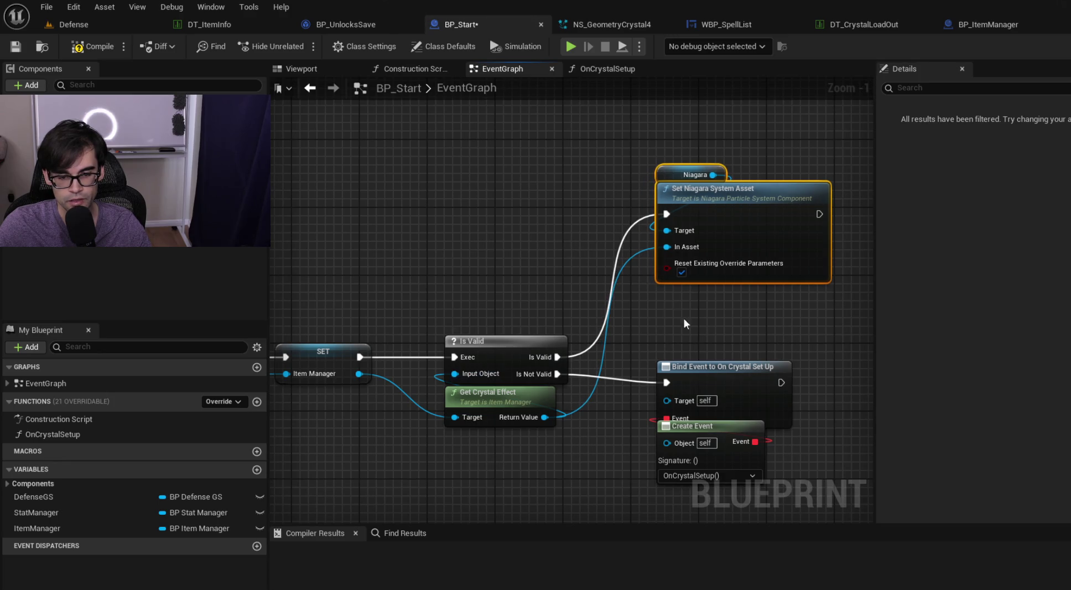
{"action": "mouse_move", "coordinate": [647, 349]}
{"action": "left_mouse_down"}
{"action": "mouse_move", "coordinate": [795, 430]}
{"action": "mouse_move", "coordinate": [768, 498]}
{"action": "mouse_move", "coordinate": [804, 443]}
{"action": "mouse_move", "coordinate": [779, 401]}
{"action": "left_mouse_up"}
{"action": "left_click", "coordinate": [816, 401]}
{"action": "left_click_drag", "start_coordinate": [711, 387], "coordinate": [712, 395]}
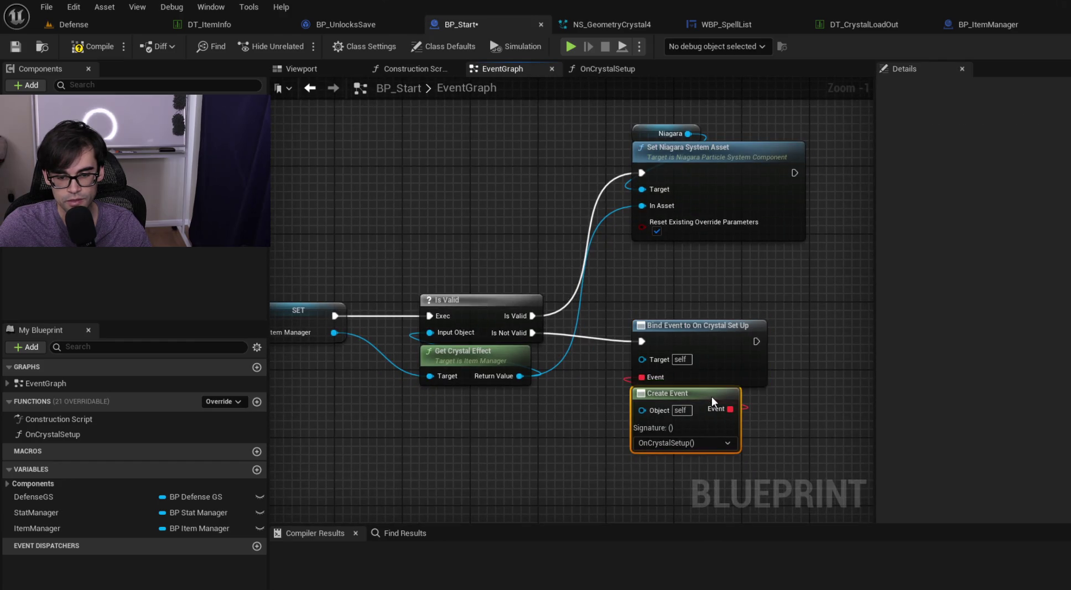
{"action": "left_click", "coordinate": [800, 387]}
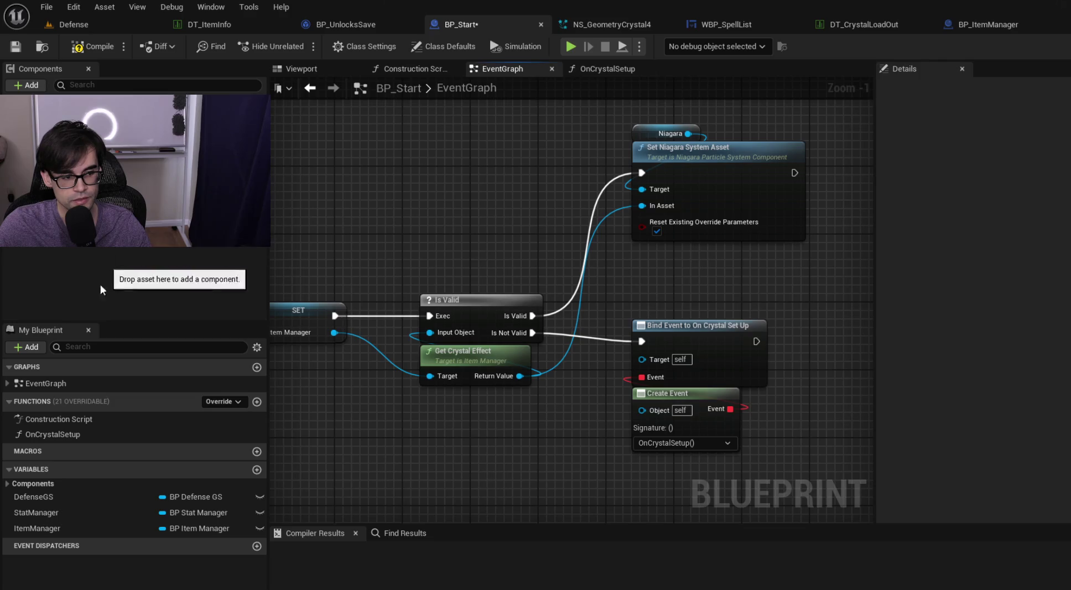
{"action": "left_click_drag", "start_coordinate": [368, 214], "coordinate": [479, 222]}
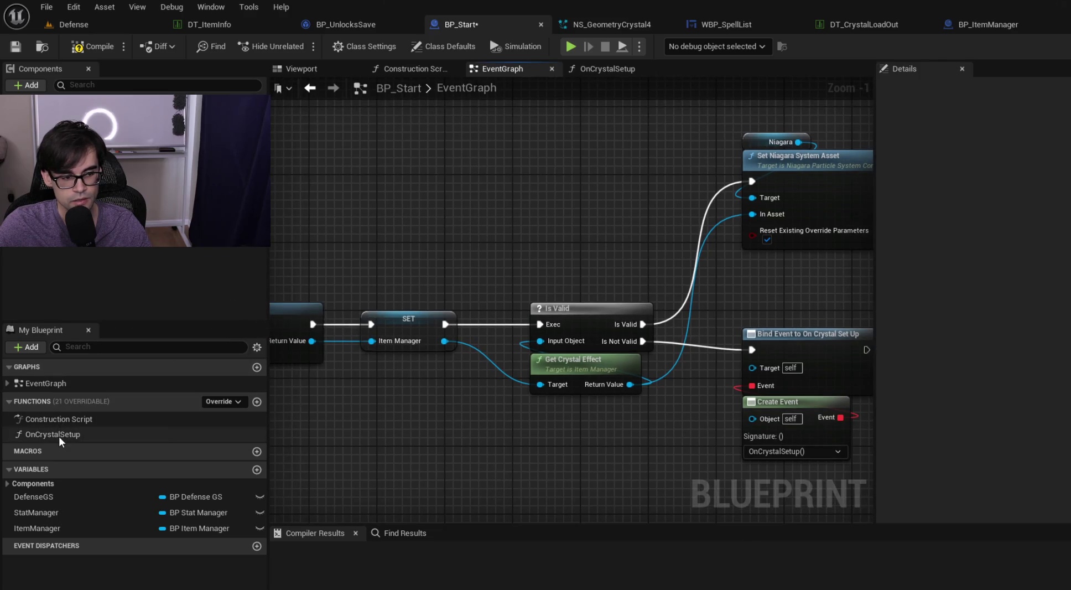
{"action": "mouse_move", "coordinate": [377, 270]}
{"action": "left_mouse_down"}
{"action": "mouse_move", "coordinate": [446, 347]}
{"action": "mouse_move", "coordinate": [540, 411]}
{"action": "left_mouse_up"}
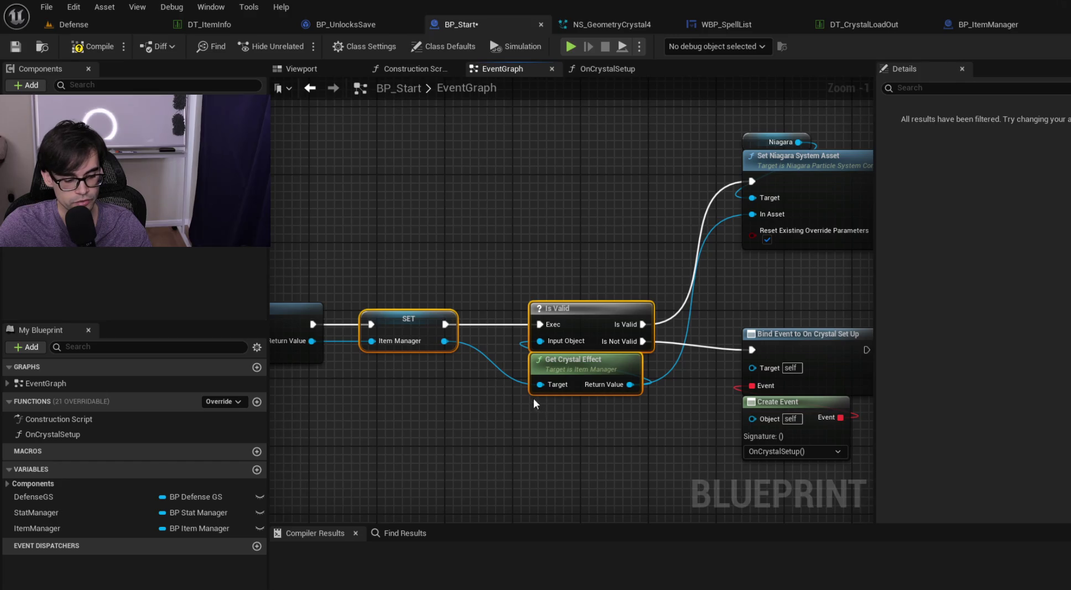
- Paste the nodes into OnCrystalSetup, drop SET, and feed an ItemManager getter into Get Crystal Effect
{"action": "double_click", "coordinate": [59, 434]}
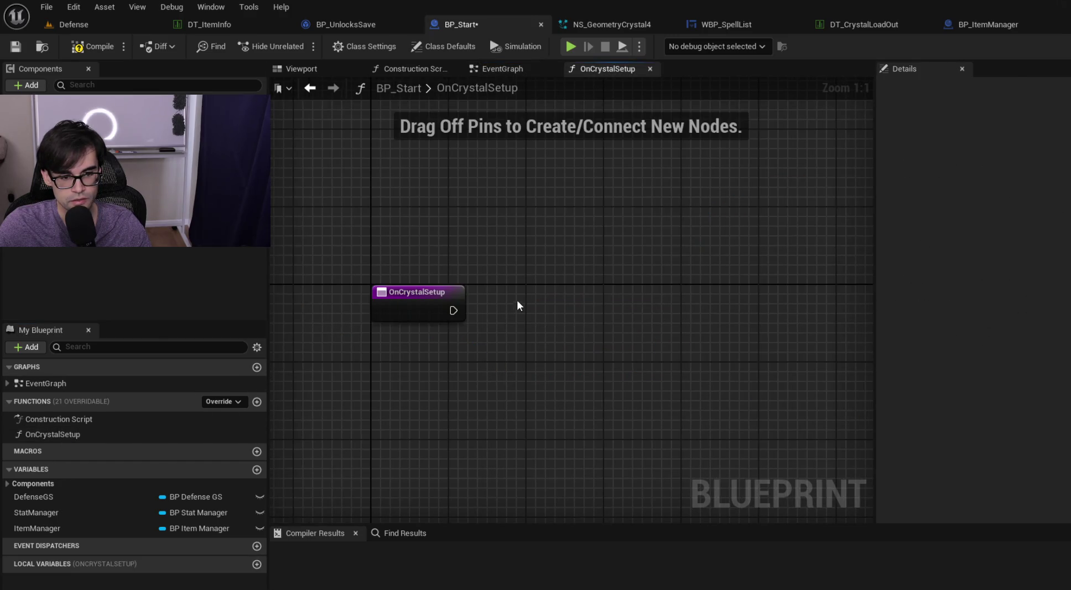
{"action": "key", "text": "ctrl+v"}
{"action": "left_click_drag", "start_coordinate": [501, 279], "coordinate": [560, 279]}
{"action": "left_click", "coordinate": [531, 293]}
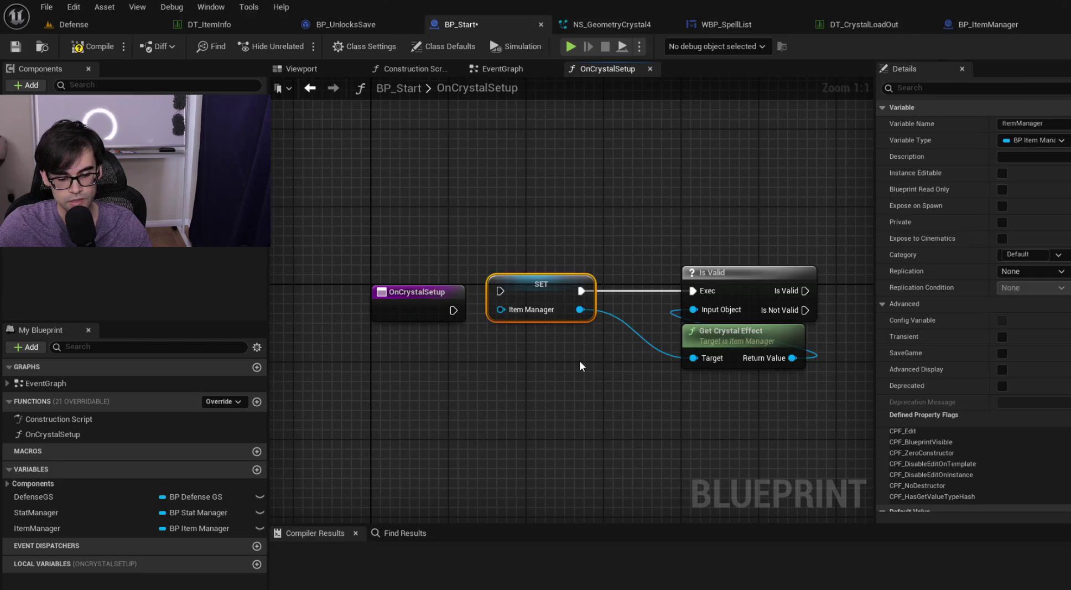
{"action": "key", "text": "Delete"}
{"action": "left_click_drag", "start_coordinate": [33, 529], "coordinate": [467, 222]}
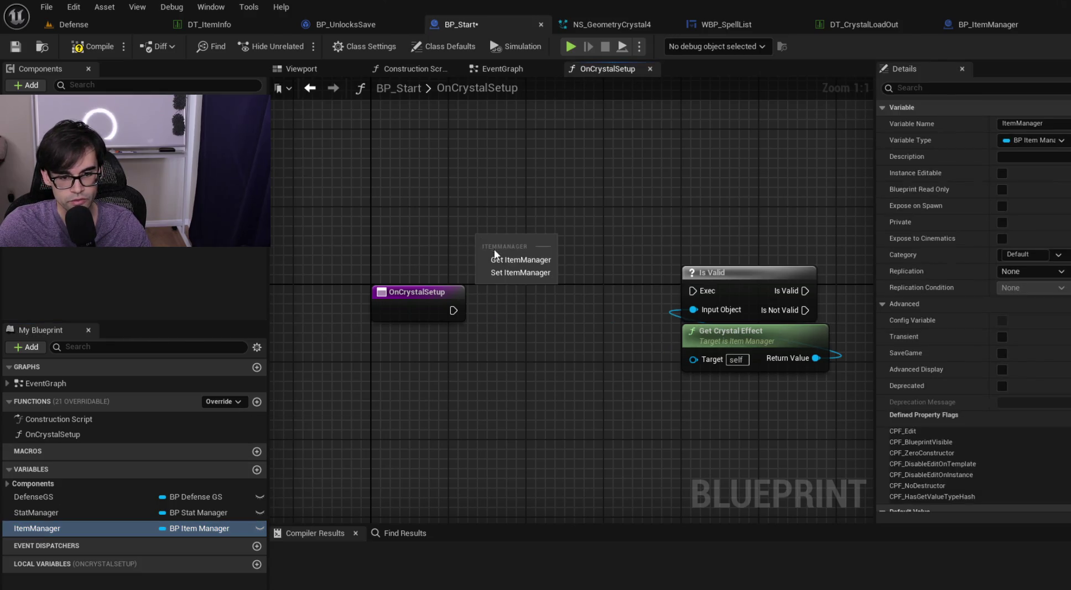
{"action": "left_click", "coordinate": [487, 199]}
{"action": "mouse_move", "coordinate": [533, 237]}
{"action": "left_mouse_down"}
{"action": "mouse_move", "coordinate": [706, 358]}
{"action": "mouse_move", "coordinate": [693, 359]}
{"action": "left_mouse_up"}
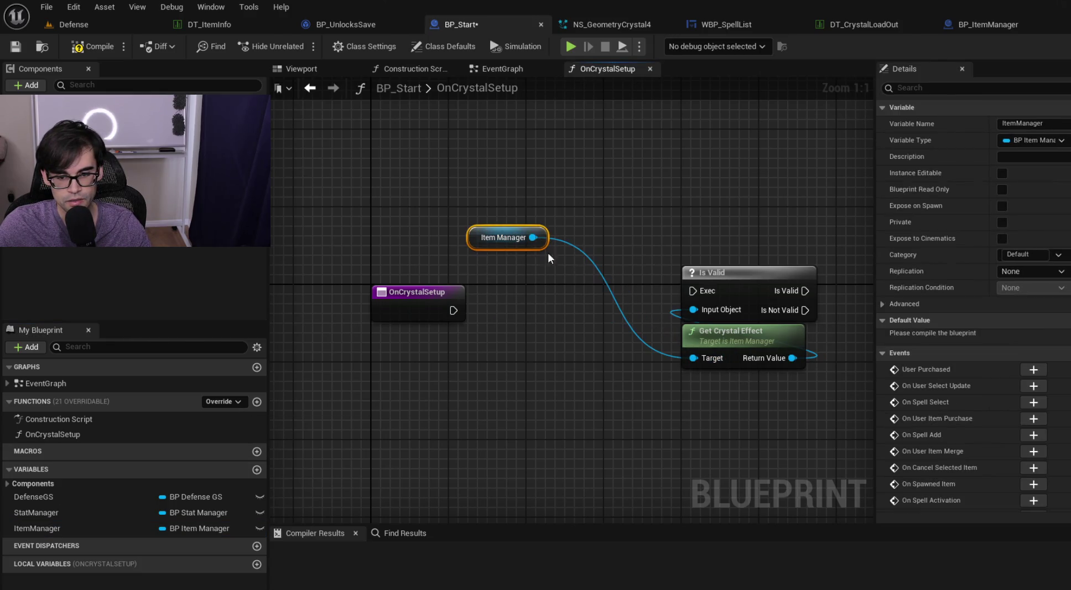
{"action": "mouse_move", "coordinate": [471, 238]}
{"action": "left_mouse_down"}
{"action": "mouse_move", "coordinate": [677, 399]}
{"action": "mouse_move", "coordinate": [687, 374]}
{"action": "left_mouse_up"}
{"action": "left_click_drag", "start_coordinate": [448, 314], "coordinate": [705, 293]}
{"action": "left_click_drag", "start_coordinate": [672, 227], "coordinate": [763, 332]}
{"action": "left_click_drag", "start_coordinate": [719, 272], "coordinate": [587, 302]}
{"action": "left_click", "coordinate": [484, 268]}
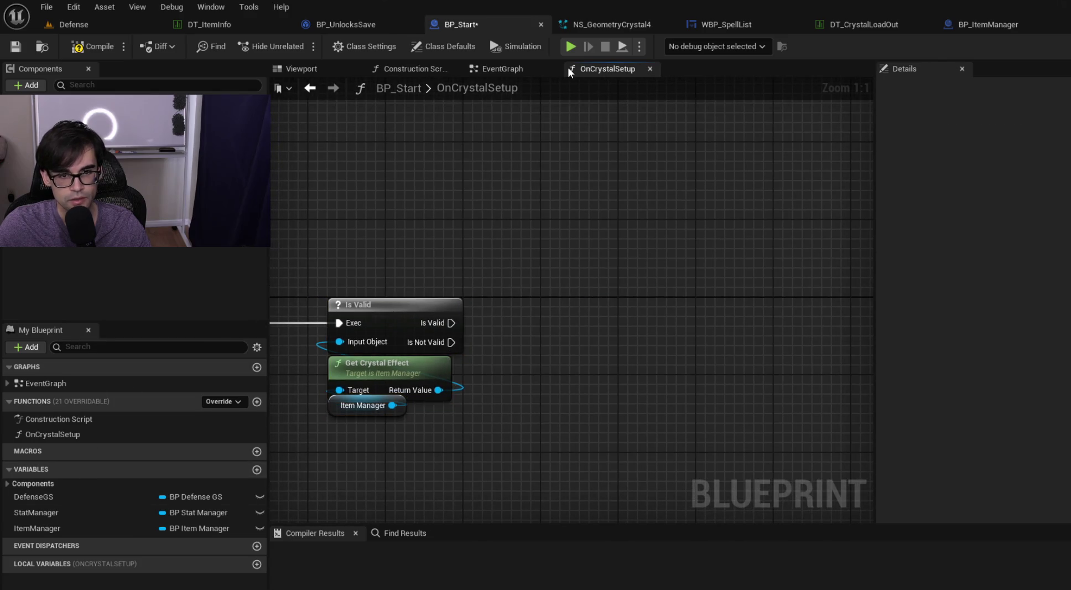
- Copy Niagara and Set Niagara System Asset into the function, wire the crystal effect into In Asset, and compile
{"action": "left_click", "coordinate": [498, 69]}
{"action": "left_click_drag", "start_coordinate": [595, 138], "coordinate": [659, 168]}
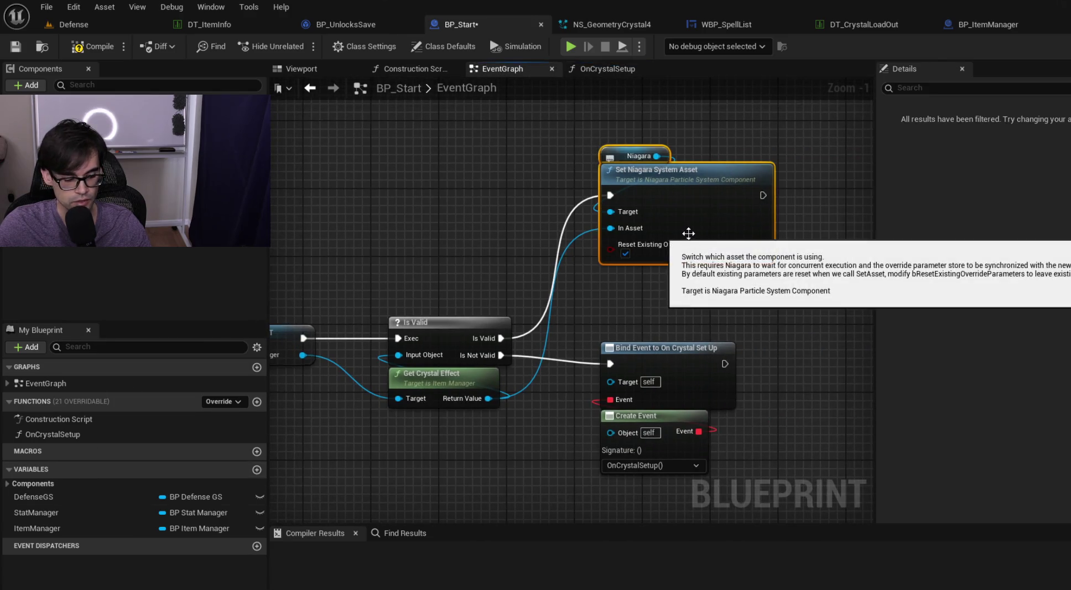
{"action": "key", "text": "ctrl+c"}
{"action": "left_click", "coordinate": [607, 68]}
{"action": "key", "text": "ctrl+v"}
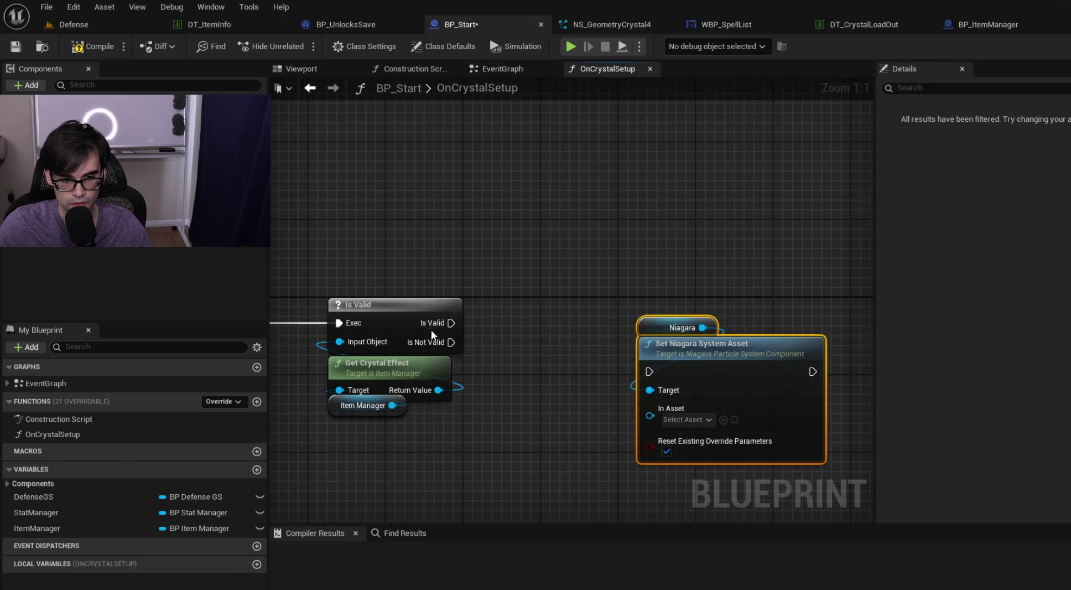
{"action": "mouse_move", "coordinate": [449, 322]}
{"action": "left_mouse_down"}
{"action": "mouse_move", "coordinate": [665, 381]}
{"action": "mouse_move", "coordinate": [661, 323]}
{"action": "left_mouse_up"}
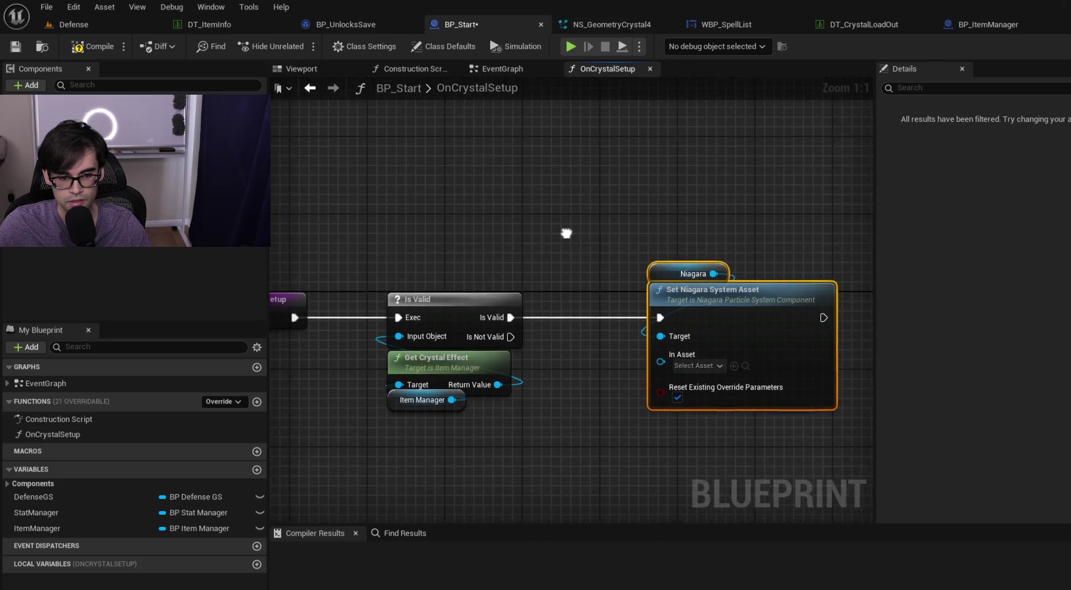
{"action": "left_click_drag", "start_coordinate": [516, 382], "coordinate": [684, 360]}
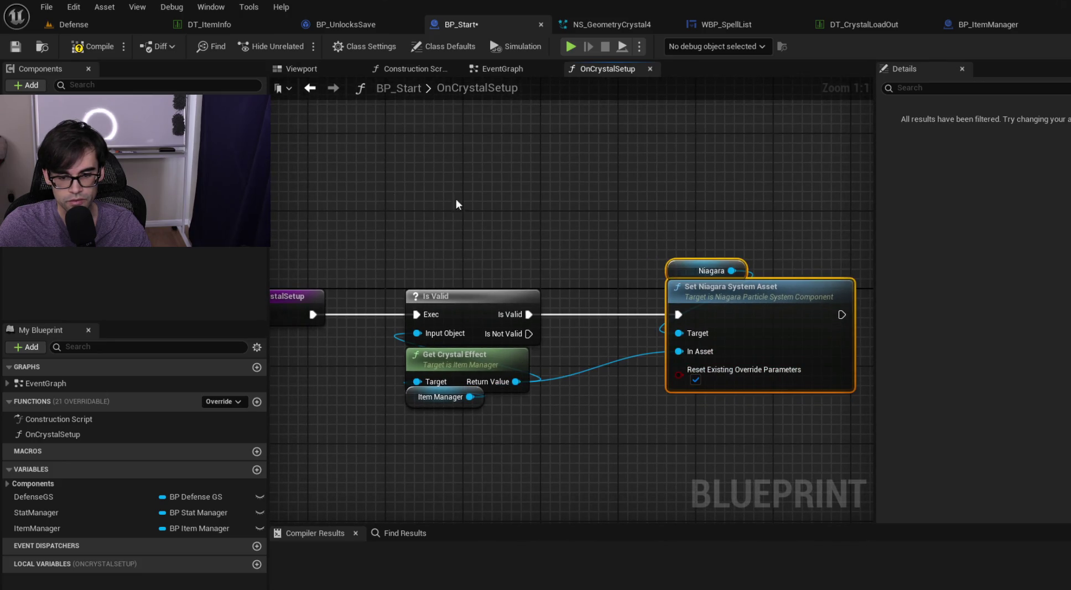
{"action": "left_click", "coordinate": [87, 50]}
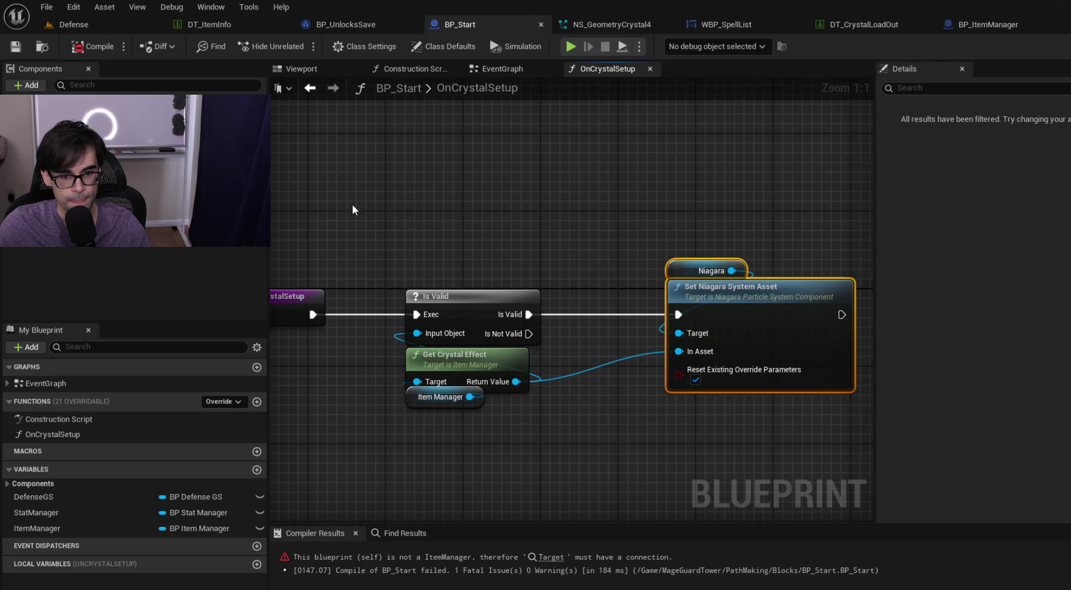
- Connect an Item Manager getter to Bind Event's Target, recompile, and return to the Defense level
{"action": "left_click", "coordinate": [551, 557]}
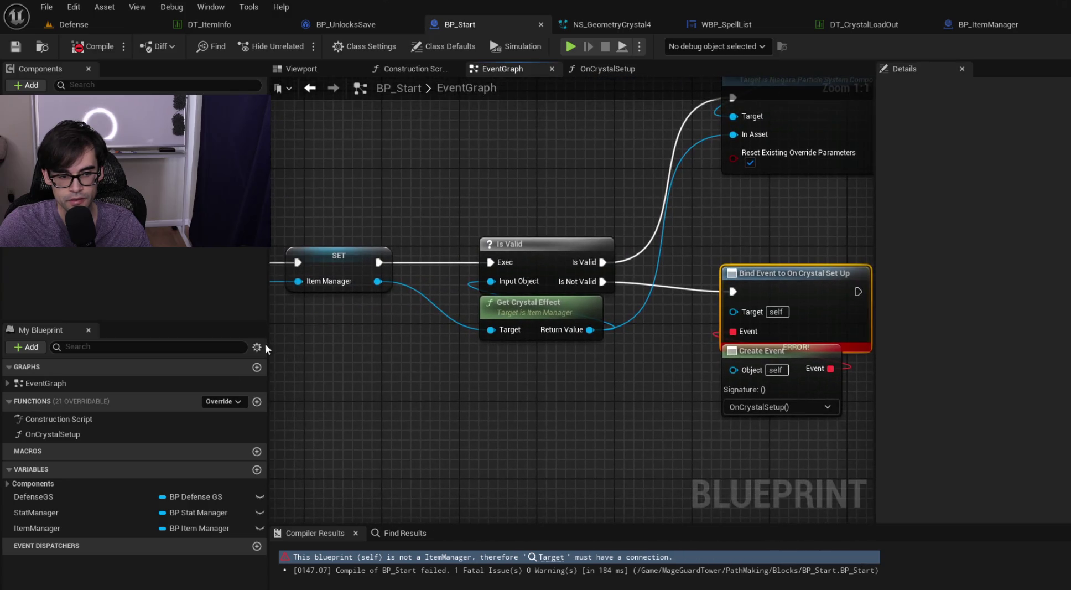
{"action": "mouse_move", "coordinate": [36, 529]}
{"action": "left_mouse_down"}
{"action": "mouse_move", "coordinate": [680, 354]}
{"action": "mouse_move", "coordinate": [744, 312]}
{"action": "left_mouse_up"}
{"action": "left_click_drag", "start_coordinate": [652, 314], "coordinate": [786, 265]}
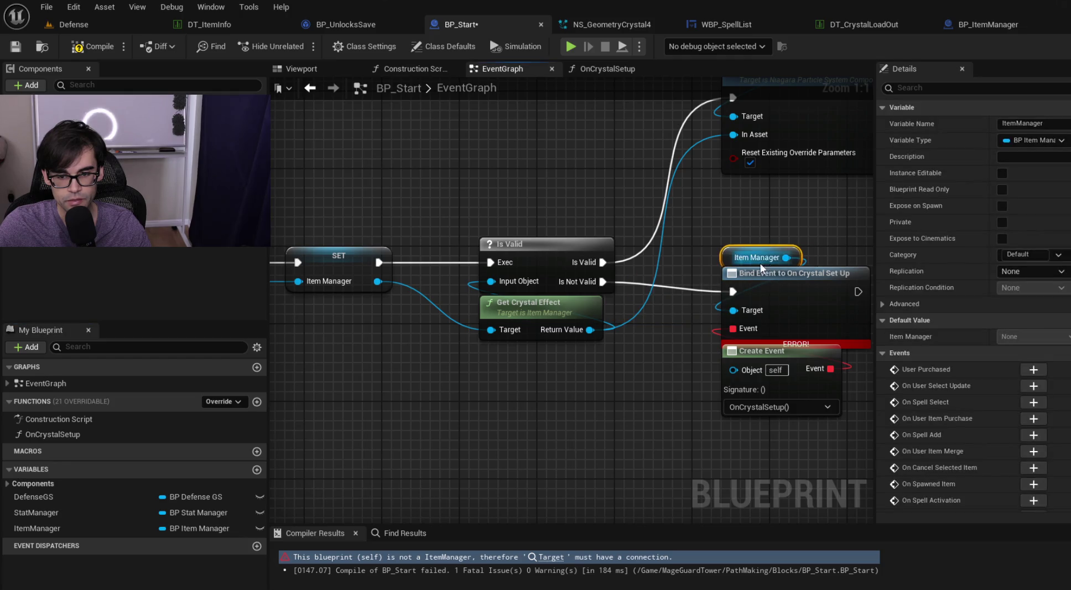
{"action": "left_click", "coordinate": [109, 48]}
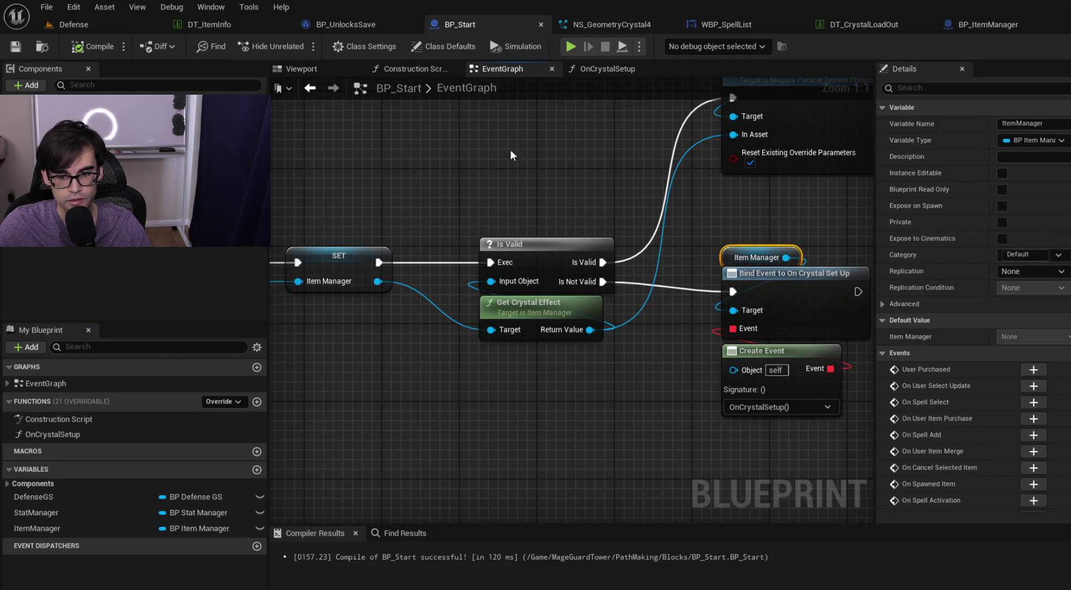
{"action": "left_click", "coordinate": [75, 24]}
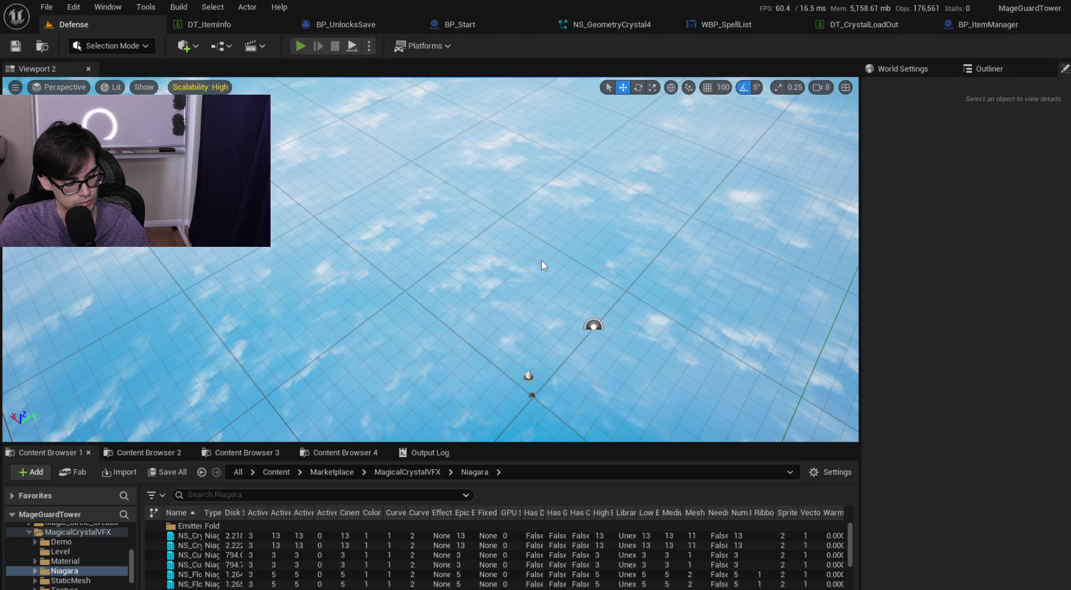
- Play-test the Defense level to check the crystal effect, then clear the Output Log
{"action": "key", "text": "alt+p"}
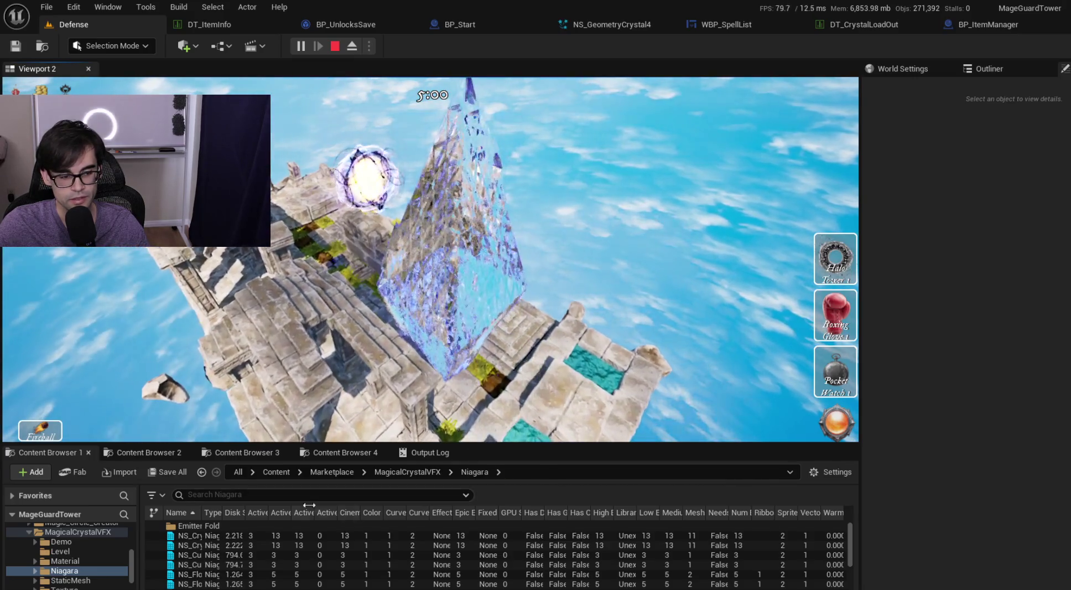
{"action": "left_click", "coordinate": [433, 458]}
{"action": "right_click", "coordinate": [500, 509]}
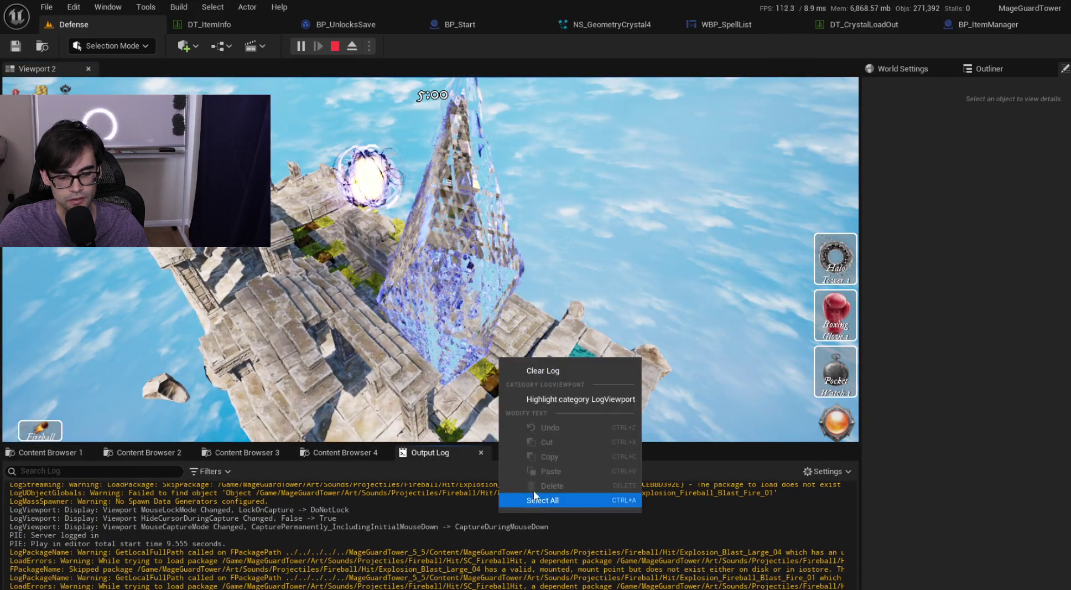
{"action": "left_click", "coordinate": [555, 370]}
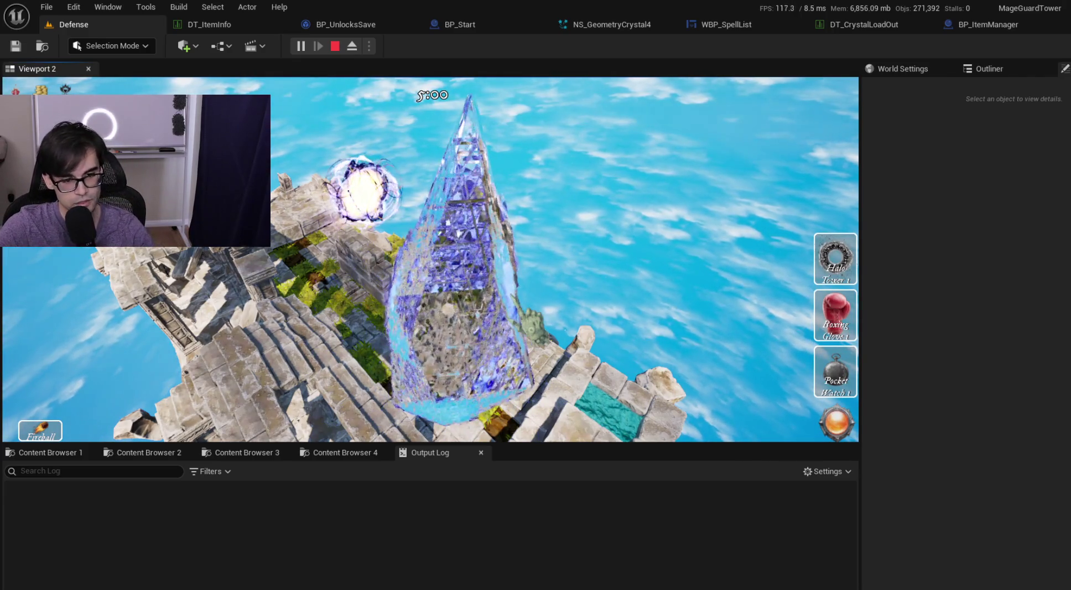
{"action": "key", "text": "alt+Tab"}
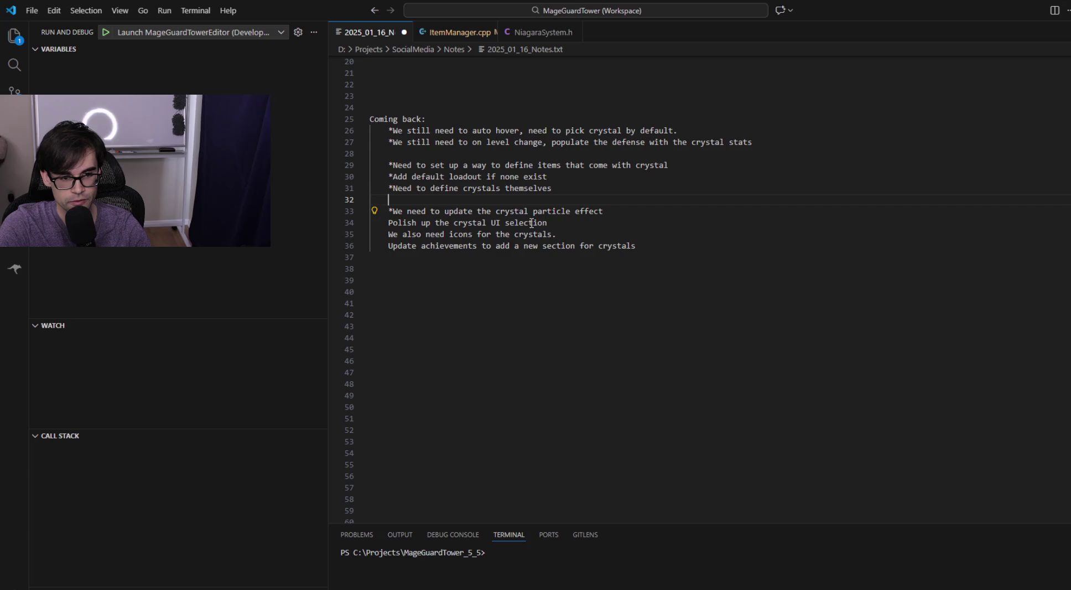
- Join the starred particle-effect note to the list and add a blank line before 'Polish up the crystal UI selection'
{"action": "key", "text": "BackSpace"}
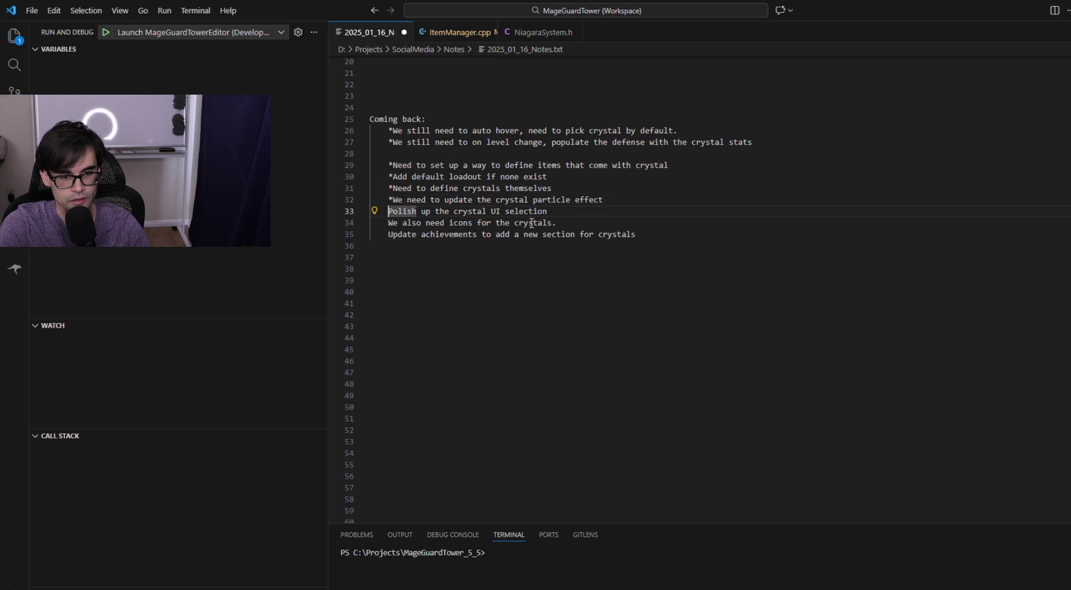
{"action": "key", "text": "Return"}
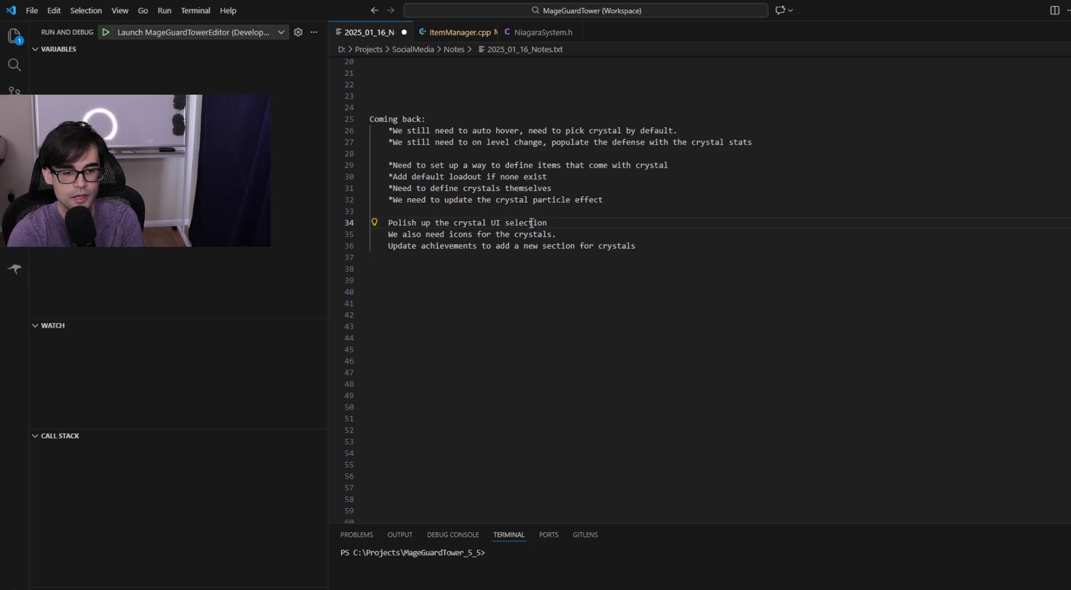